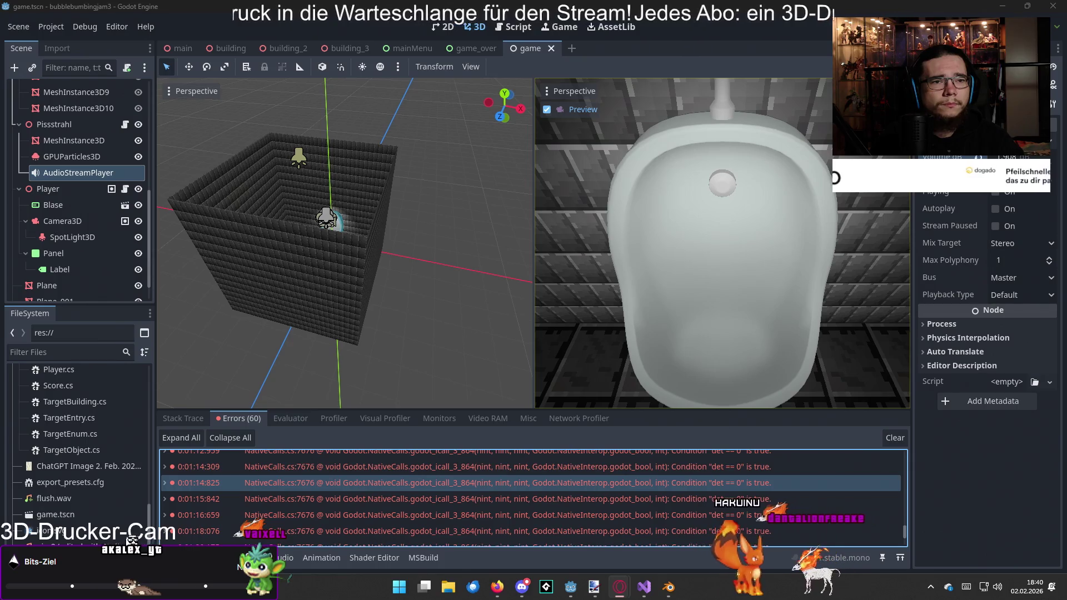
- Switch from the Godot editor to Visual Studio, showing Generator.cs at CreateBuilding
key(alt+Tab)
key(Tab)
key(Tab)
key(Tab)
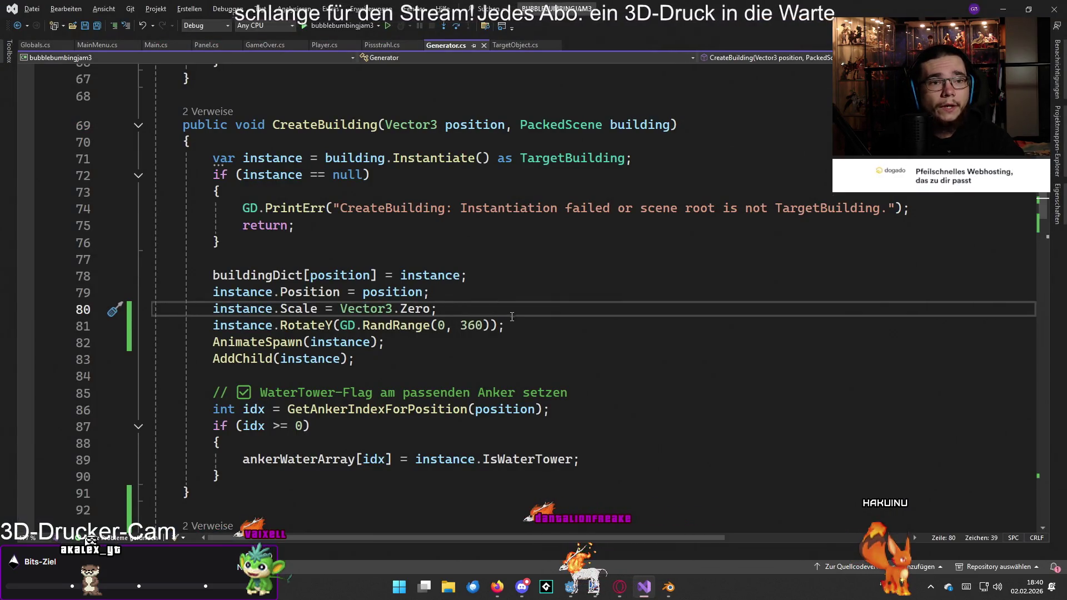
mouse_move(448, 277)
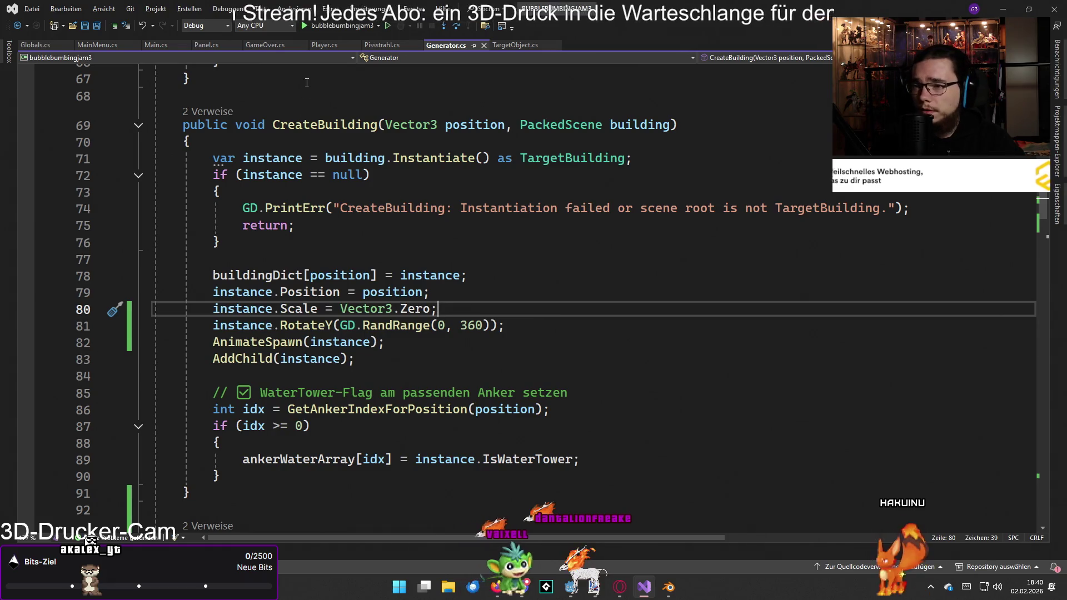
mouse_move(363, 343)
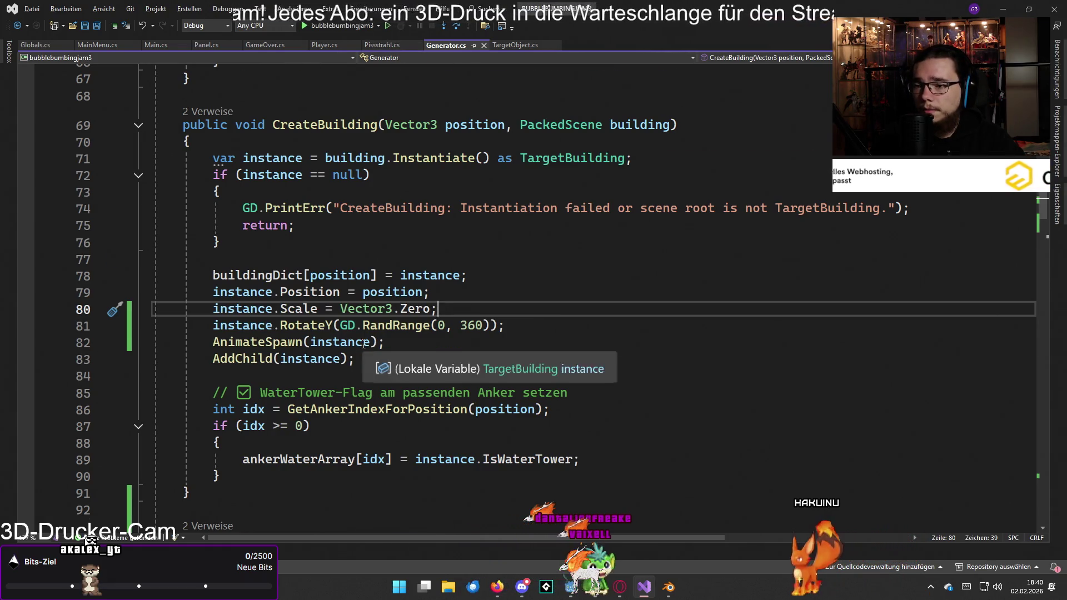
scroll(364, 343, down, 3)
scroll(363, 334, up, 2)
scroll(363, 323, down, 7)
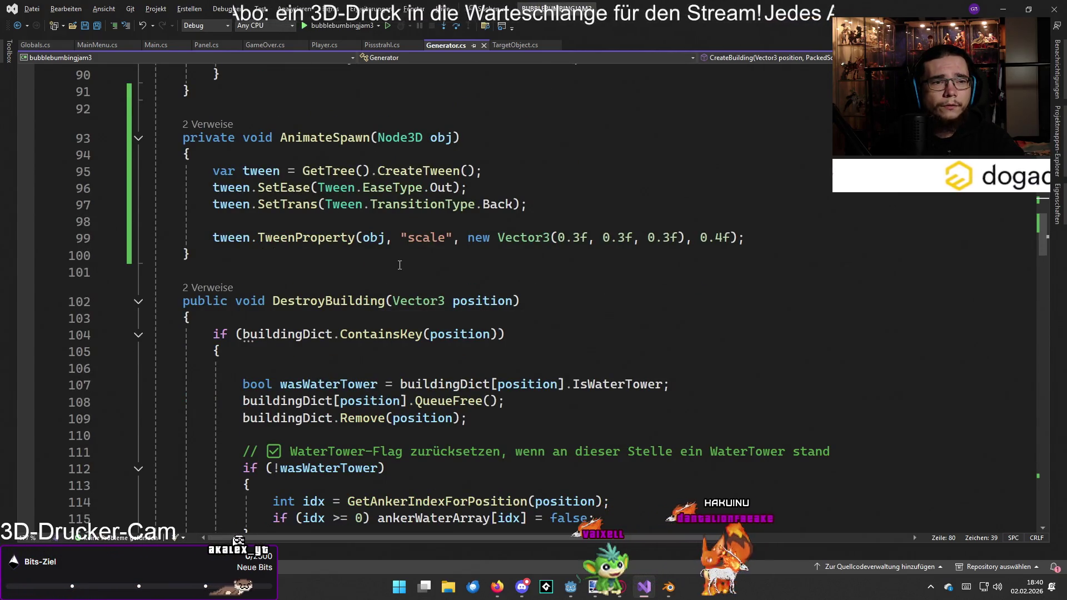
scroll(400, 265, up, 4)
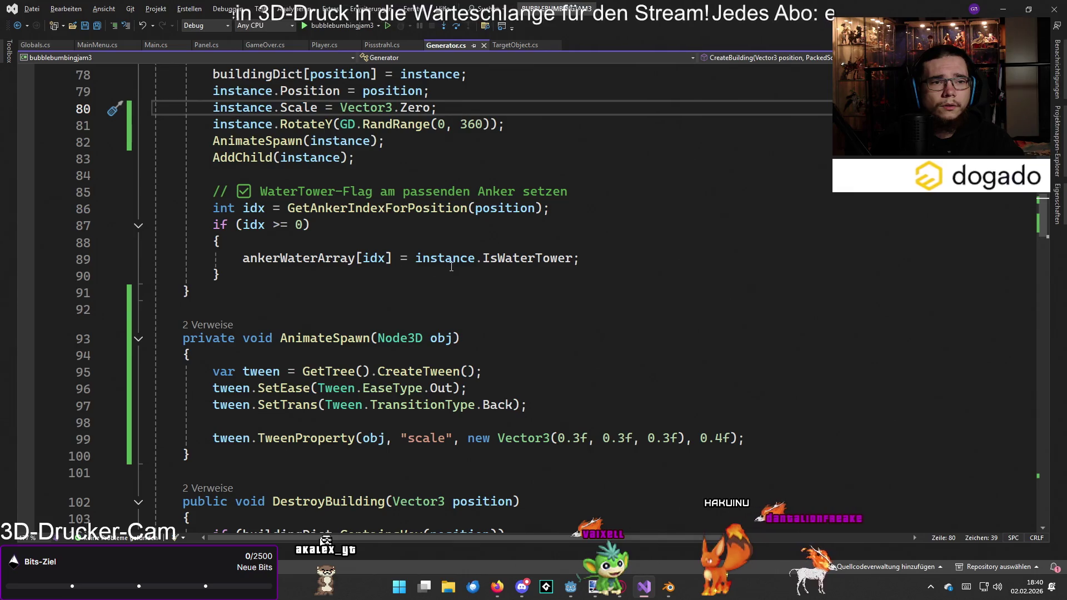
scroll(451, 267, up, 1)
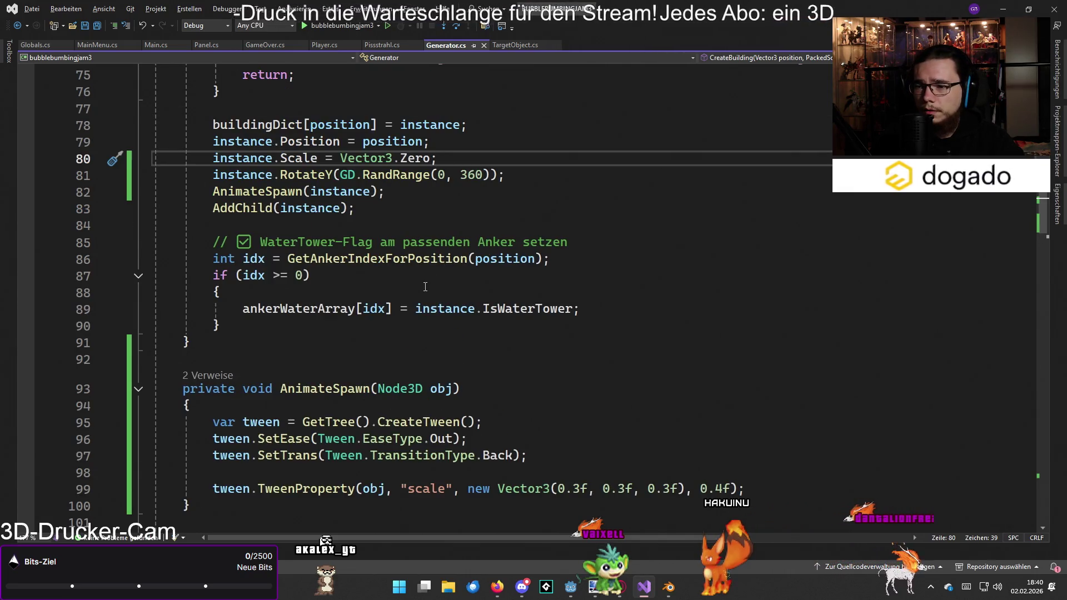
scroll(425, 286, up, 1)
click(217, 242)
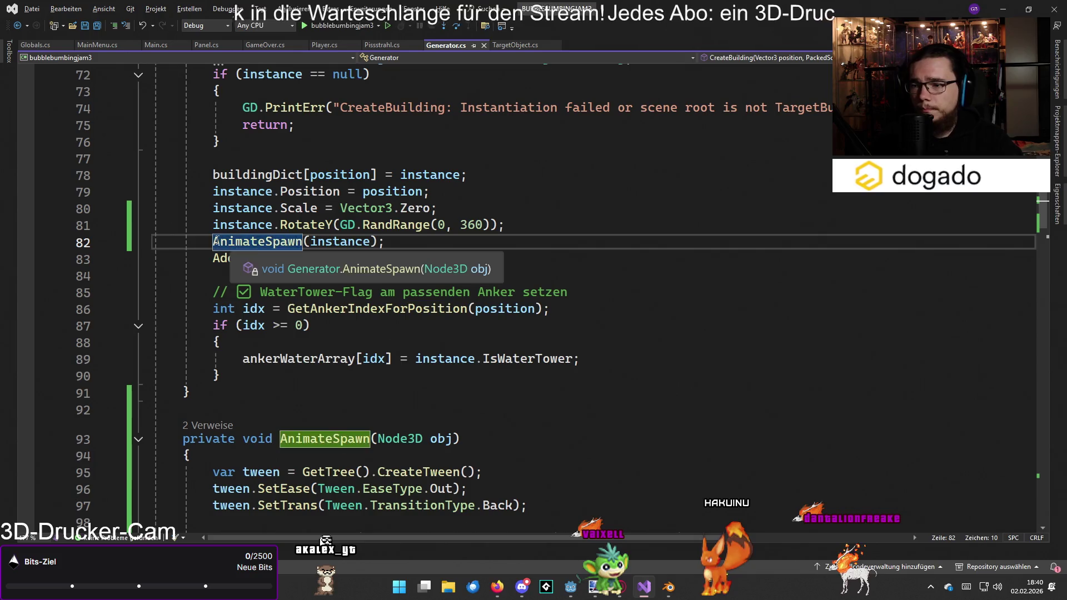
text((Call)
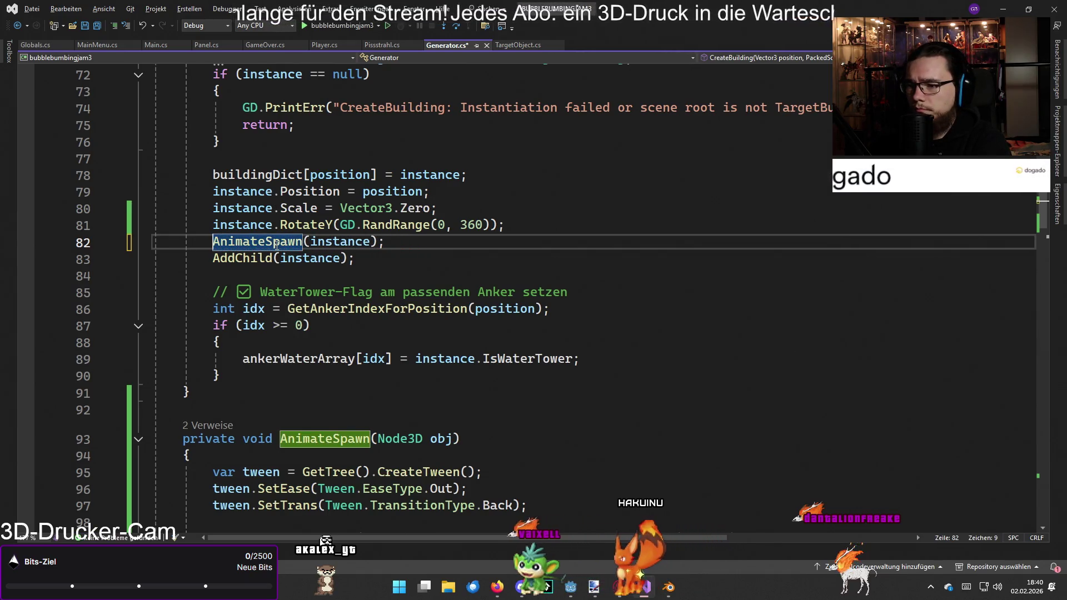
text(C)
text(allDef)
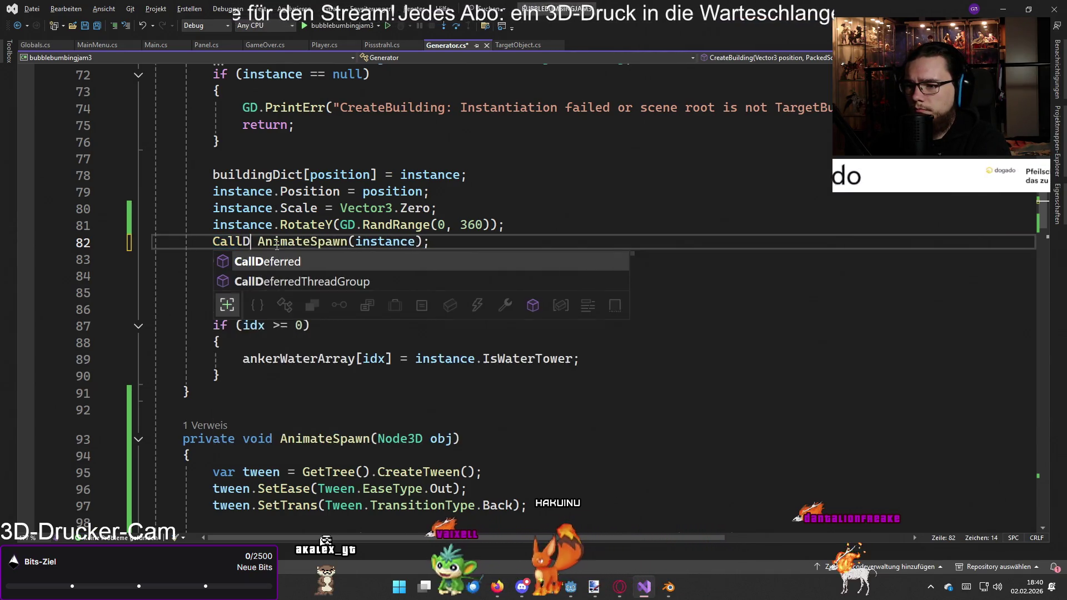
- Begin line 82 as CallDeferred(nameof(AnimateSpawn using IntelliSense suggestions
key(Tab)
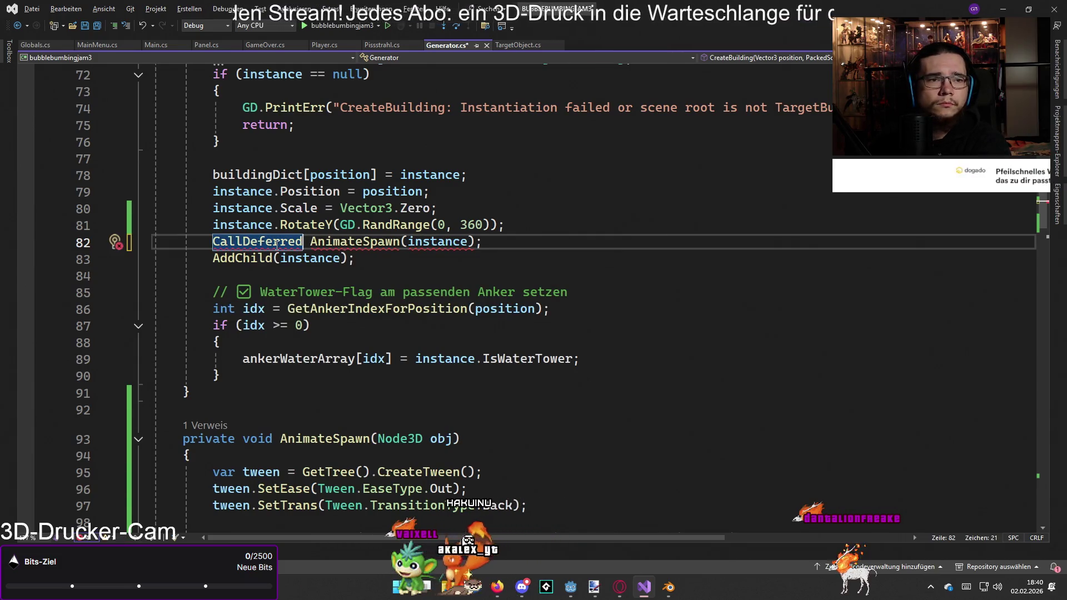
text((nak)
key(BackSpace)
text(meof(0)
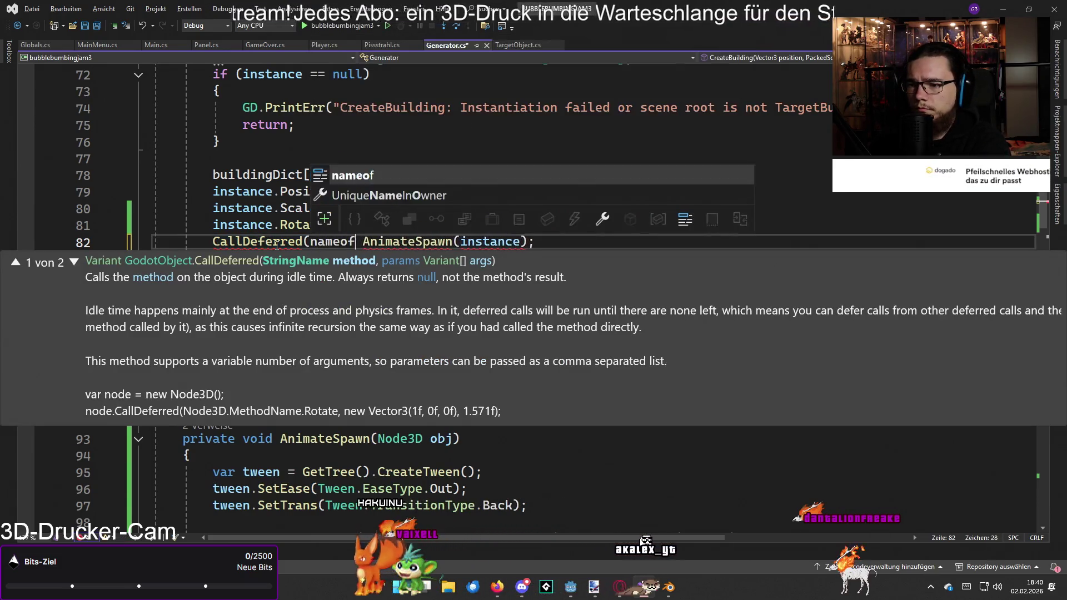
key(BackSpace)
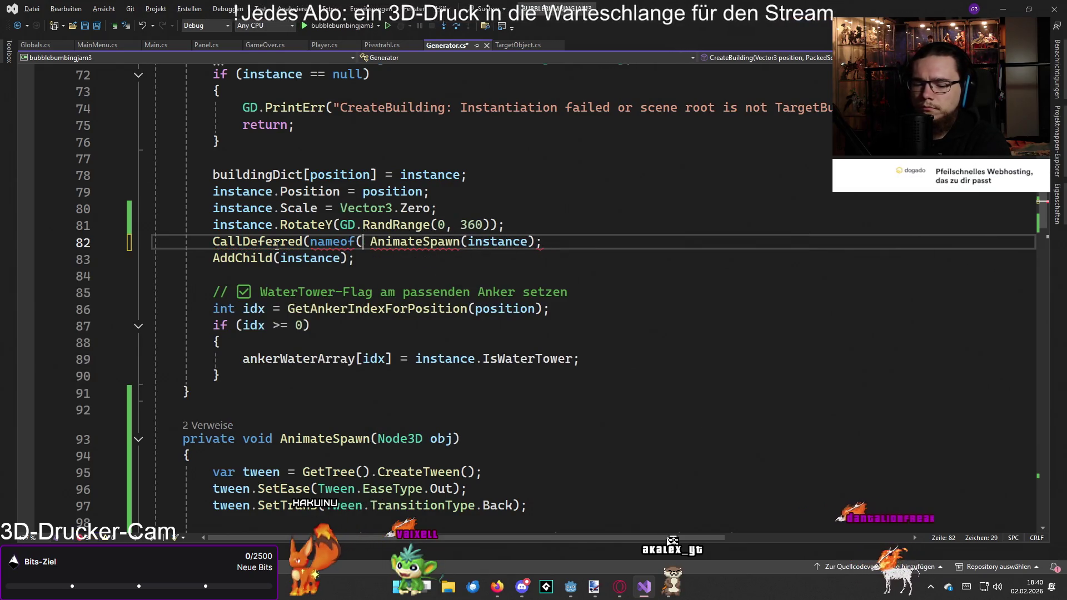
key(BackSpace)
- Finish line 82 as CallDeferred(nameof(AnimateSpawn), instance); and return to Godot
key(End)
key(Left)
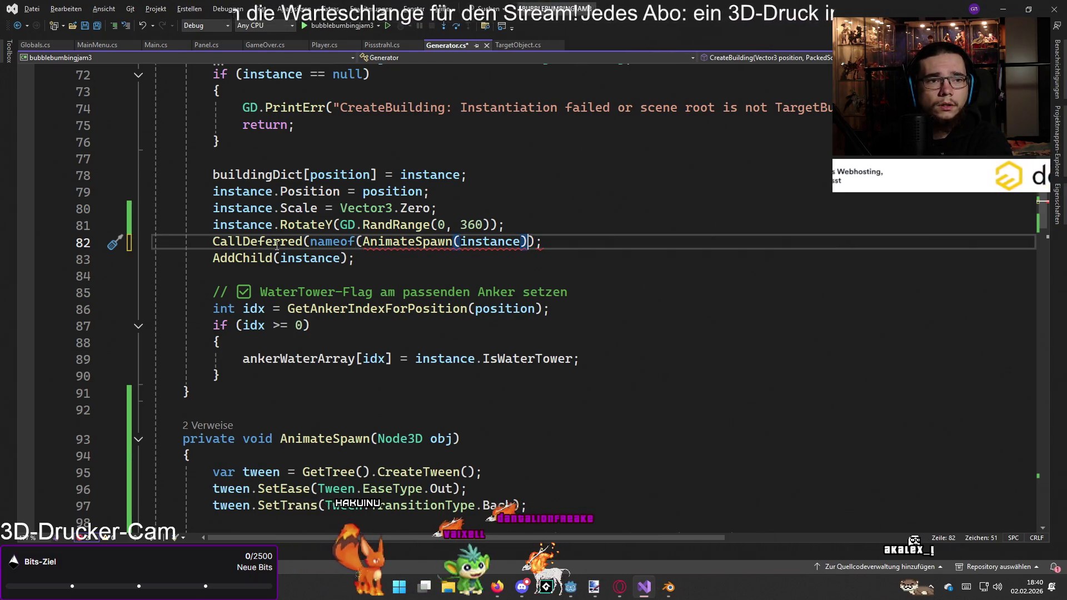
key(Left)
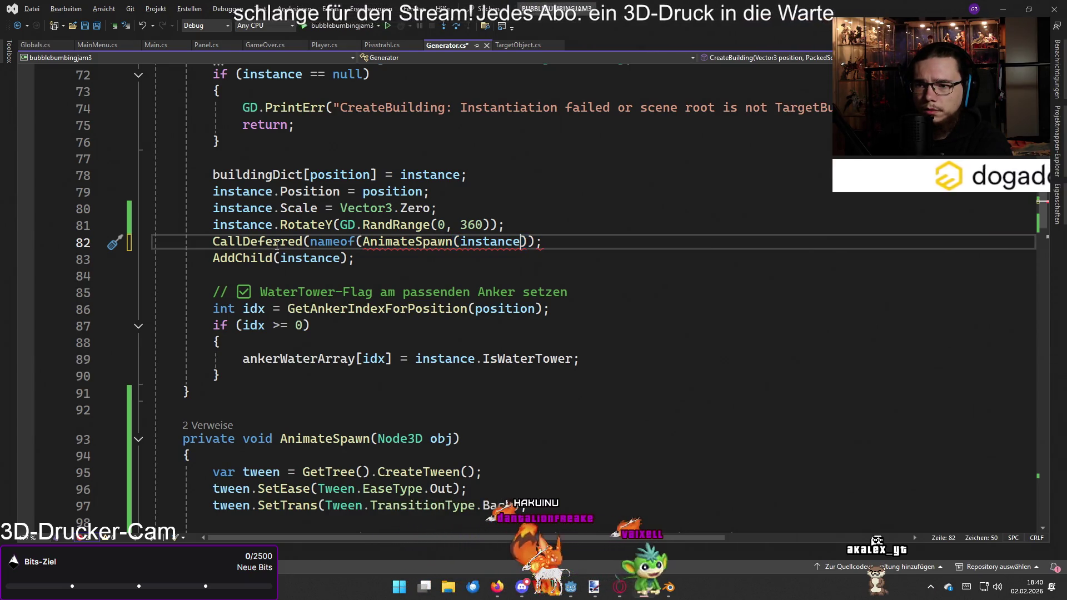
key(Delete)
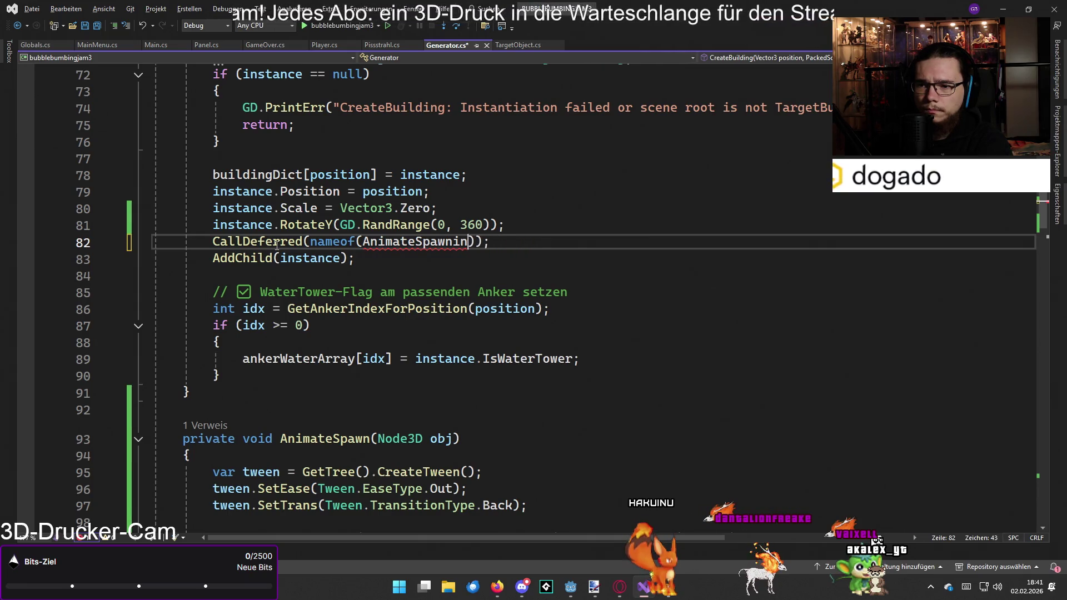
key(BackSpace)
key(BackSpace)
key(Right)
text(, )
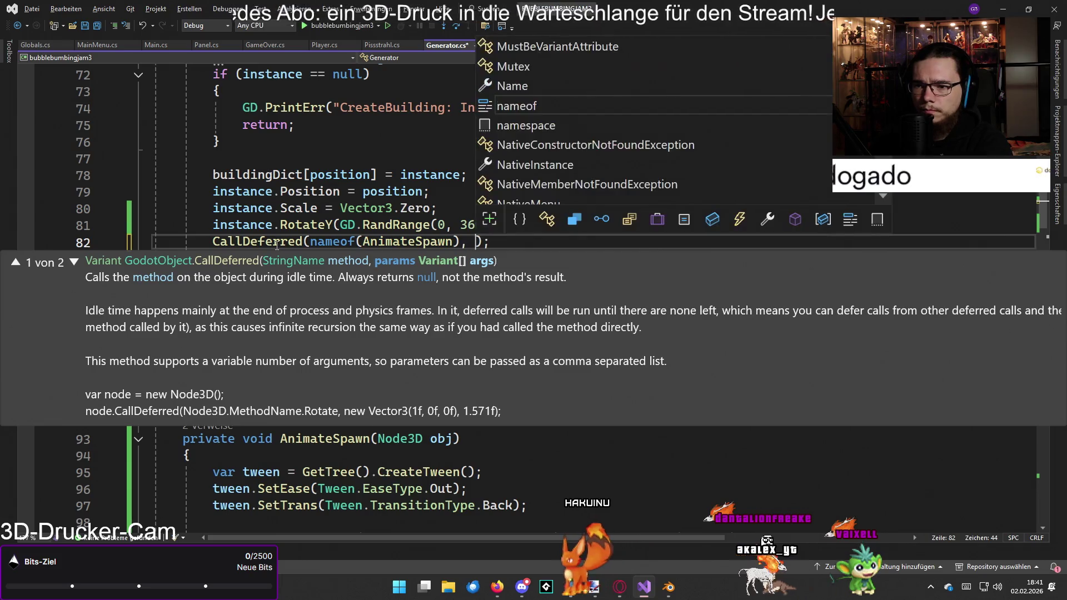
text(instance))
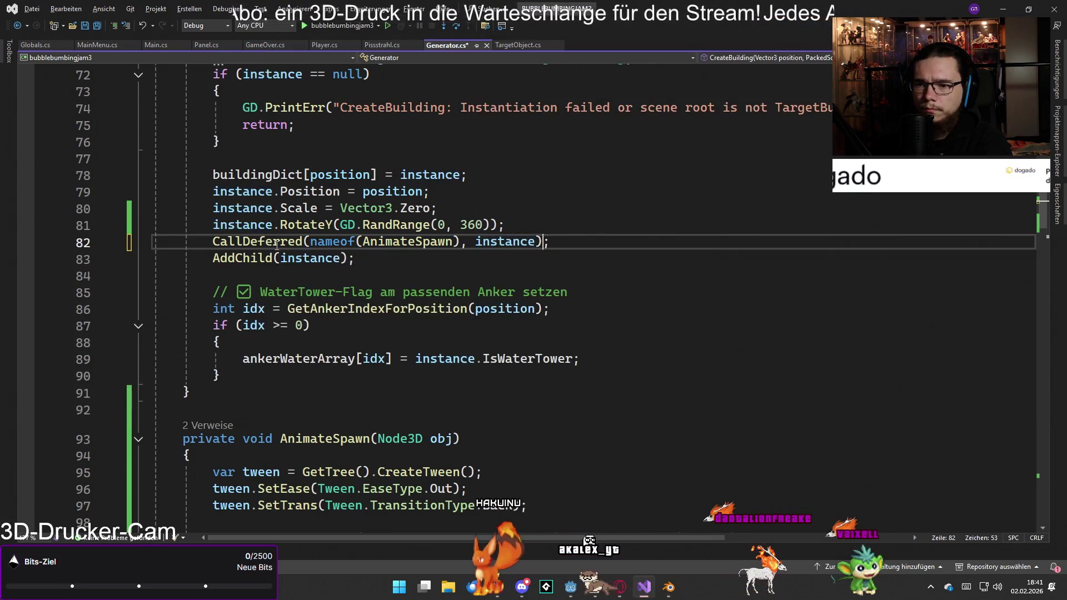
key(alt+Tab)
key(alt+Tab)
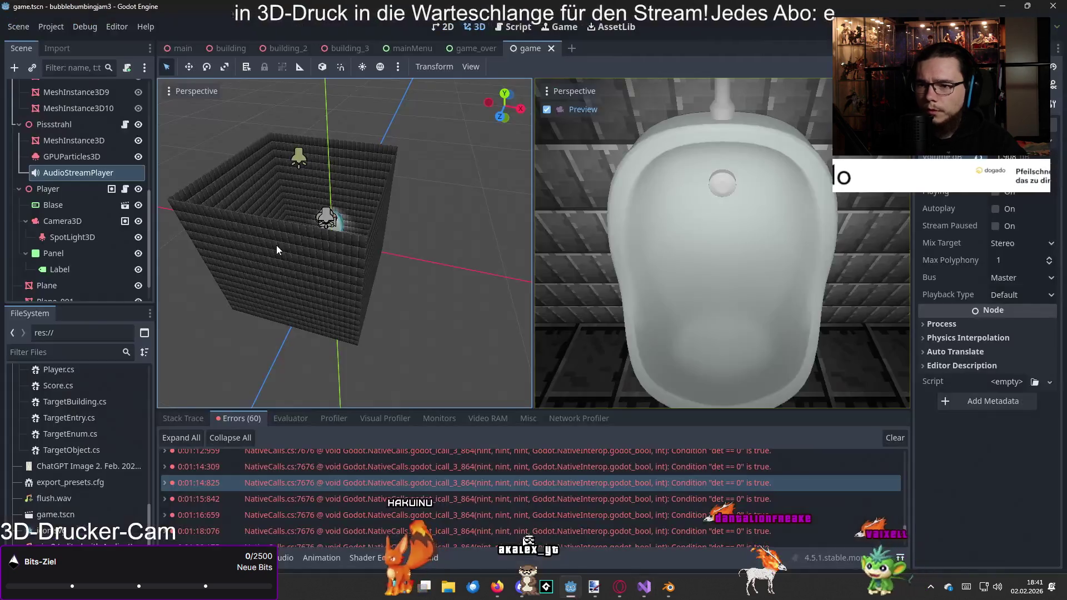
- Test-run the game with F5, start a round to watch targets spawn, then stop it
key(F5)
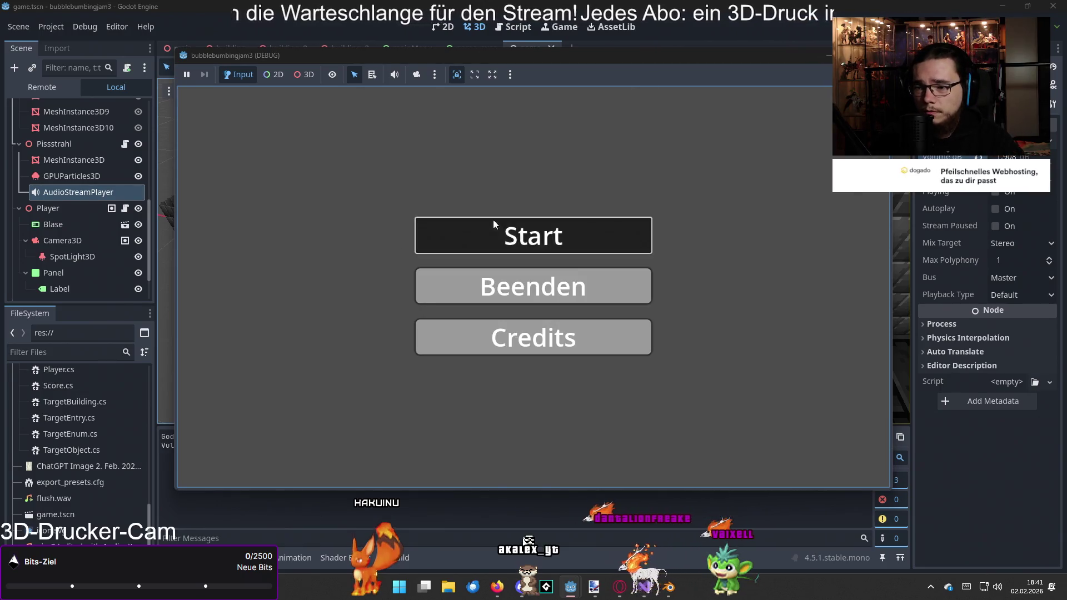
click(493, 223)
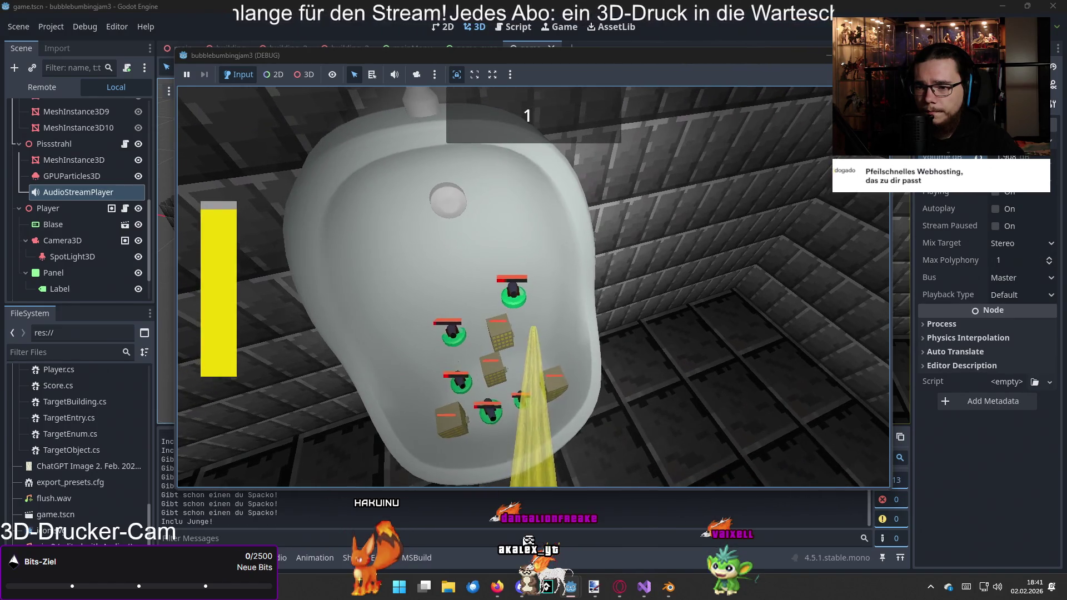
key(F8)
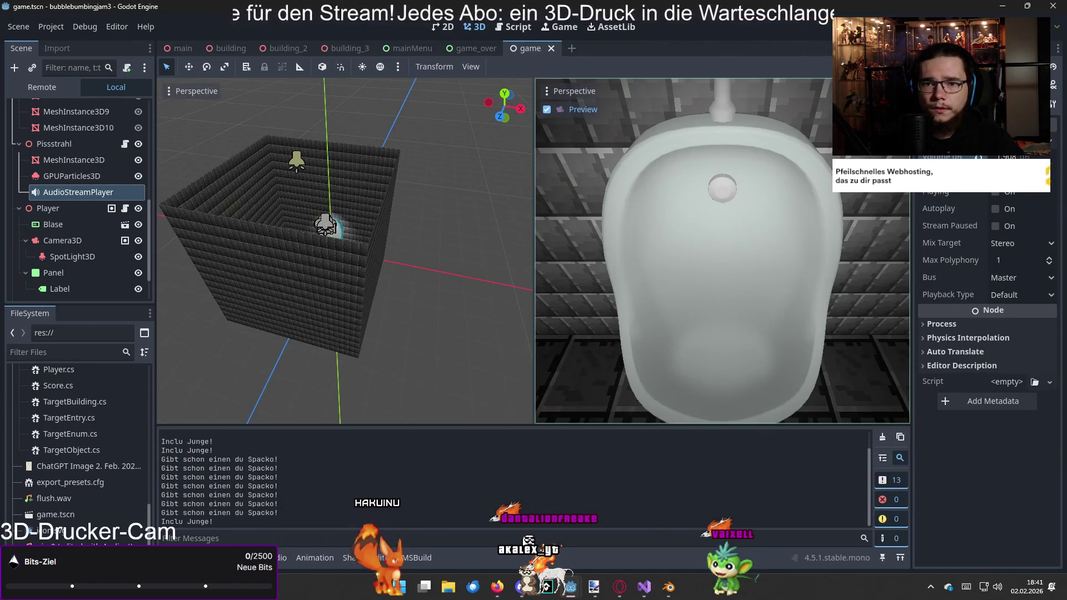
key(alt+Tab)
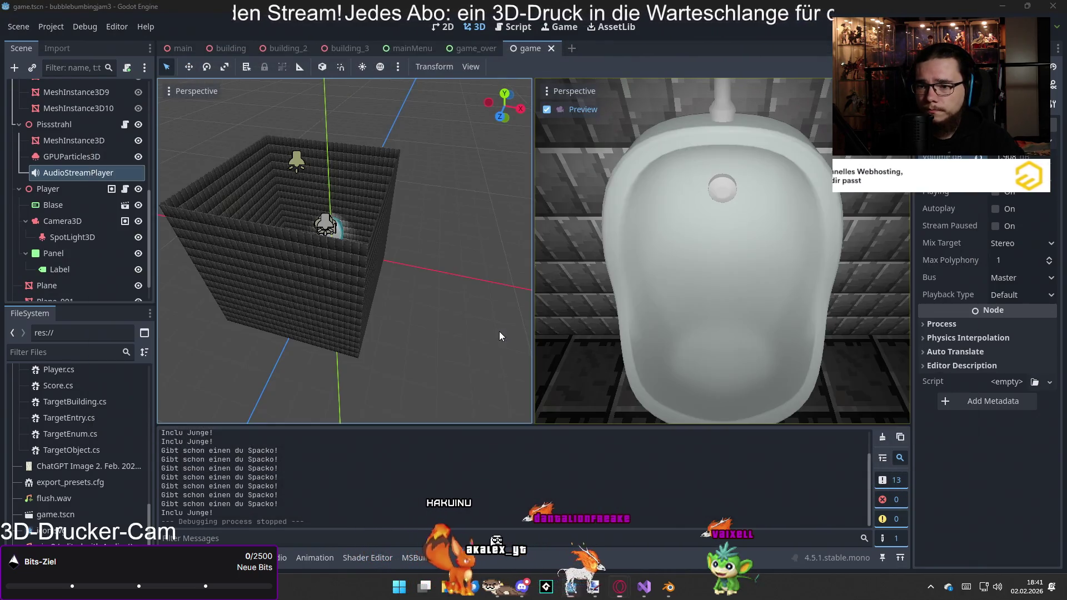
- Cycle from Blender through Godot back to Visual Studio's Generator.cs
key(alt+Tab)
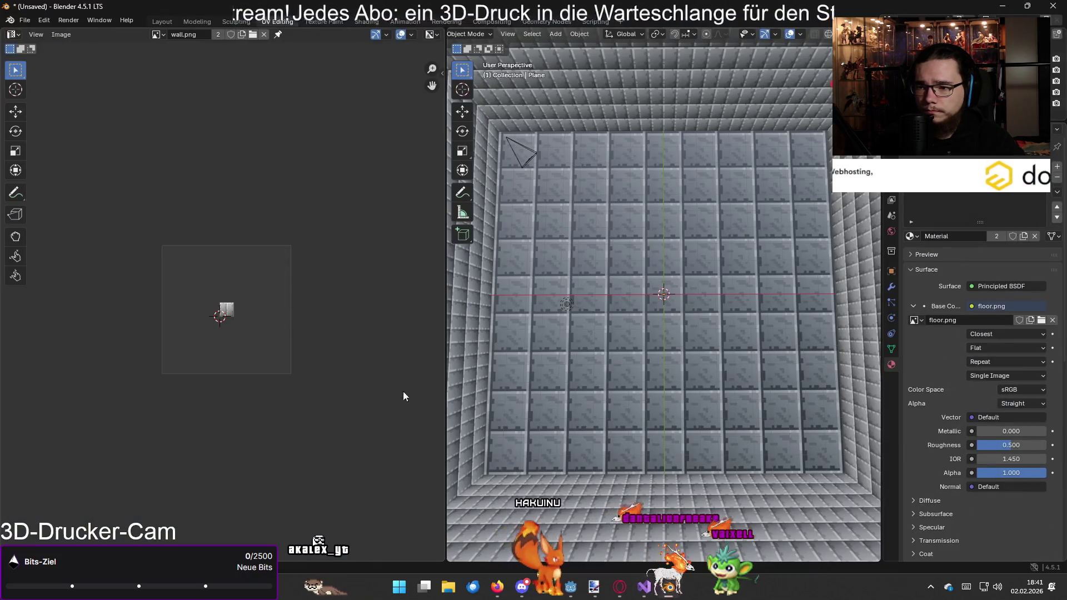
key(alt+Tab)
key(Tab)
key(Tab)
key(Tab)
key(Tab)
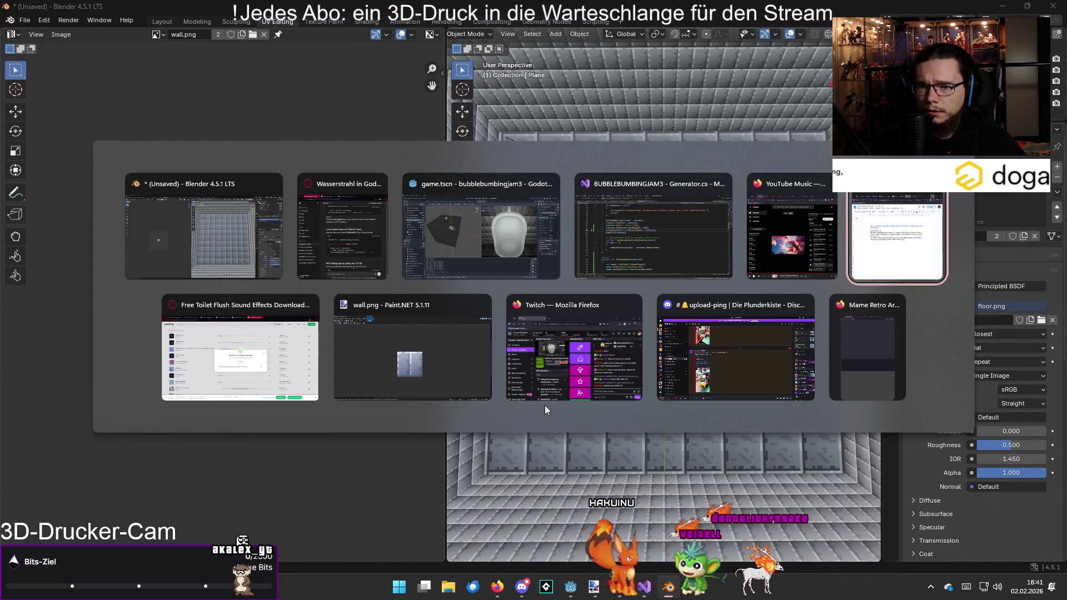
key(Tab)
key(Tab)
key(Tab)
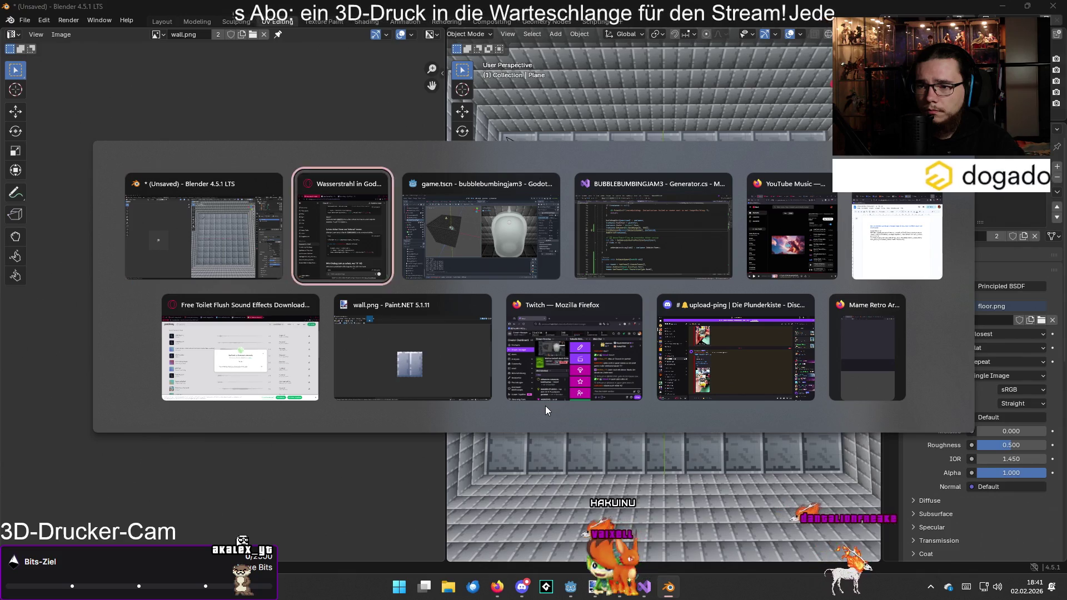
key(Tab)
key(alt+Tab)
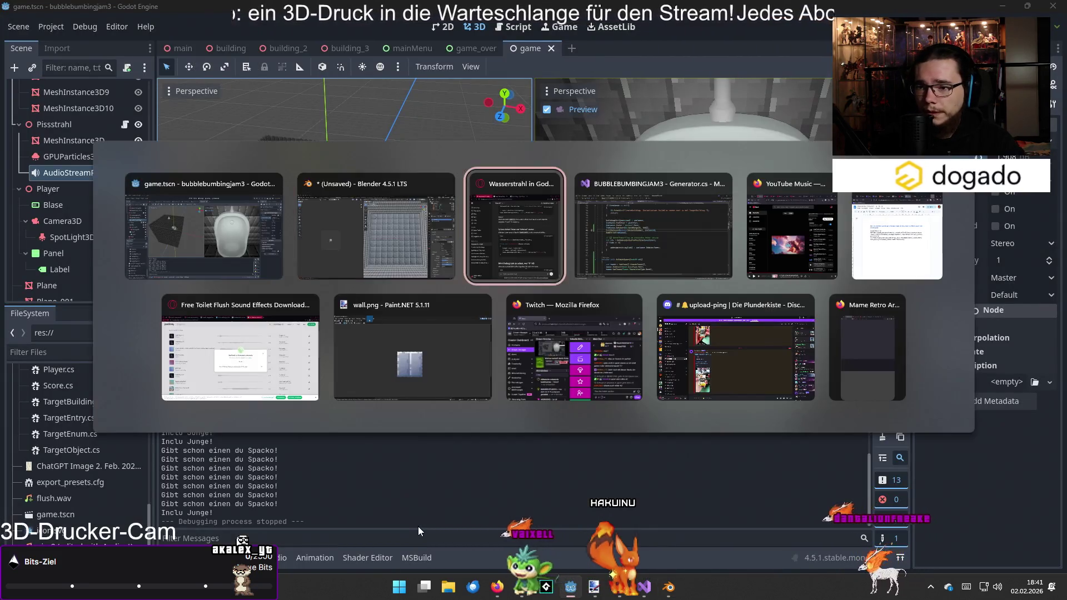
key(alt+Tab)
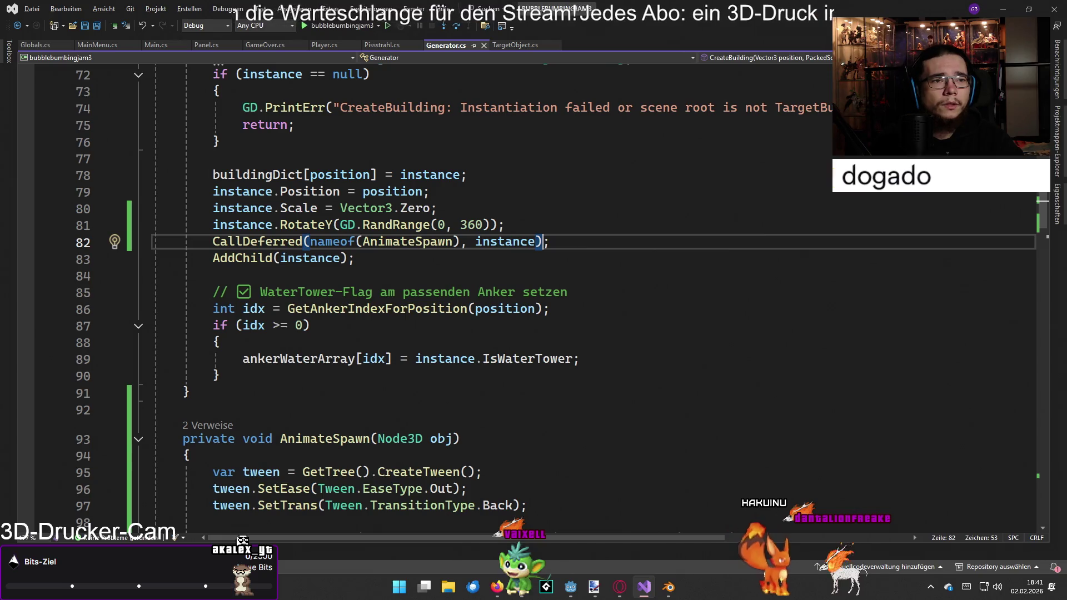
- Copy the Scale = Vector3.Zero line below AddChild and delete the original on line 80
scroll(584, 329, up, 3)
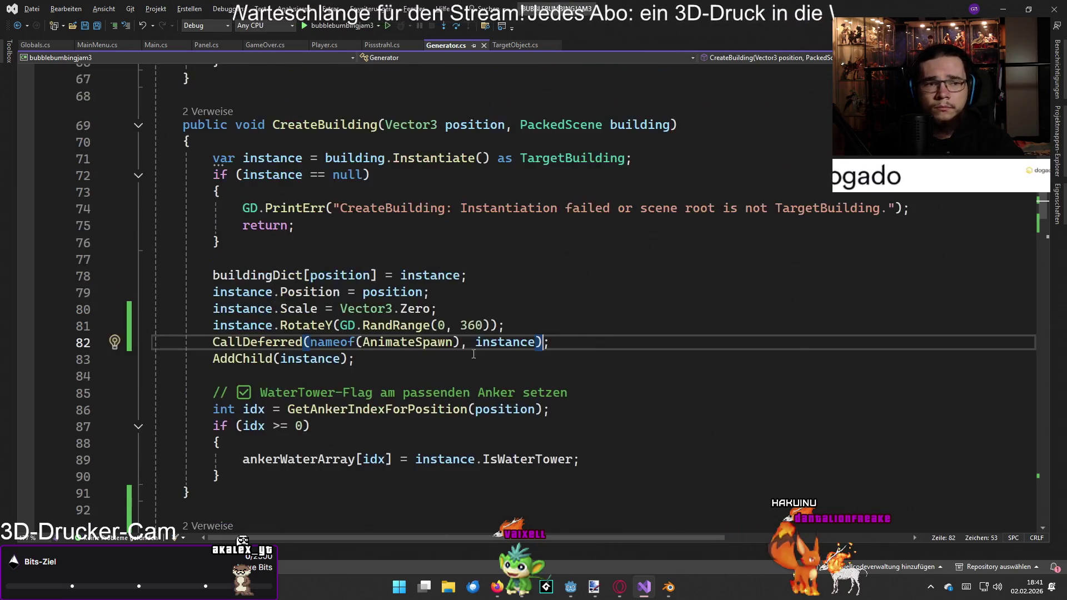
scroll(372, 364, down, 1)
drag(436, 309, 219, 309)
click(220, 310)
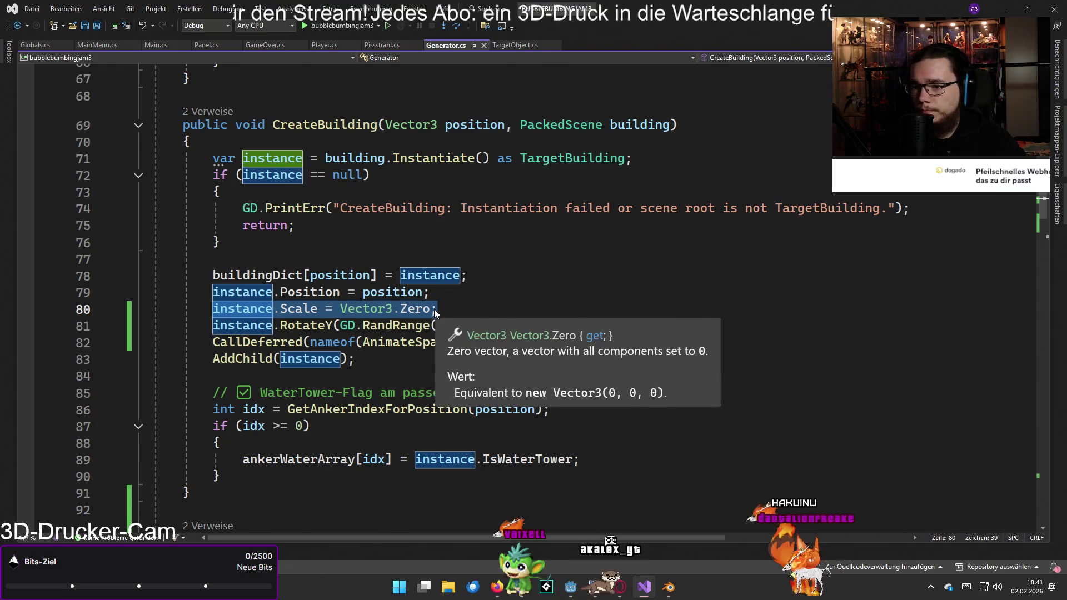
key(ctrl+c)
click(364, 360)
key(Return)
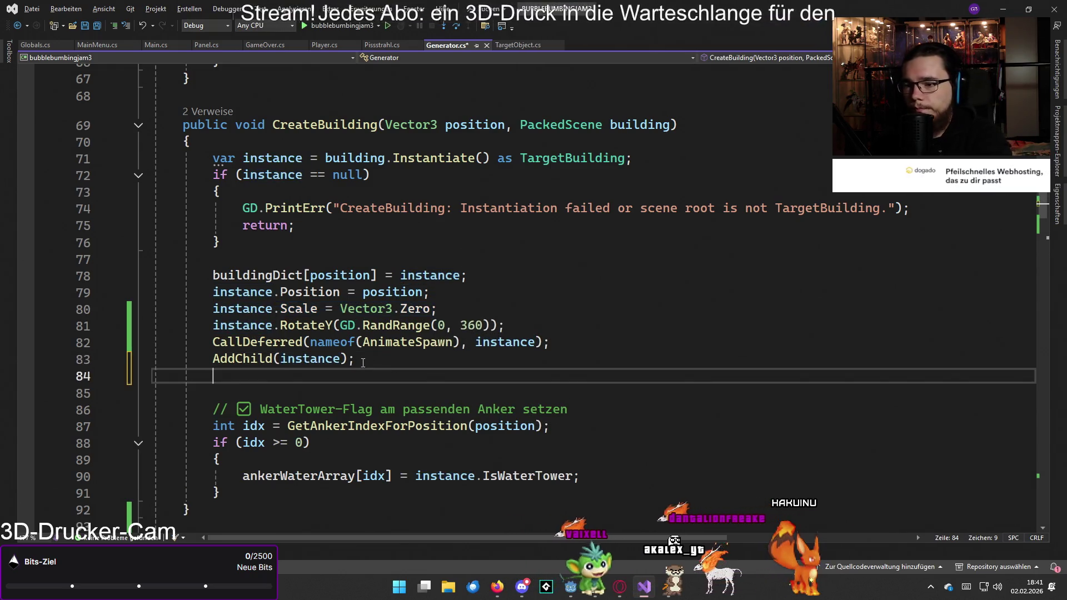
key(ctrl+v)
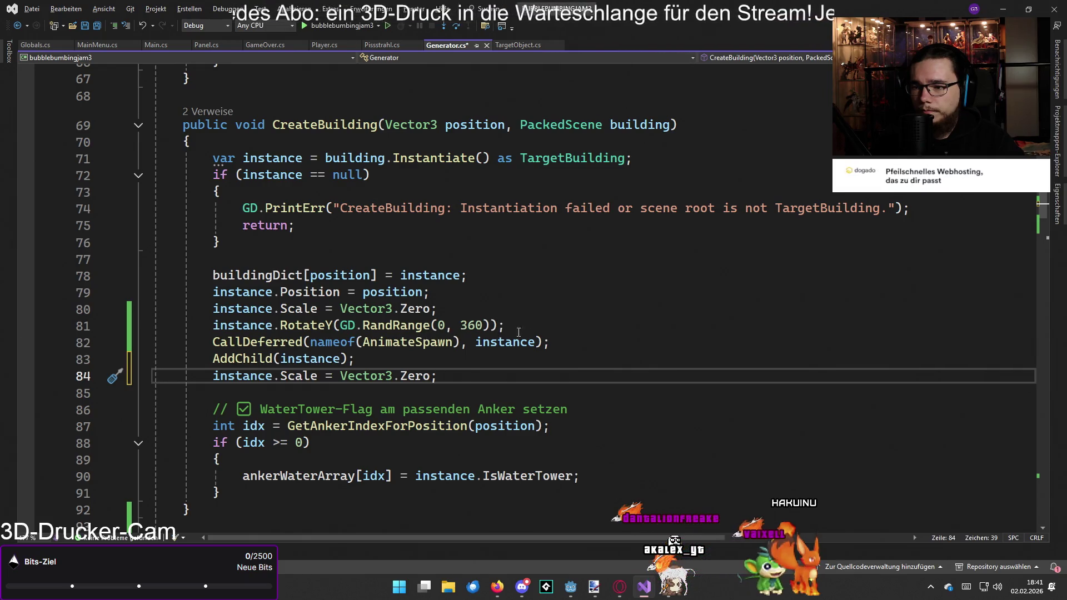
drag(434, 309, 213, 309)
key(Delete)
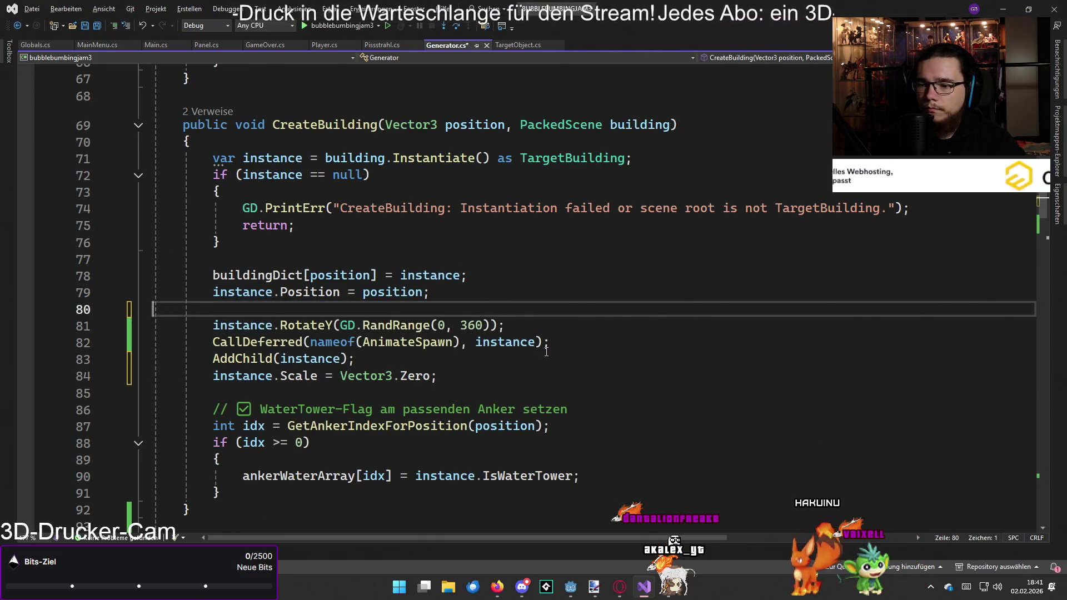
key(BackSpace)
- Move the CallDeferred(nameof(AnimateSpawn), instance) line below the scale reset, then switch to Godot
drag(558, 326, 213, 326)
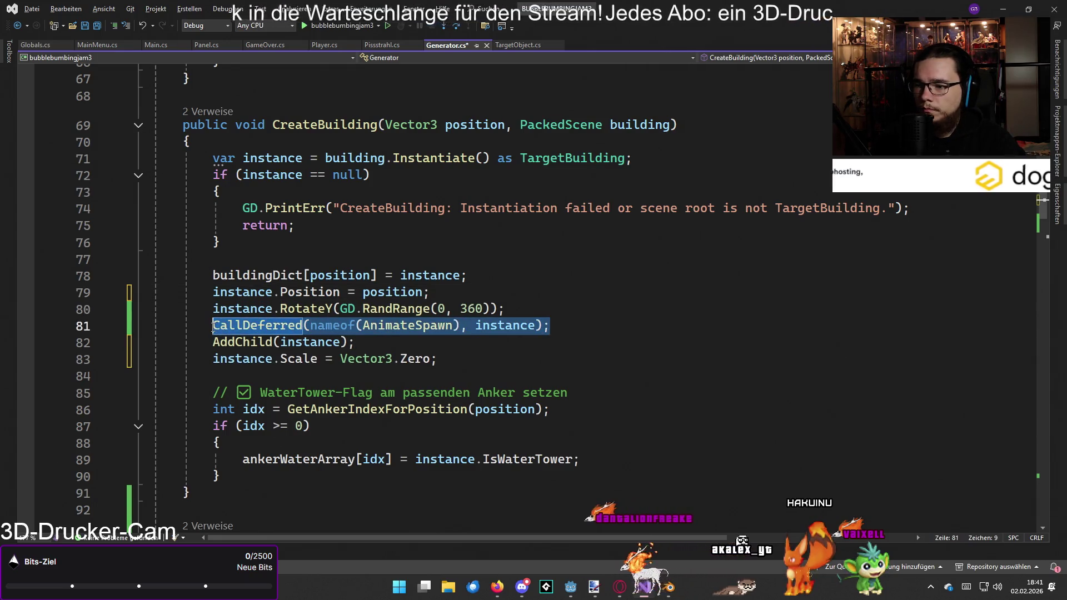
key(Delete)
click(450, 359)
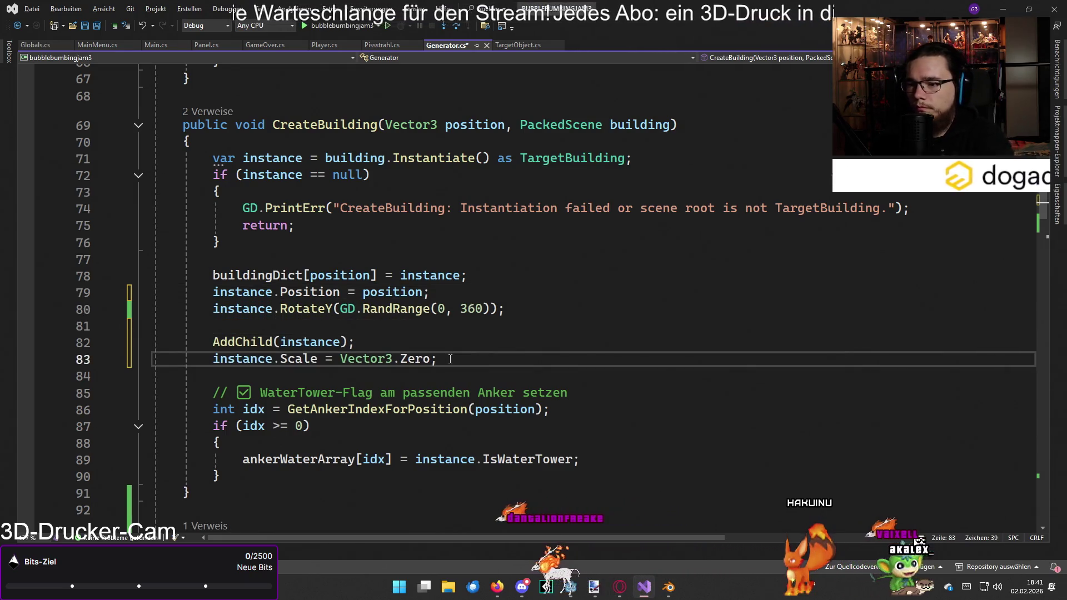
key(Return)
key(ctrl+v)
text(s)
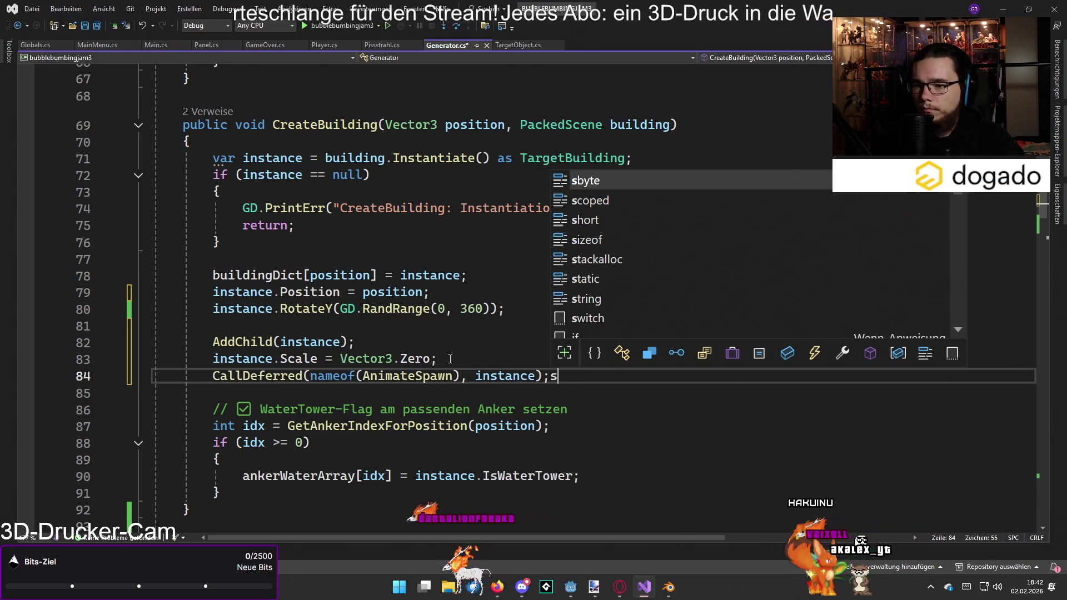
key(BackSpace)
click(509, 356)
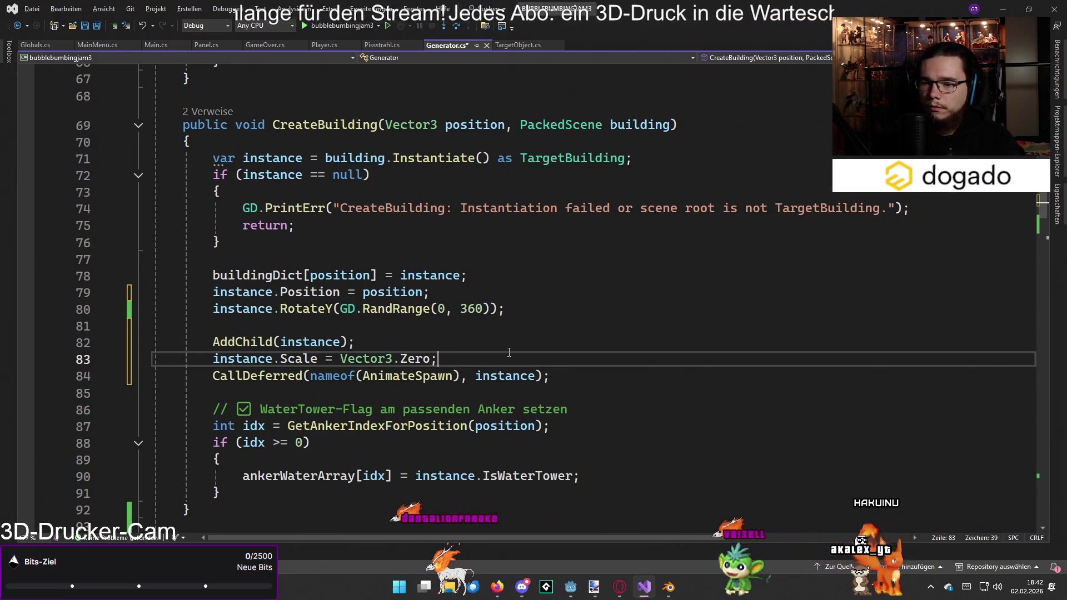
key(alt+Tab)
key(alt+Tab)
key(alt+Tab)
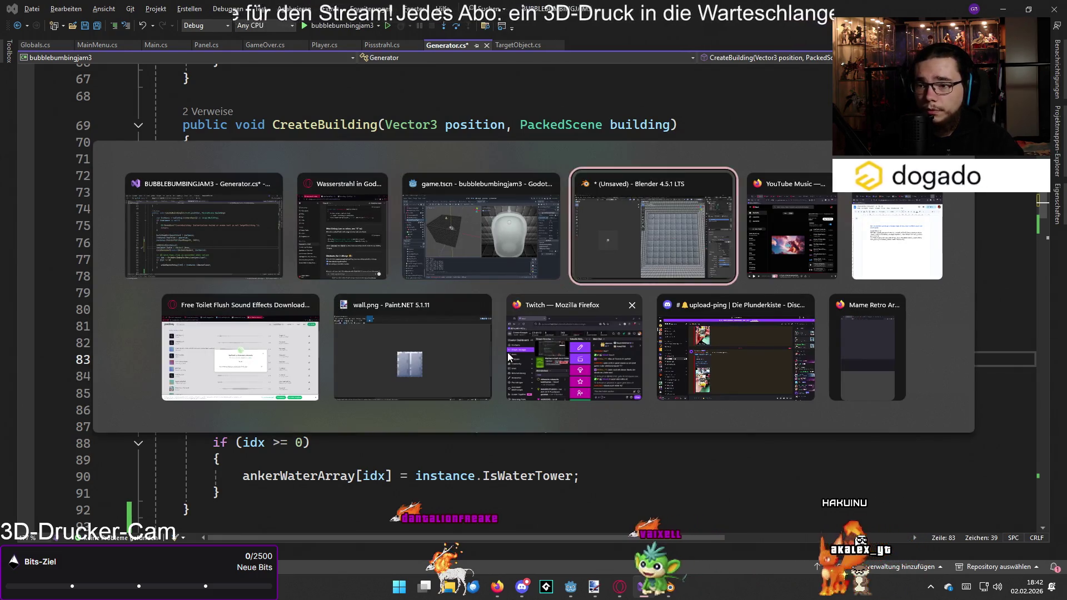
key(alt+Tab)
key(alt+Tab)
key(alt+Tab)
key(alt+Tab)
key(alt+Tab)
key(alt+Tab)
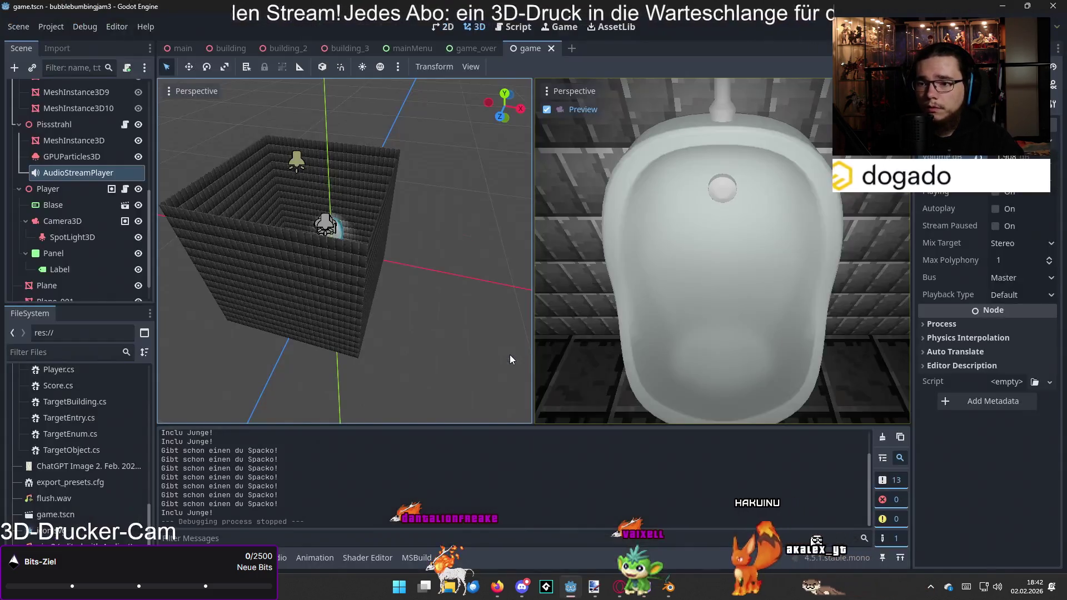
- Play-test the game with F5, starting a round and stopping it with F8
key(F5)
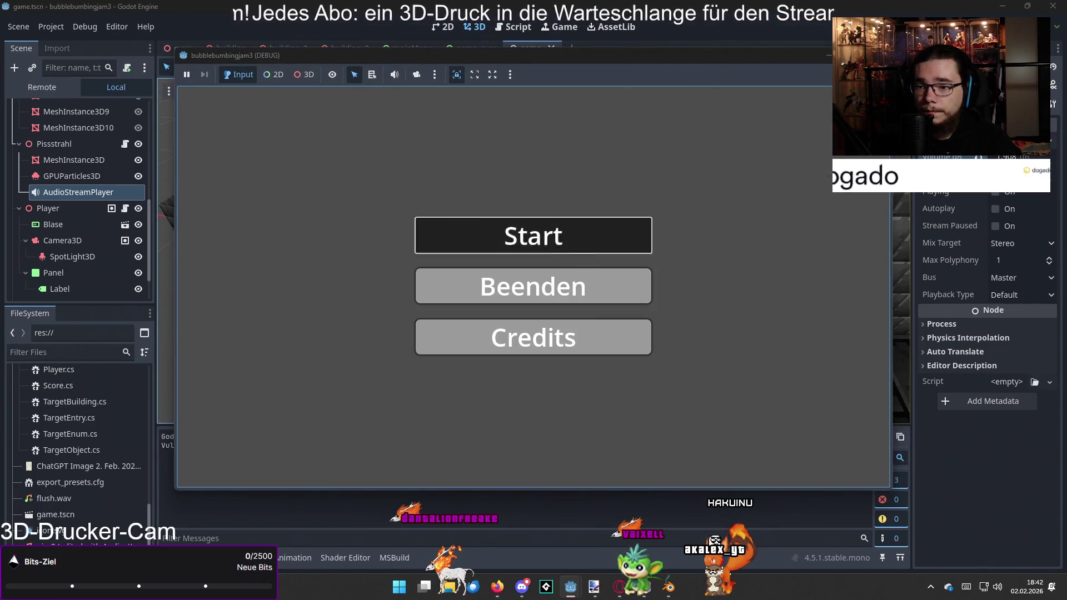
click(522, 233)
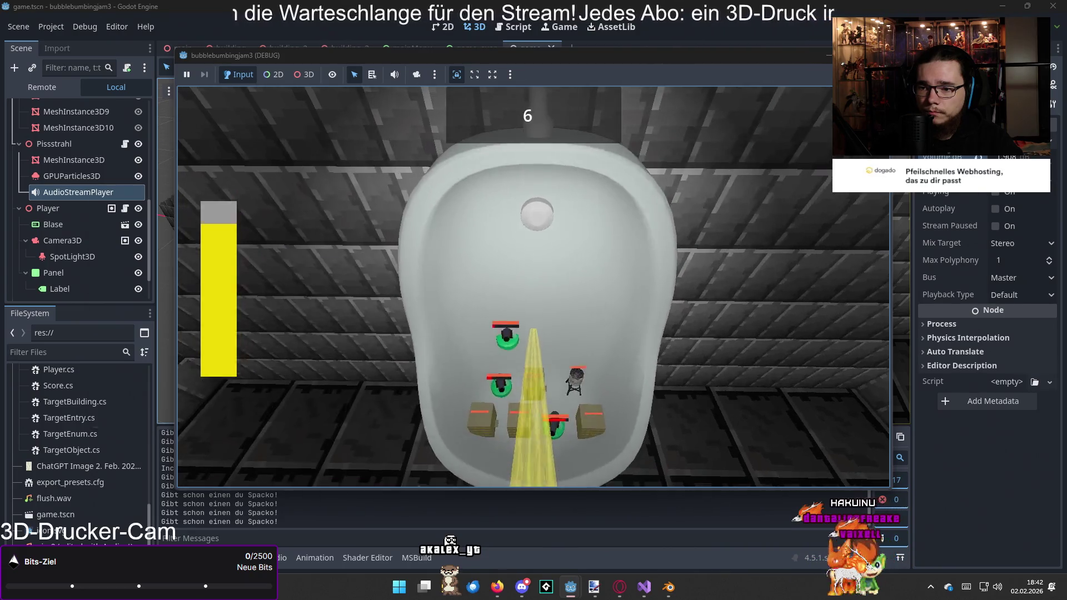
key(F8)
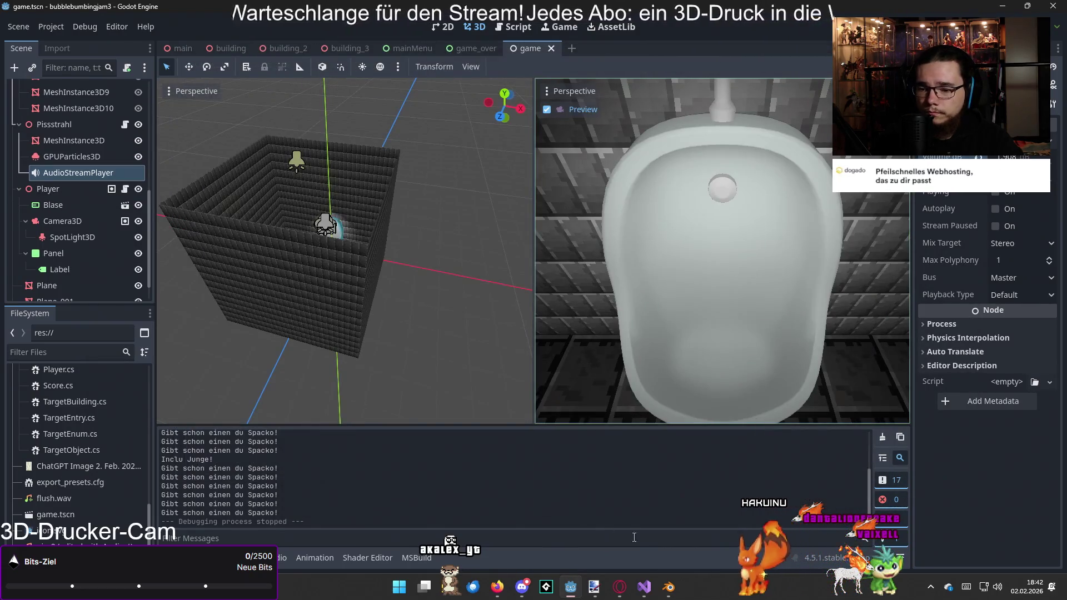
- In Visual Studio, delete the random RotateY line and its leftover blank line
click(668, 587)
click(668, 587)
mouse_move(644, 587)
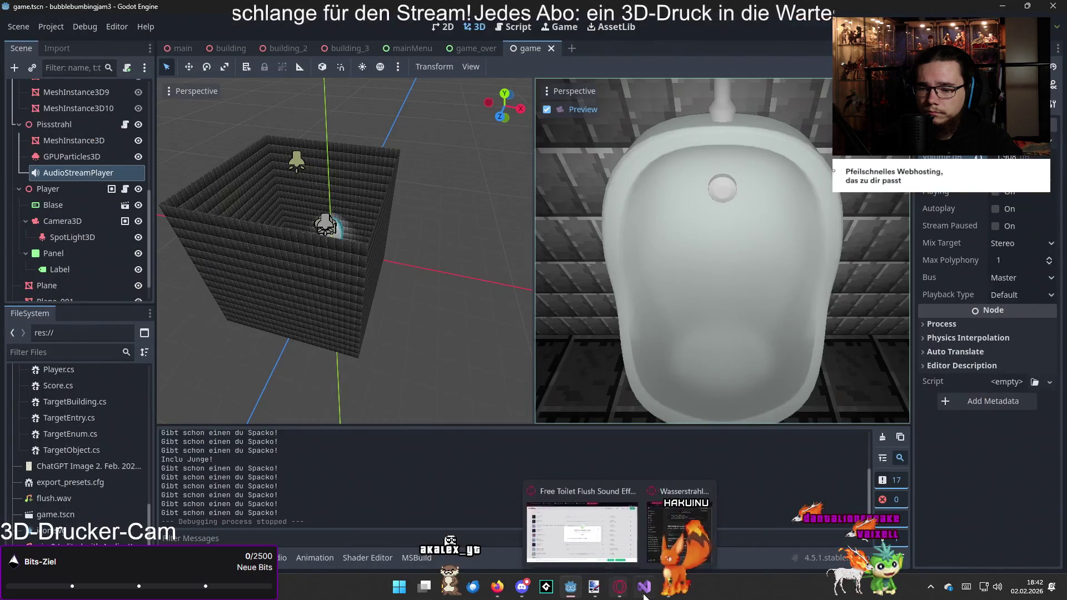
click(717, 539)
click(486, 333)
drag(506, 309, 213, 311)
key(BackSpace)
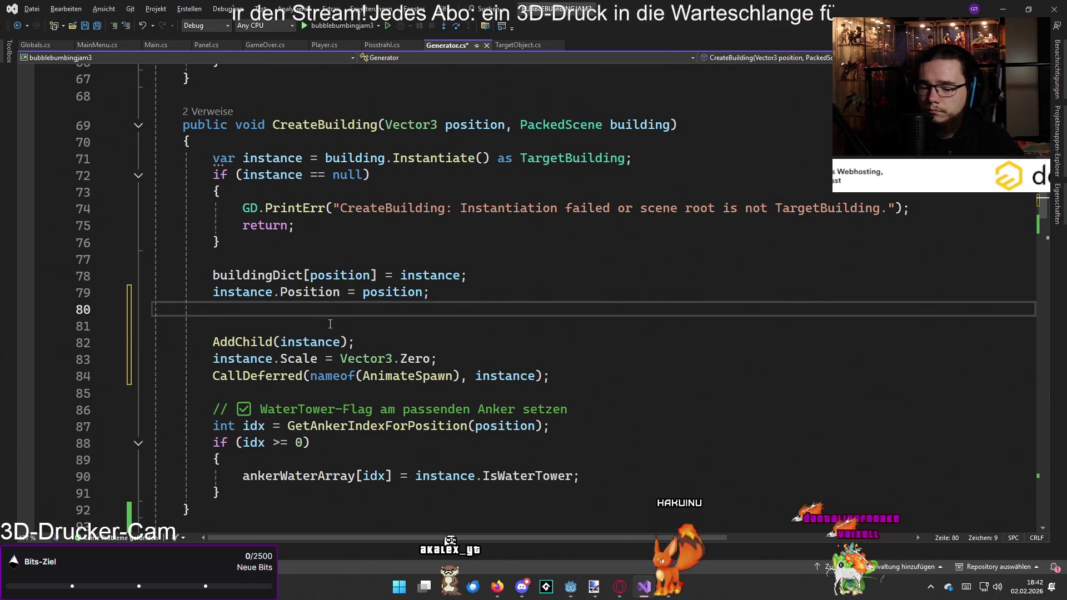
click(244, 323)
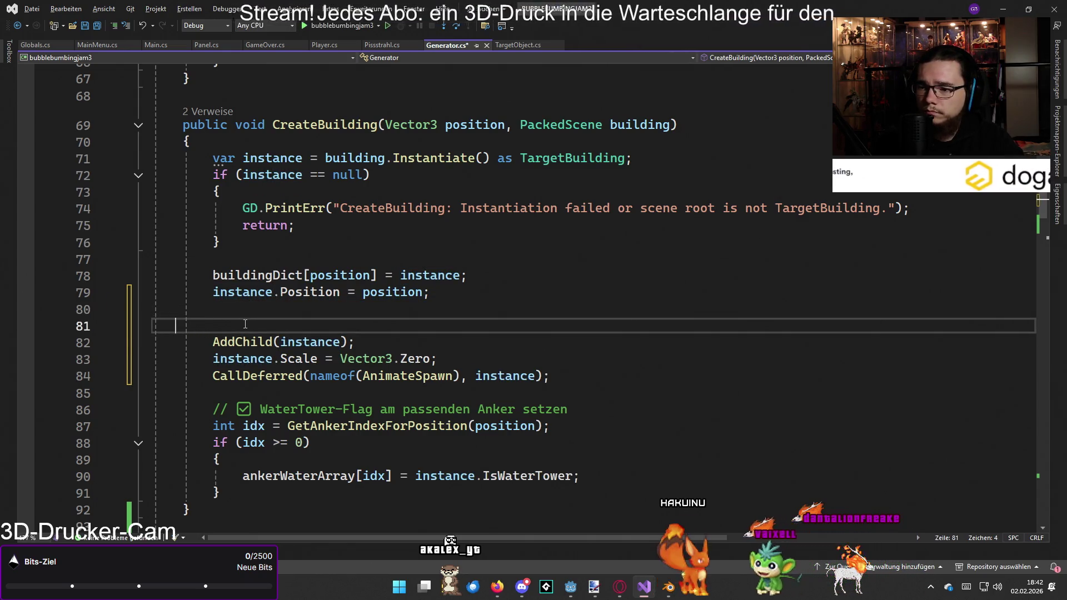
key(BackSpace)
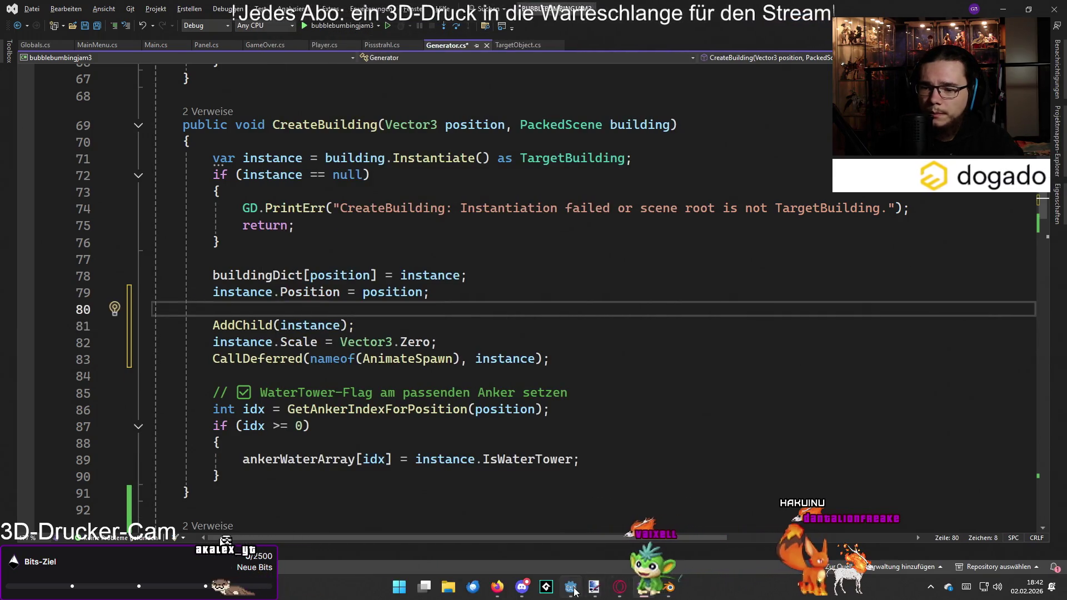
- Review Godot's 31 Debugger errors, including 'Quaternion is not normalized'
click(572, 589)
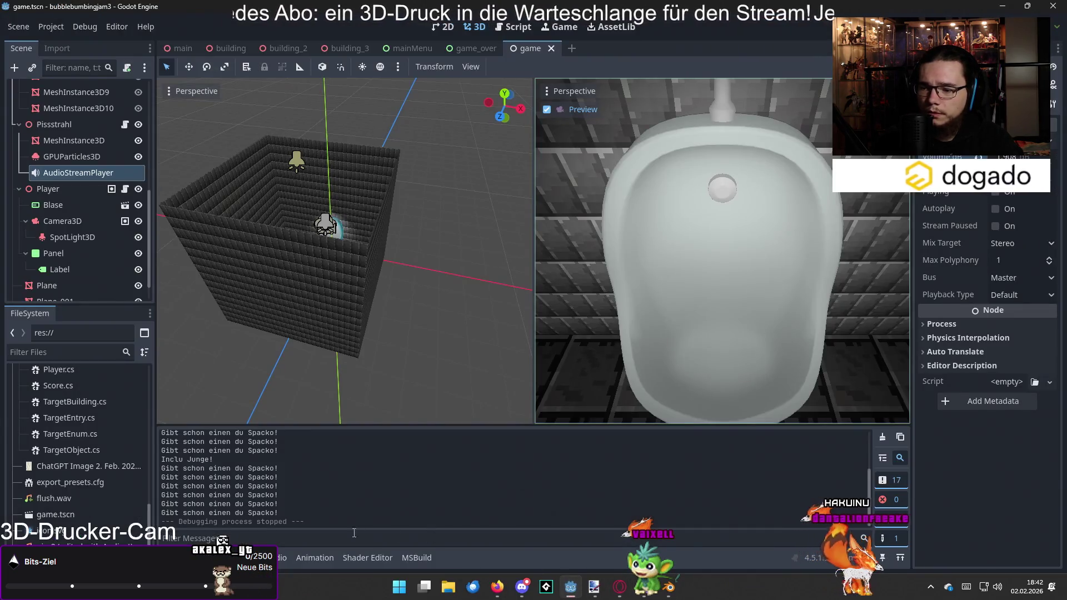
click(228, 558)
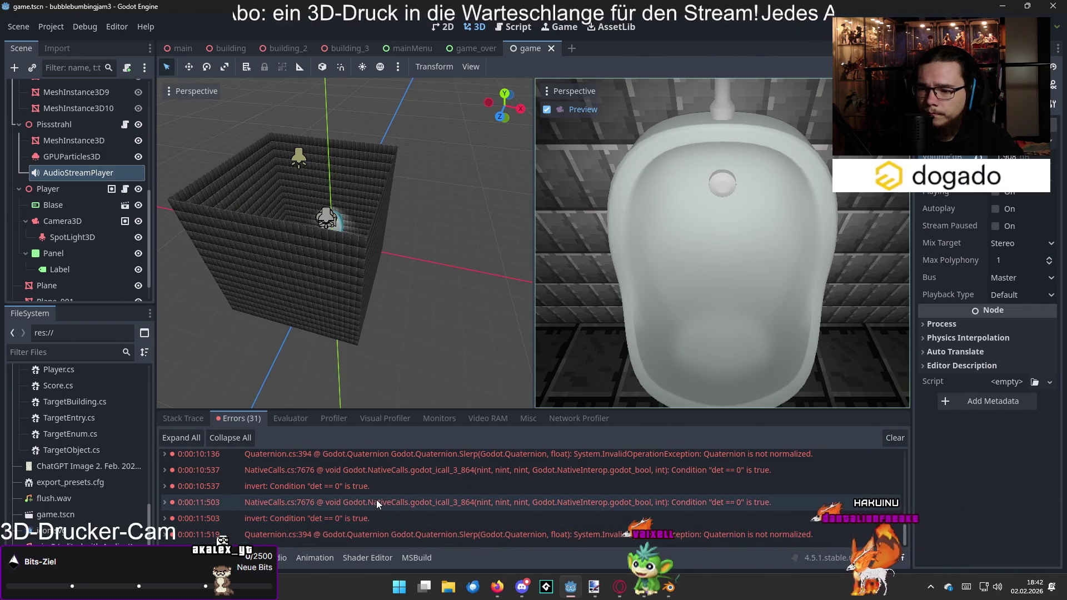
scroll(376, 499, down, 2)
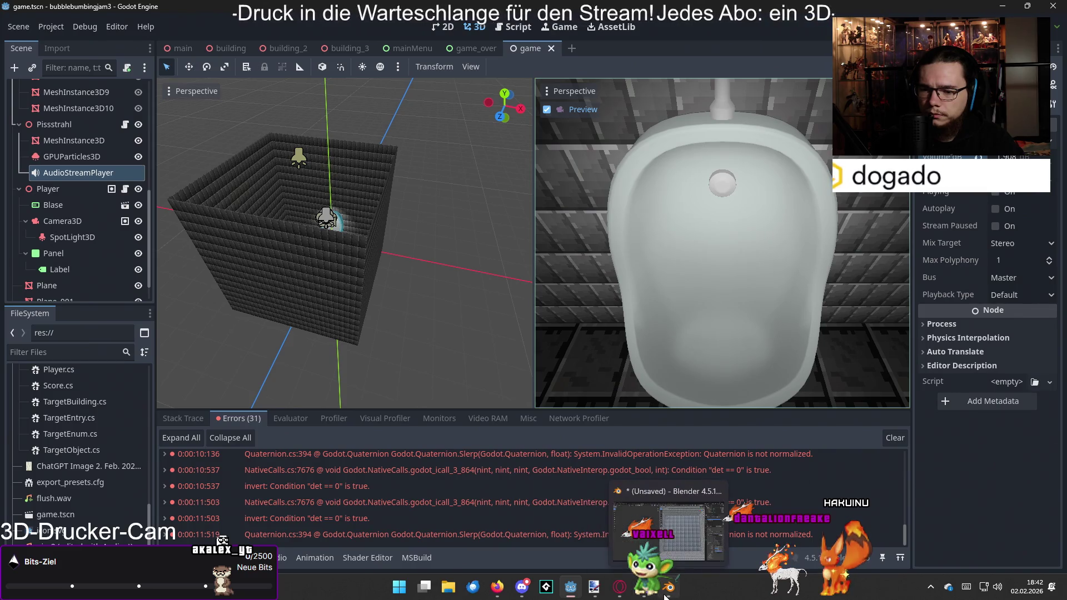
click(645, 595)
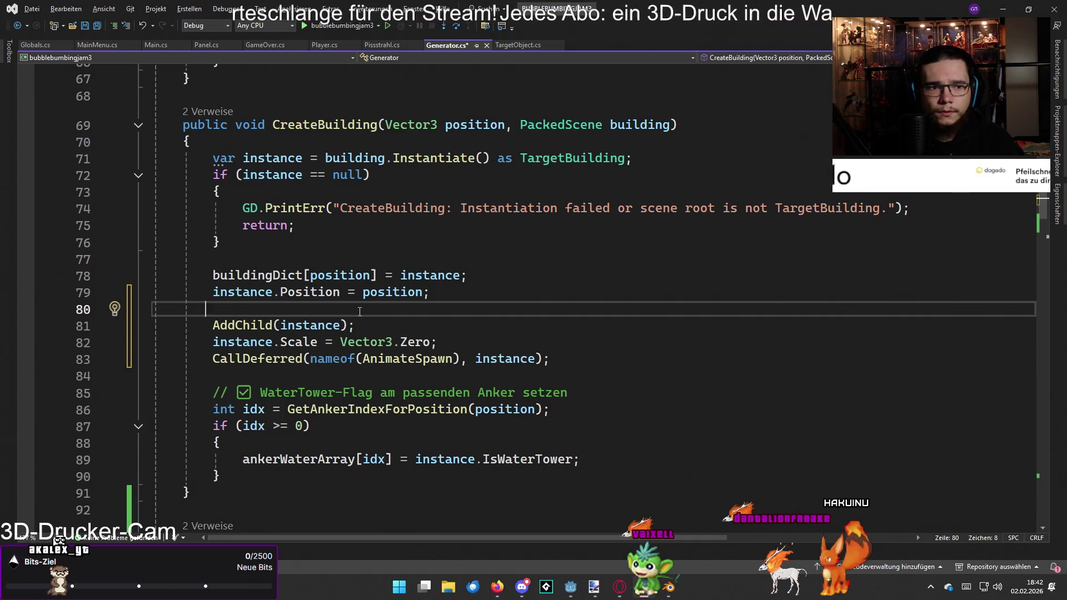
- Restore the random RotateY line with undo, keeping the early zero-scale line removed
key(Return)
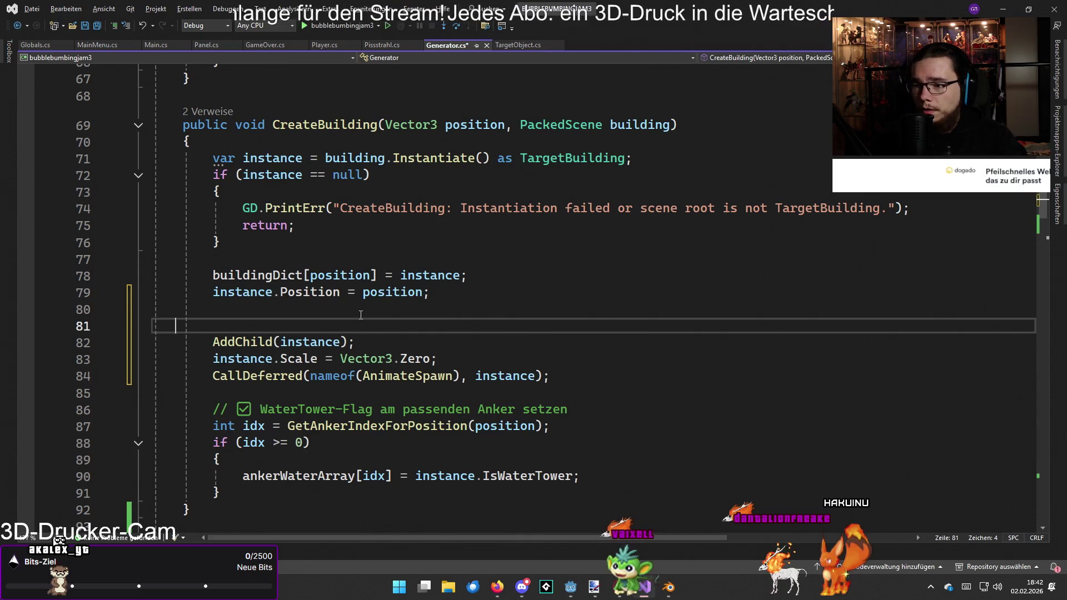
key(ctrl+z)
key(ctrl+z)
key(ctrl+z)
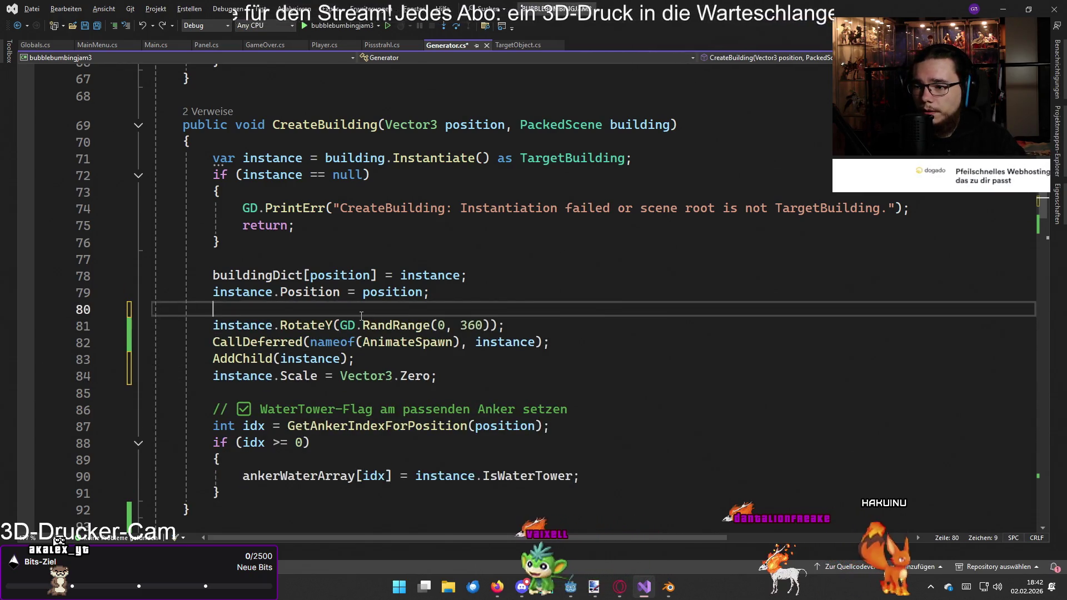
key(ctrl+z)
key(ctrl+y)
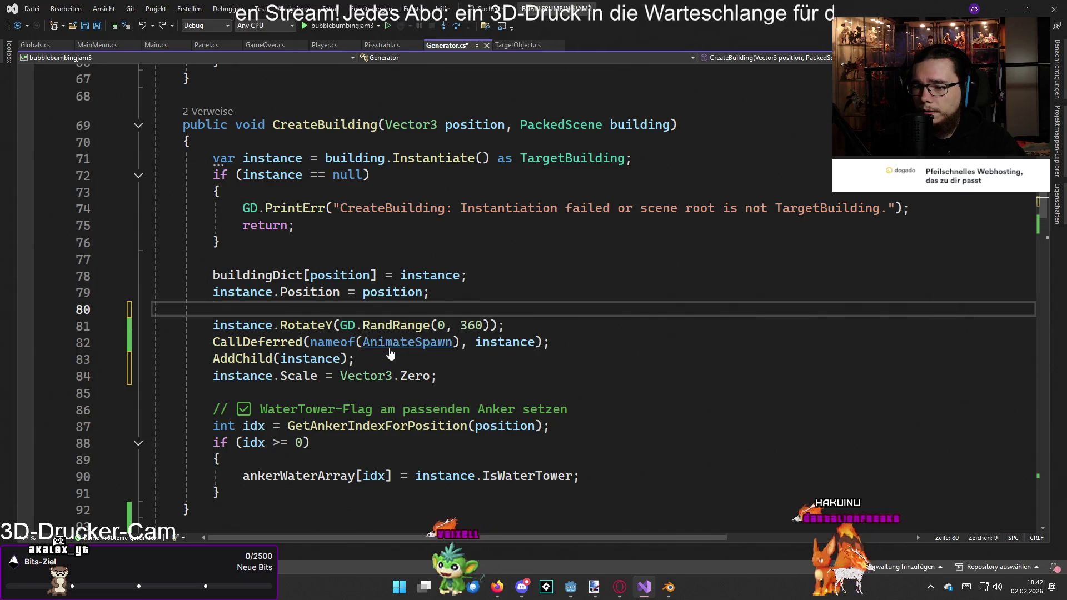
key(ctrl+z)
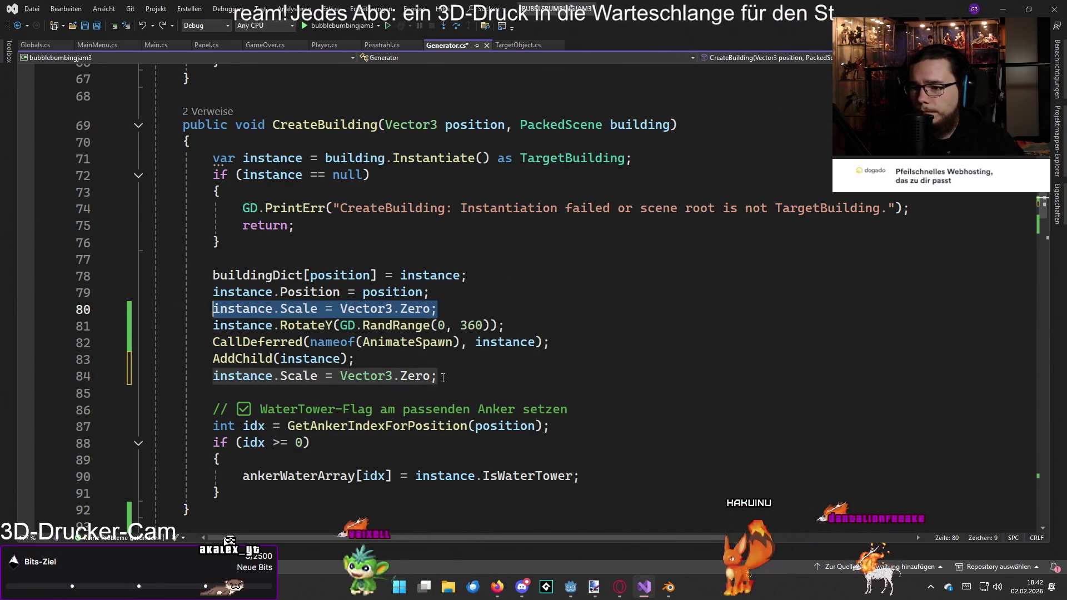
key(ctrl+y)
- Move the Position assignment below the zero-scale reset as instance.GlobalPosition = position
drag(431, 292, 213, 293)
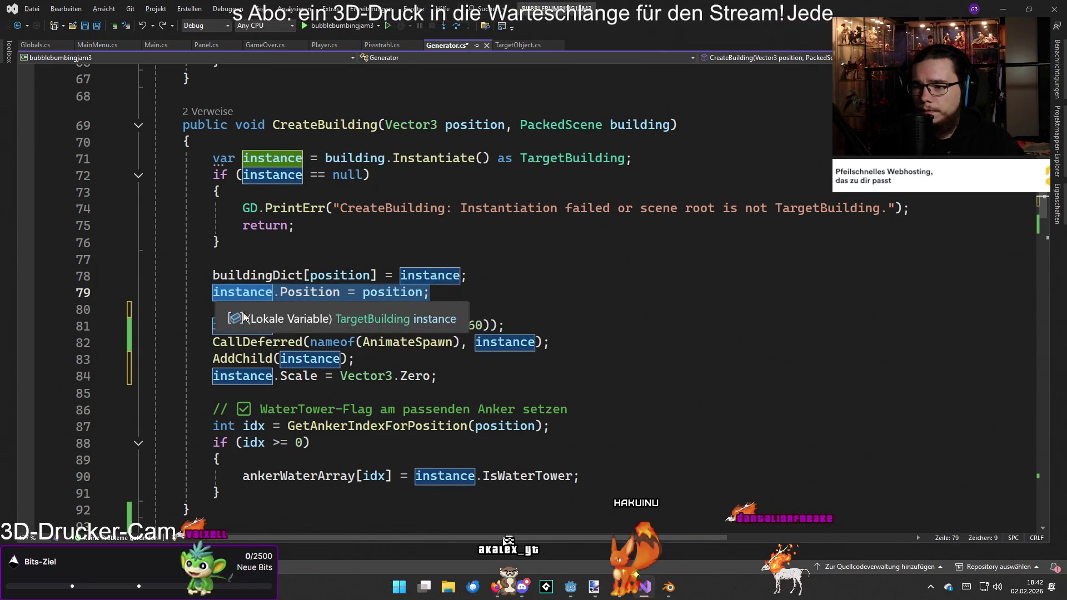
key(ctrl+x)
click(473, 379)
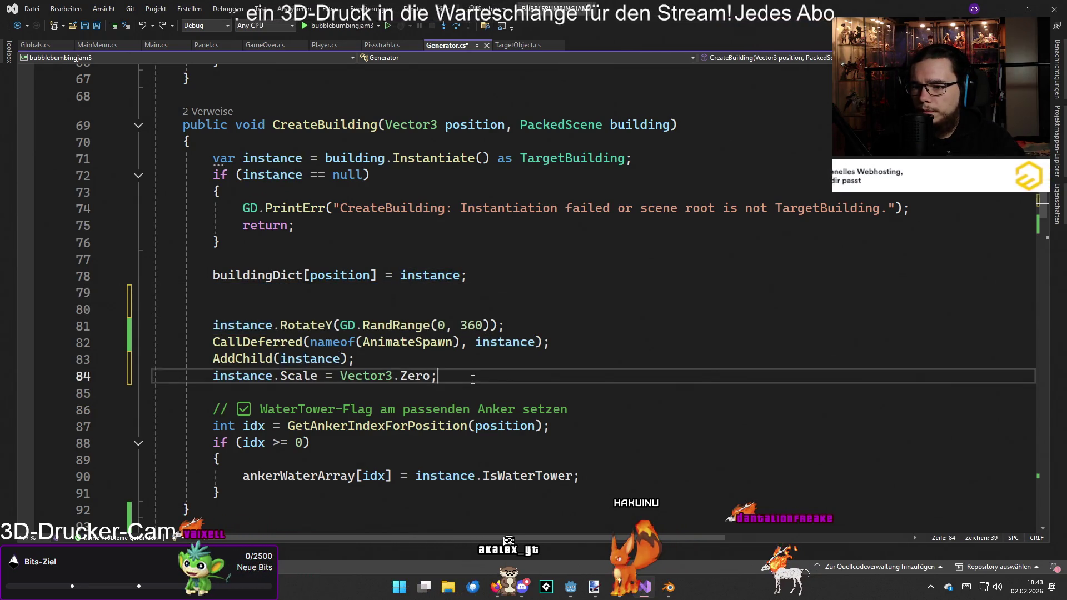
key(Return)
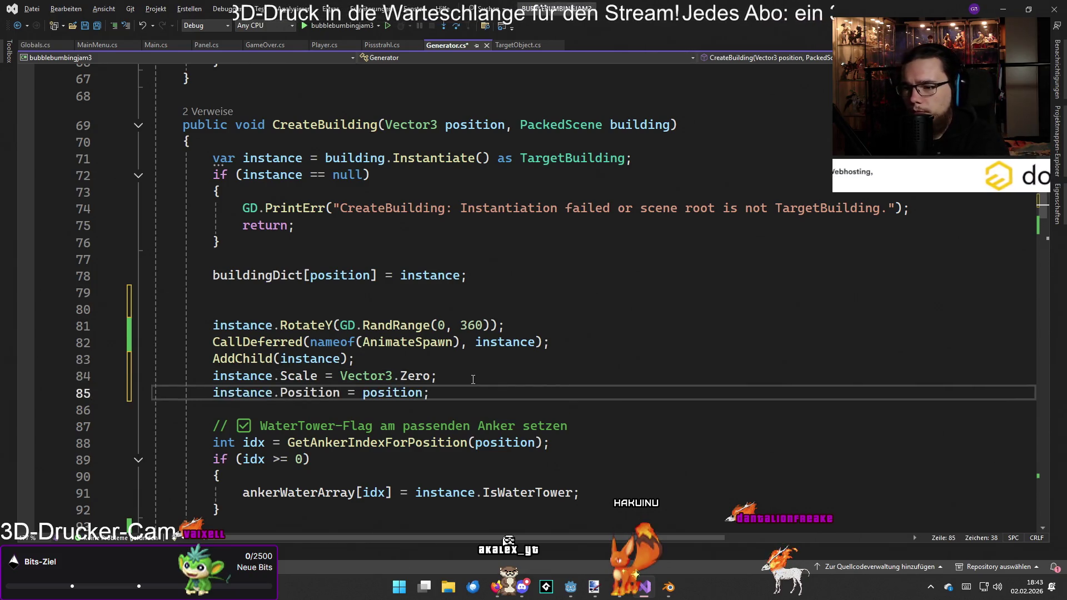
key(Left)
key(Left)
key(Left)
text(Global)
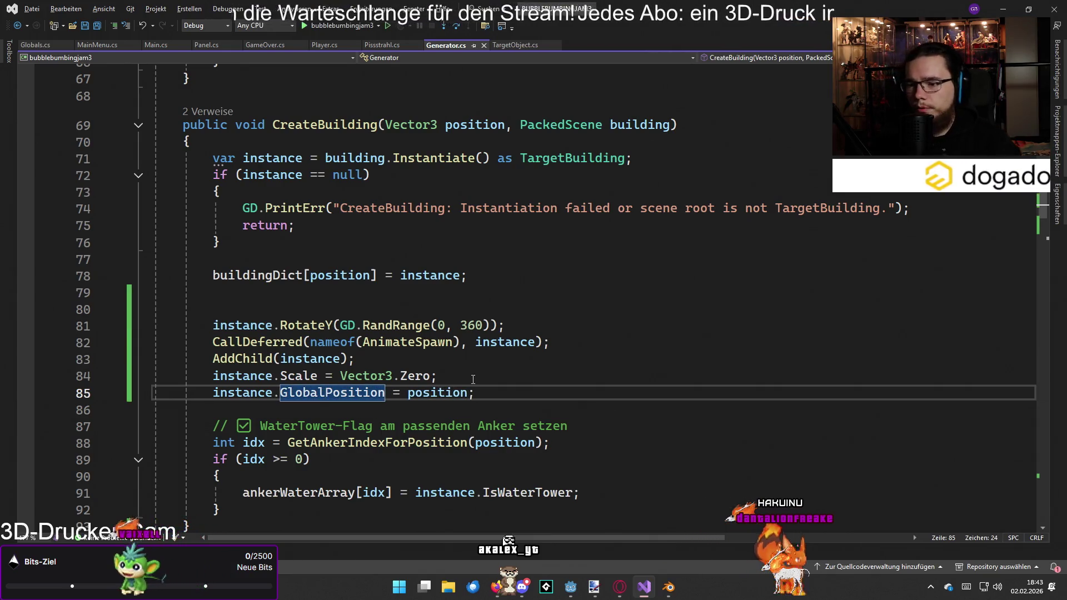
key(alt+Tab)
key(alt+Tab)
key(alt+Tab)
key(alt+Tab)
key(alt+Tab)
key(alt+Tab)
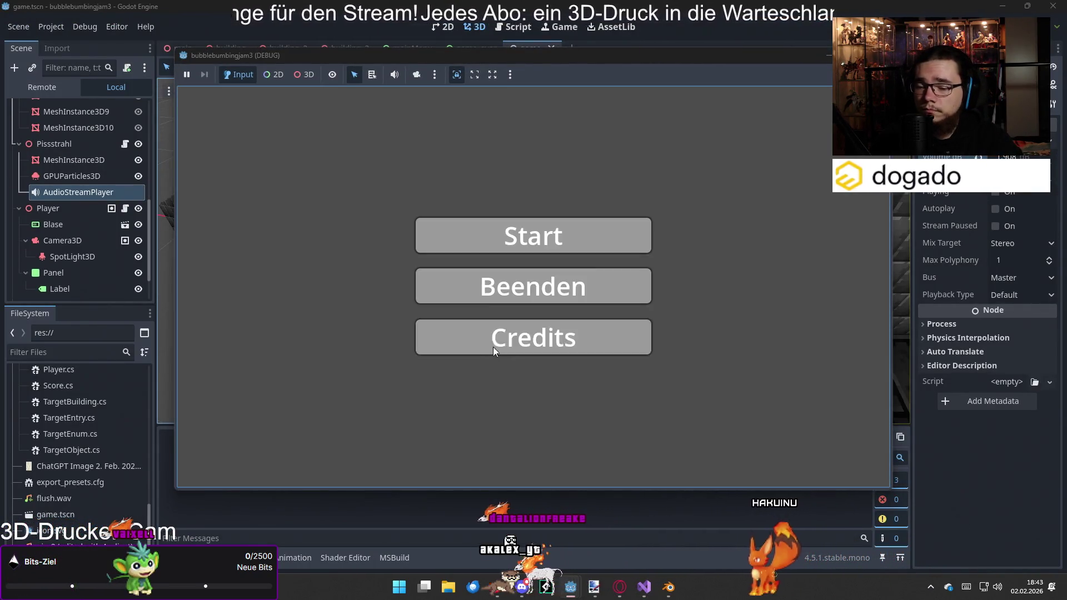
- Start a round in the rebuilt game, watch buildings spawn to a score of 2, then leave
click(494, 236)
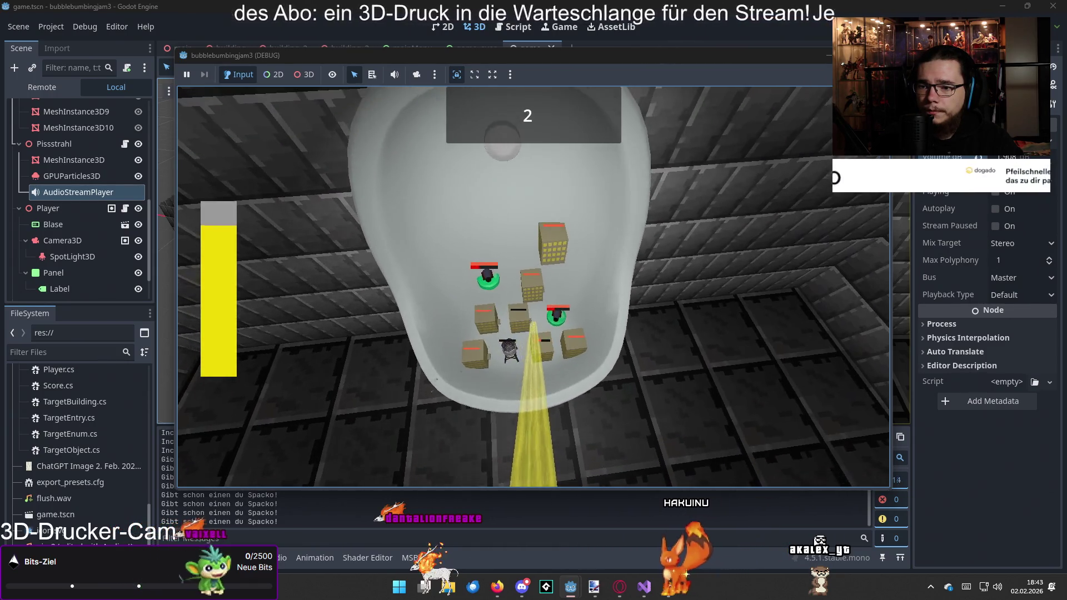
key(alt+Tab)
key(alt+Tab)
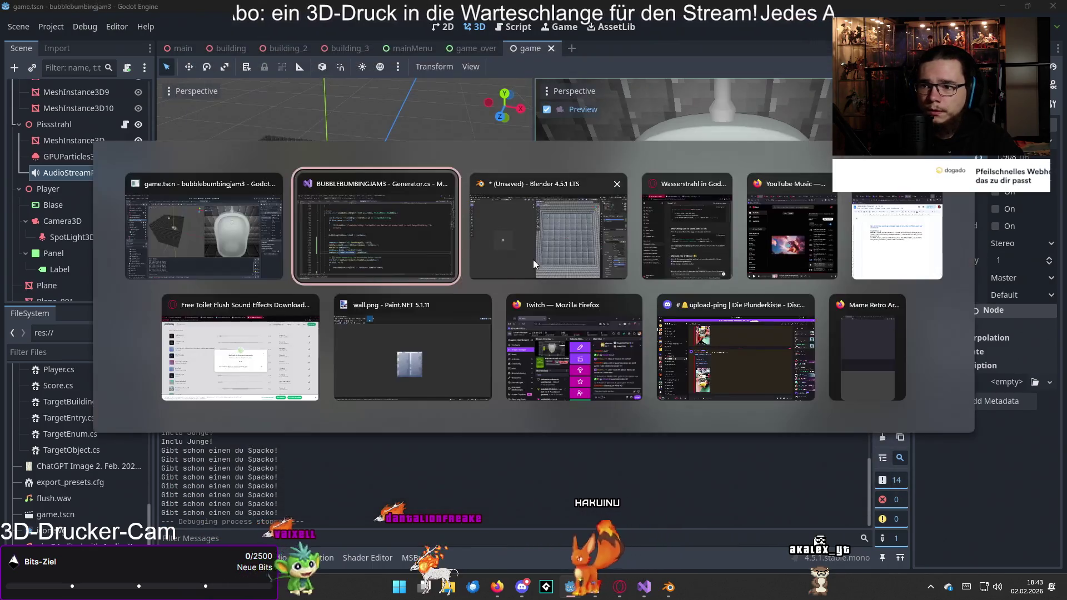
- Undo the GlobalPosition edits, keeping CallDeferred(nameof(AnimateSpawn), instance) before AddChild(instance)
key(ctrl+z)
key(ctrl+z)
key(ctrl+z)
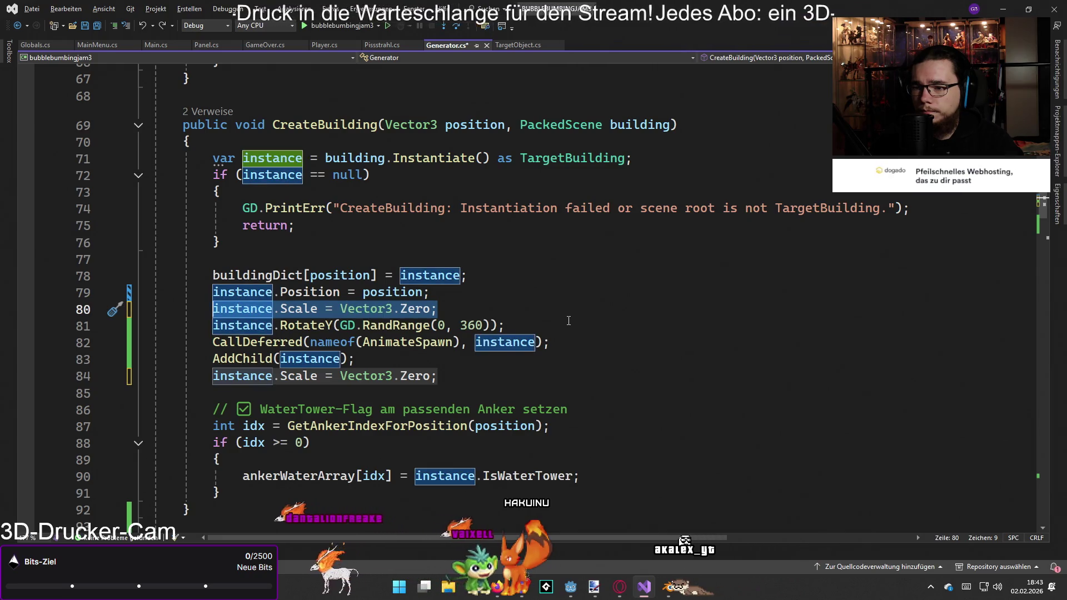
click(547, 341)
key(ctrl+z)
click(542, 360)
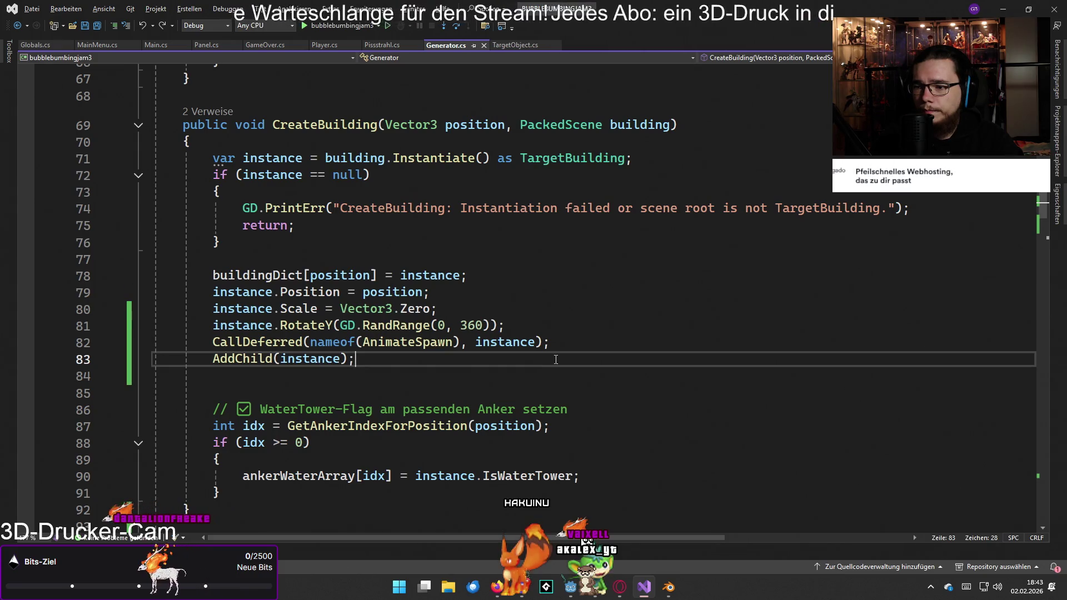
key(ctrl+z)
key(ctrl+z)
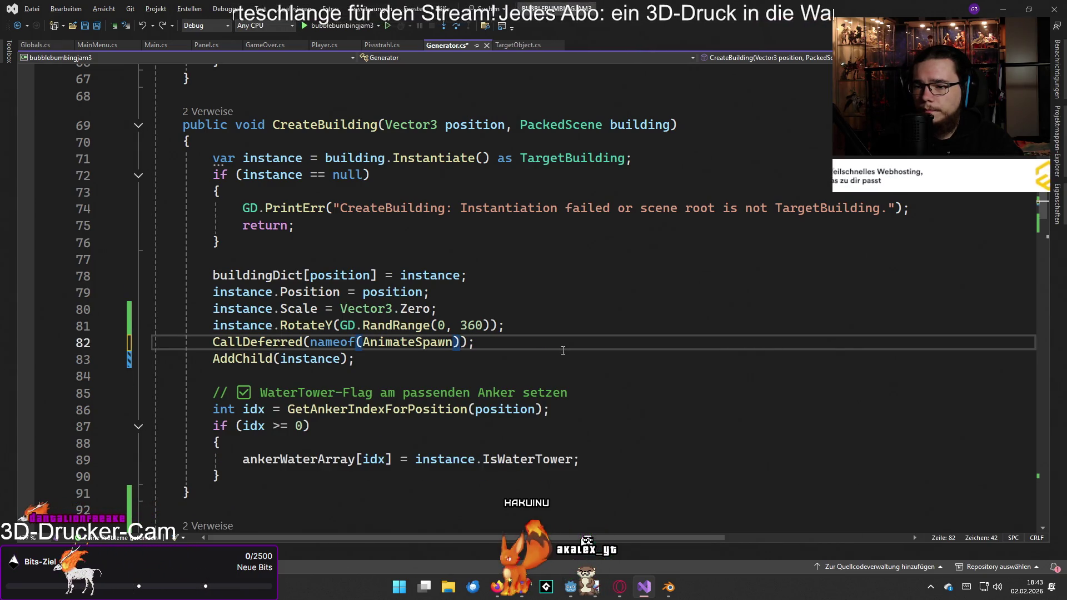
key(ctrl+y)
click(580, 345)
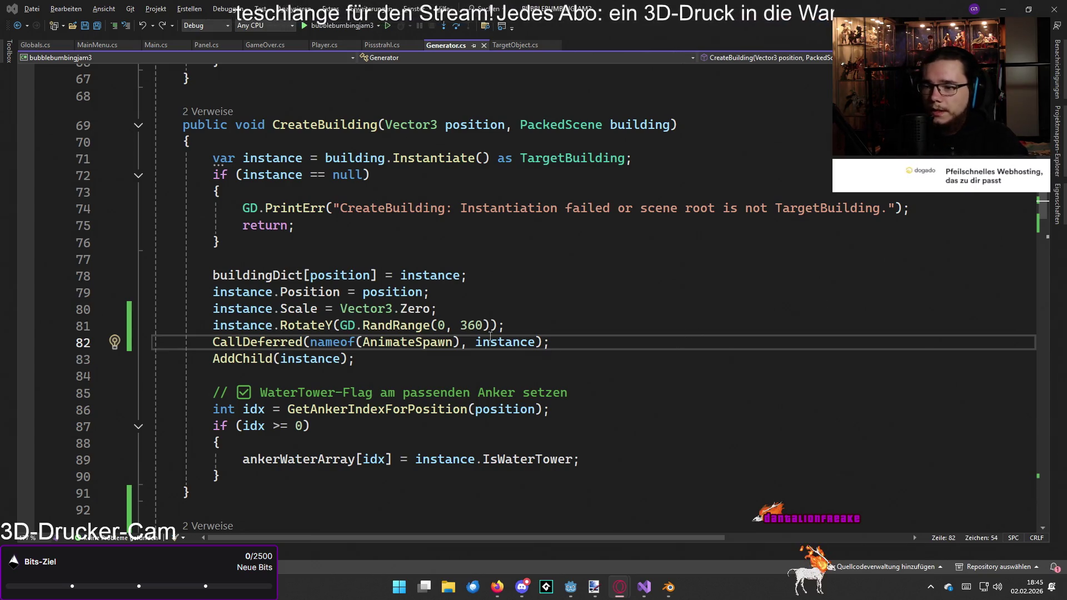
- Remove the random RotateY line from CreateBuilding
drag(497, 326, 259, 326)
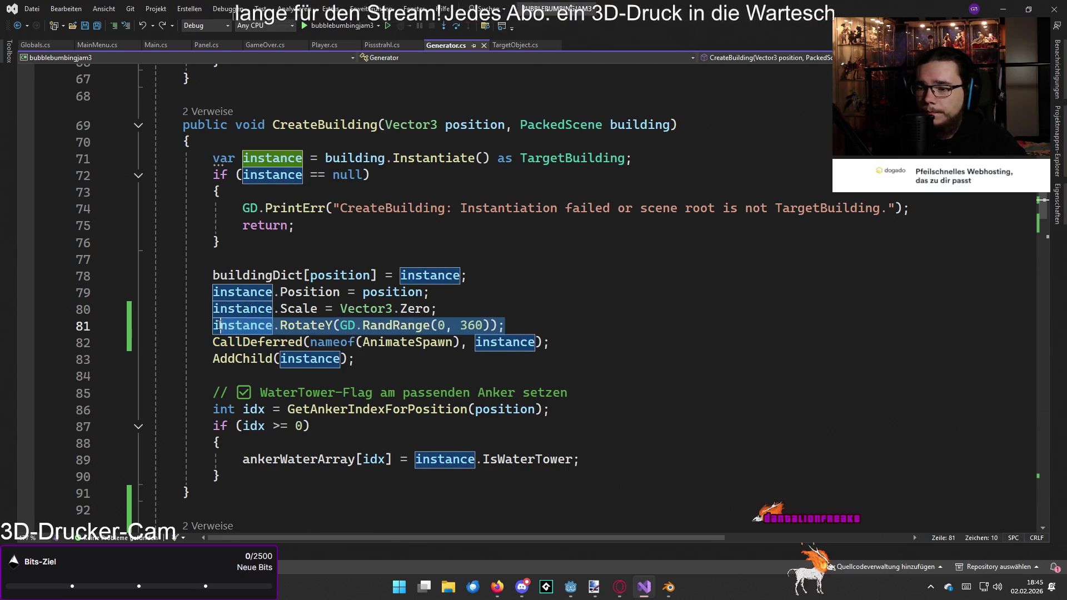
key(BackSpace)
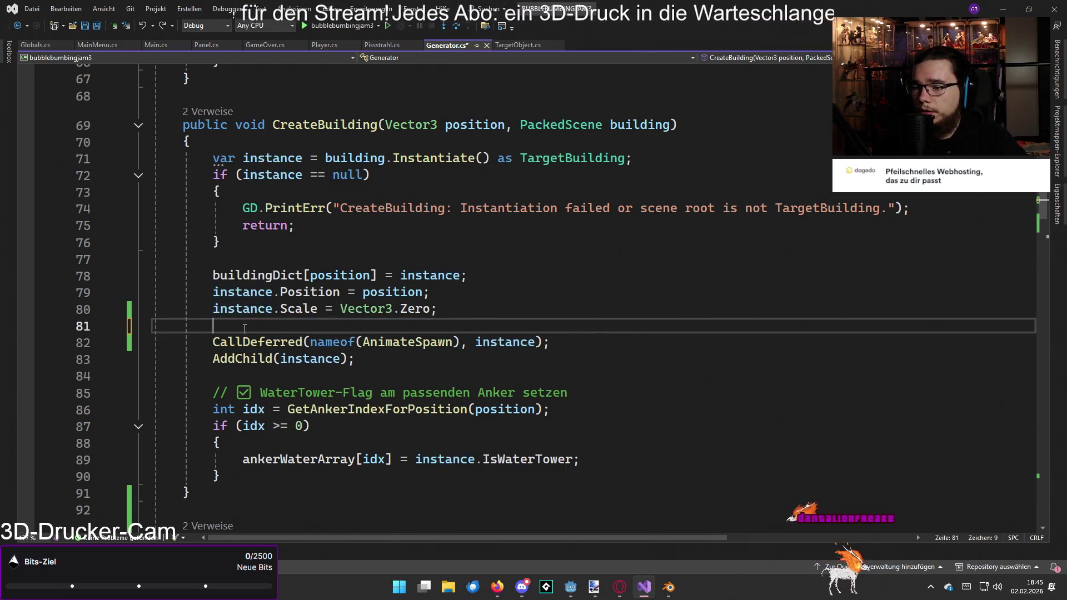
scroll(320, 347, down, 10)
scroll(321, 347, up, 4)
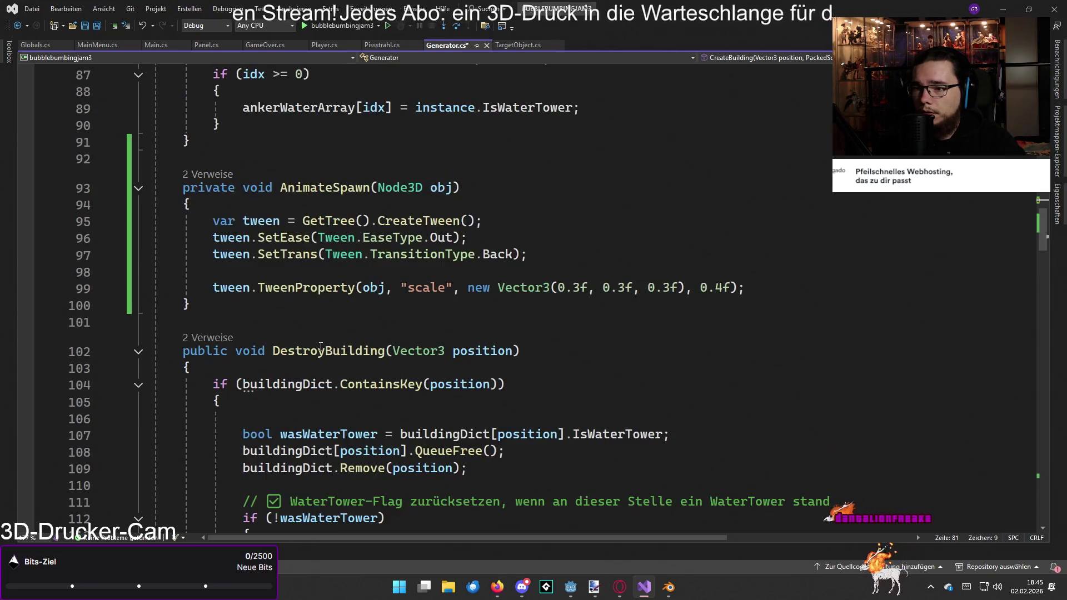
scroll(321, 347, down, 1)
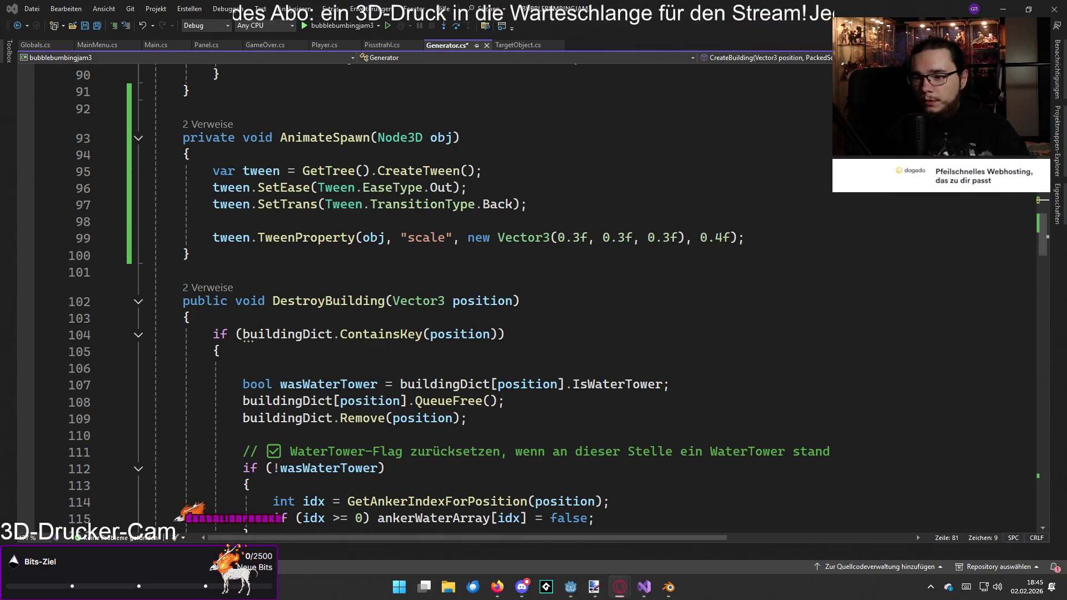
scroll(644, 407, down, 2)
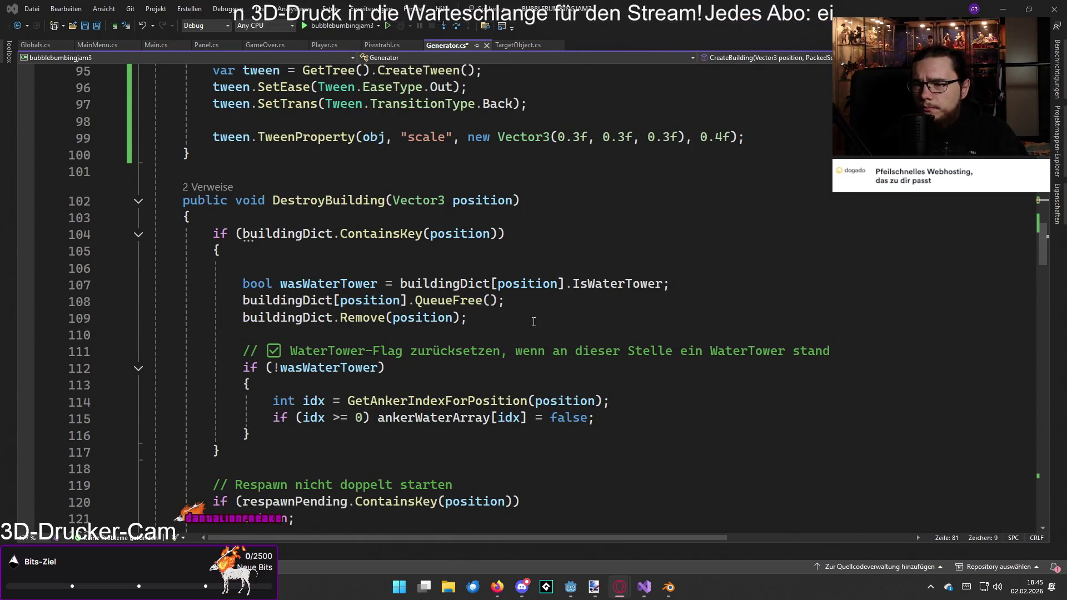
scroll(533, 322, up, 3)
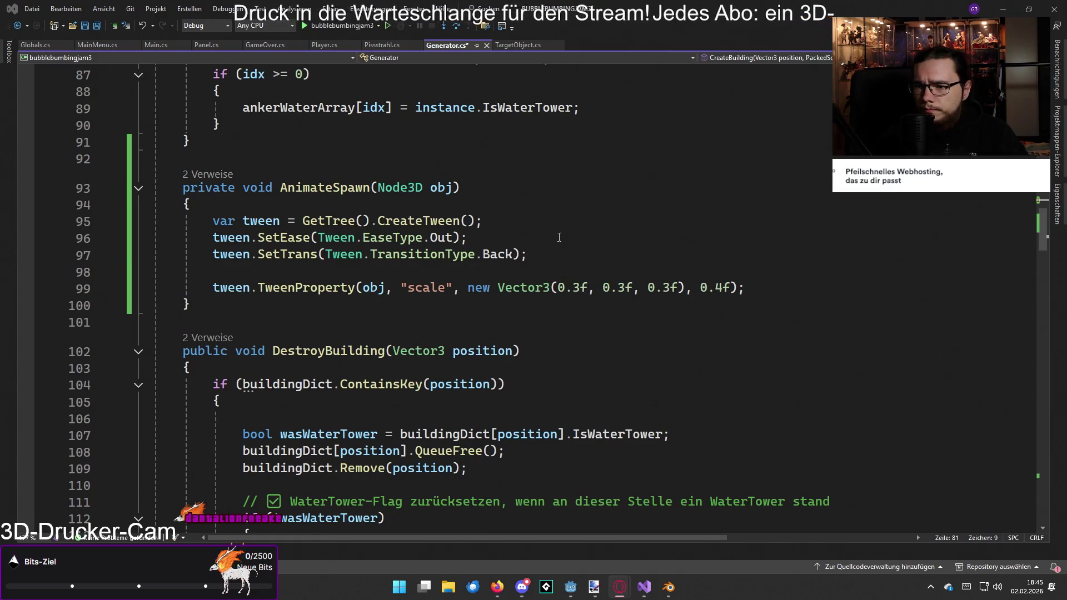
- Add the RandRange(0, 360) rotation above TweenProperty in AnimateSpawn, rotating obj instead of instance
click(524, 208)
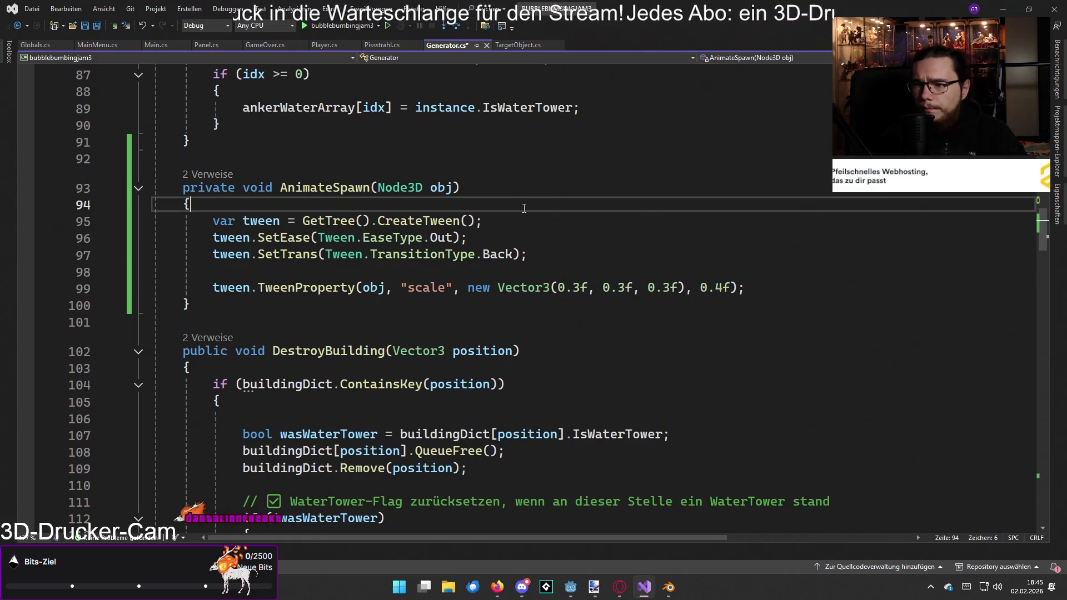
click(536, 255)
click(560, 276)
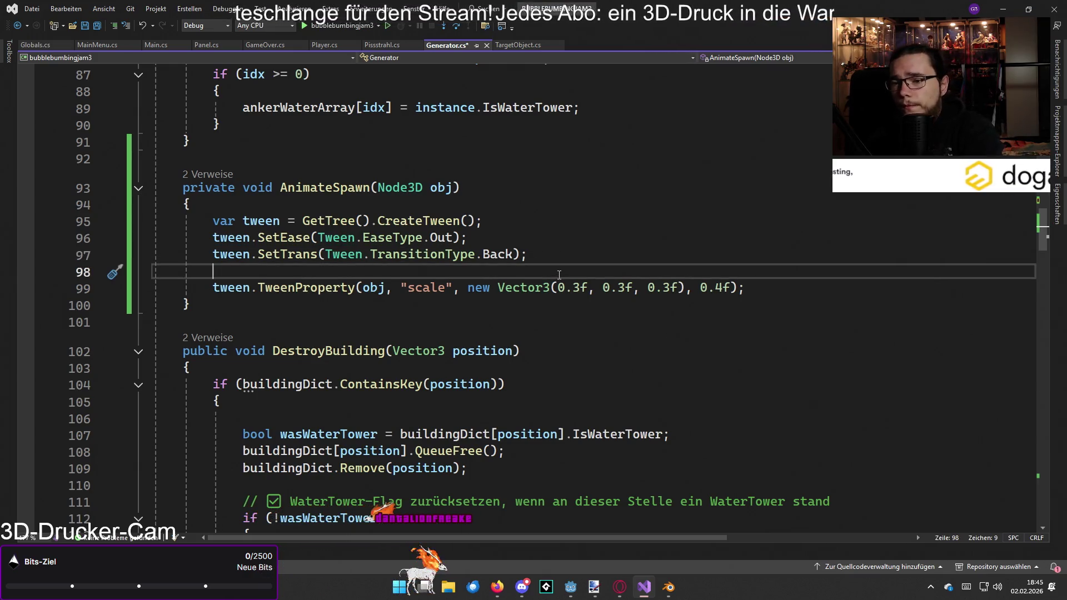
text(obj-.)
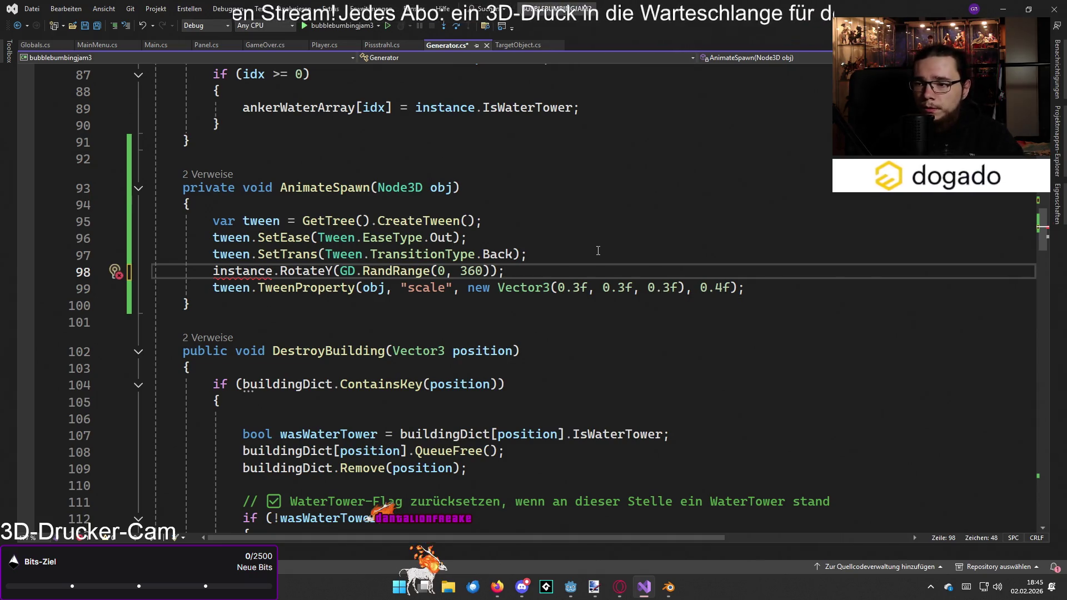
click(221, 272)
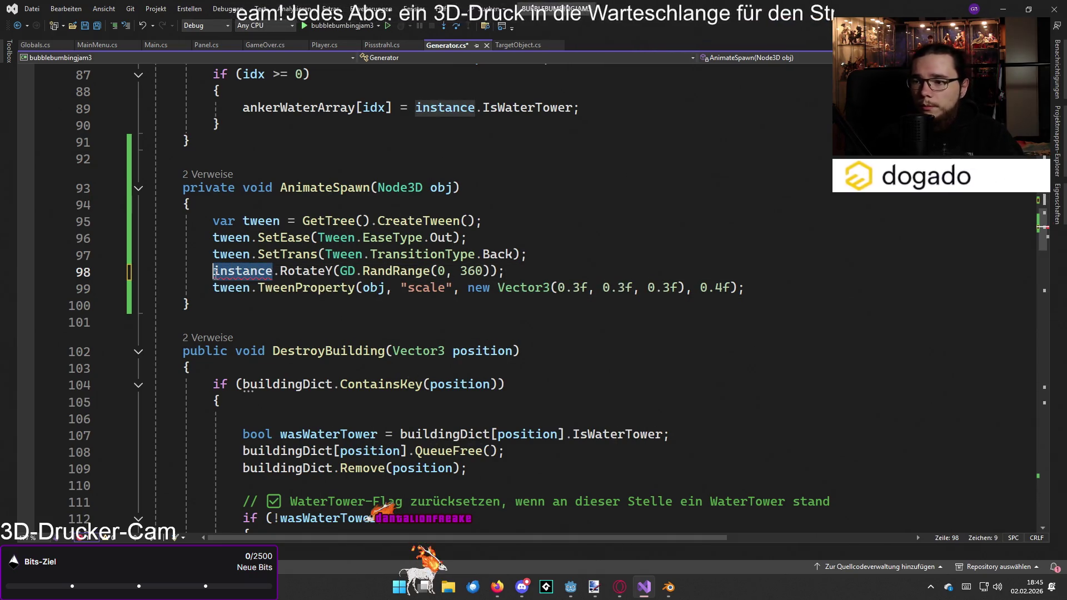
text(obj)
key(Escape)
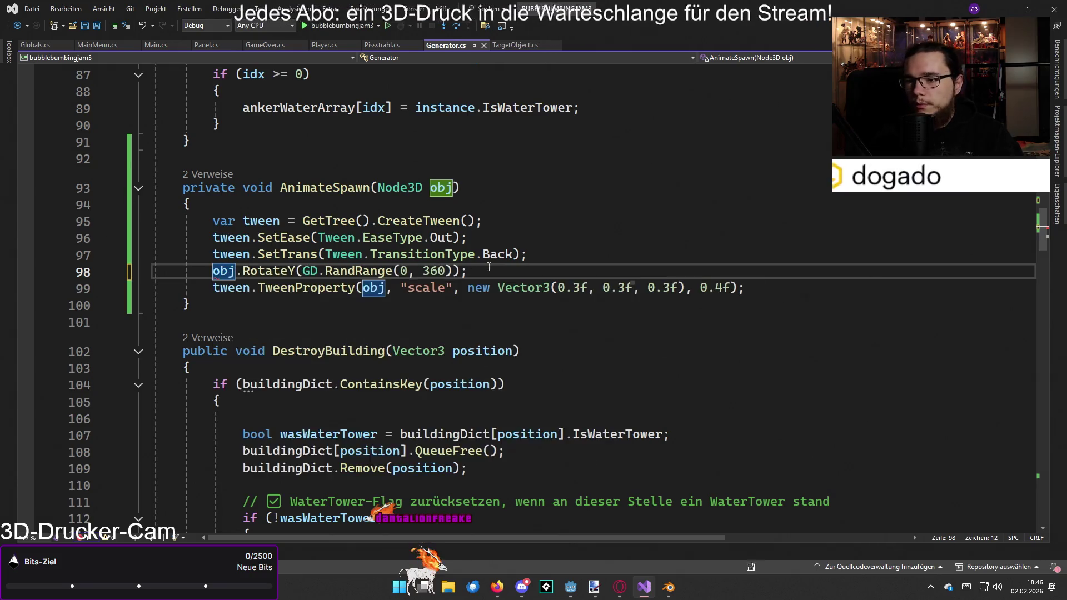
key(alt+Tab)
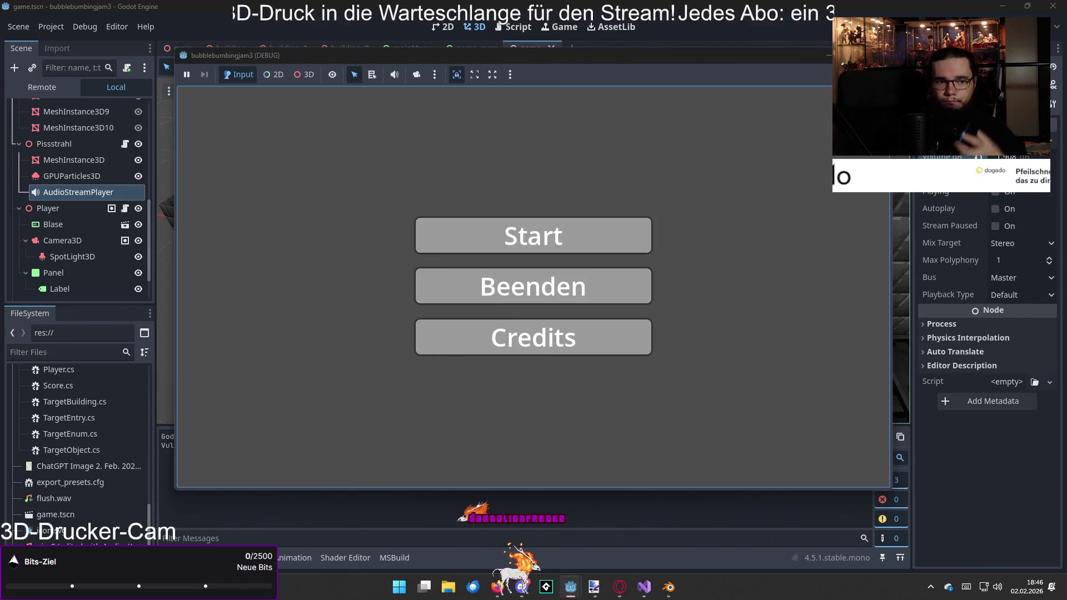
- Play-test the game from its Start menu, stop it with F8, and bring up wall.png in Paint.NET
click(534, 235)
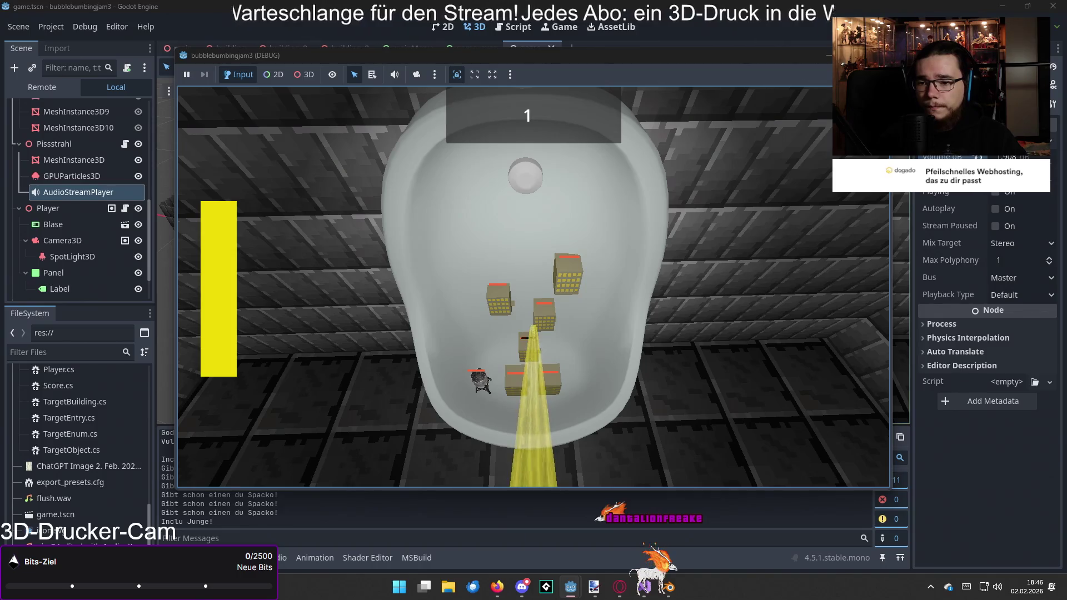
key(F8)
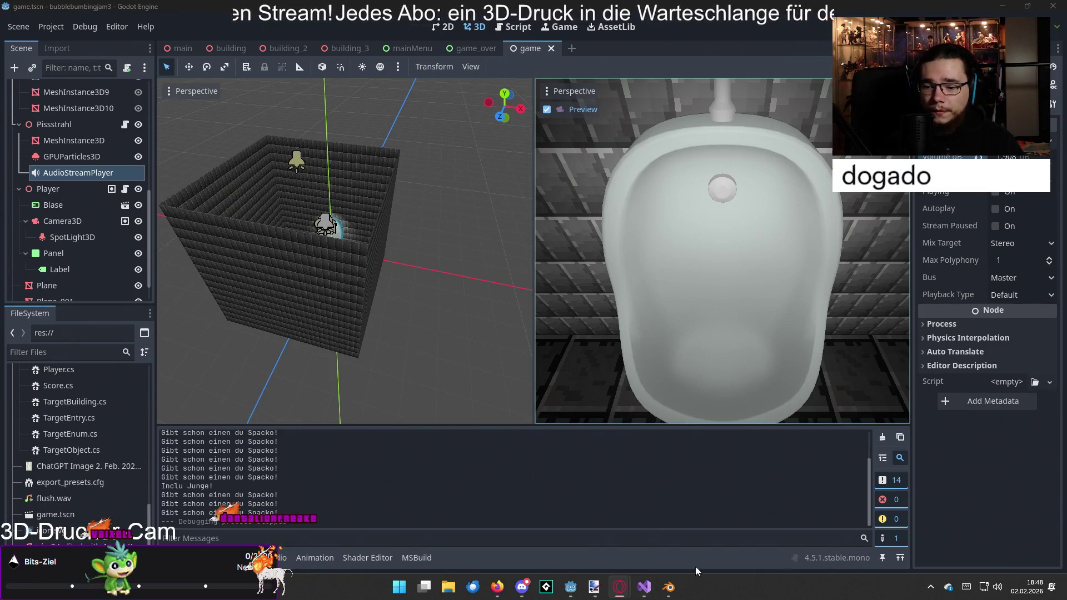
click(597, 589)
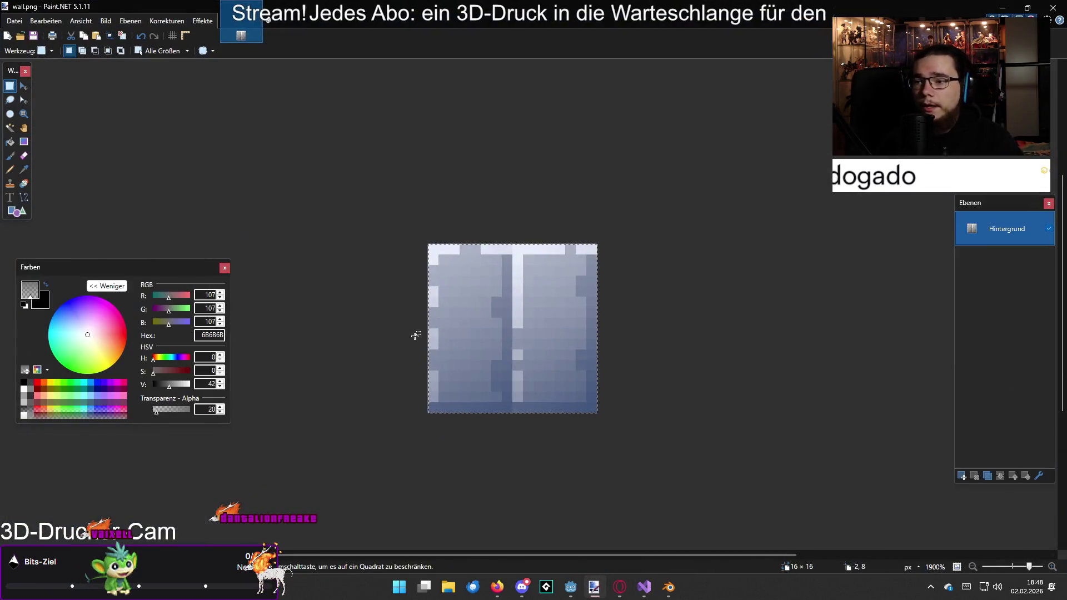
- Create a new image and resize its canvas width to 32 pixels
click(9, 40)
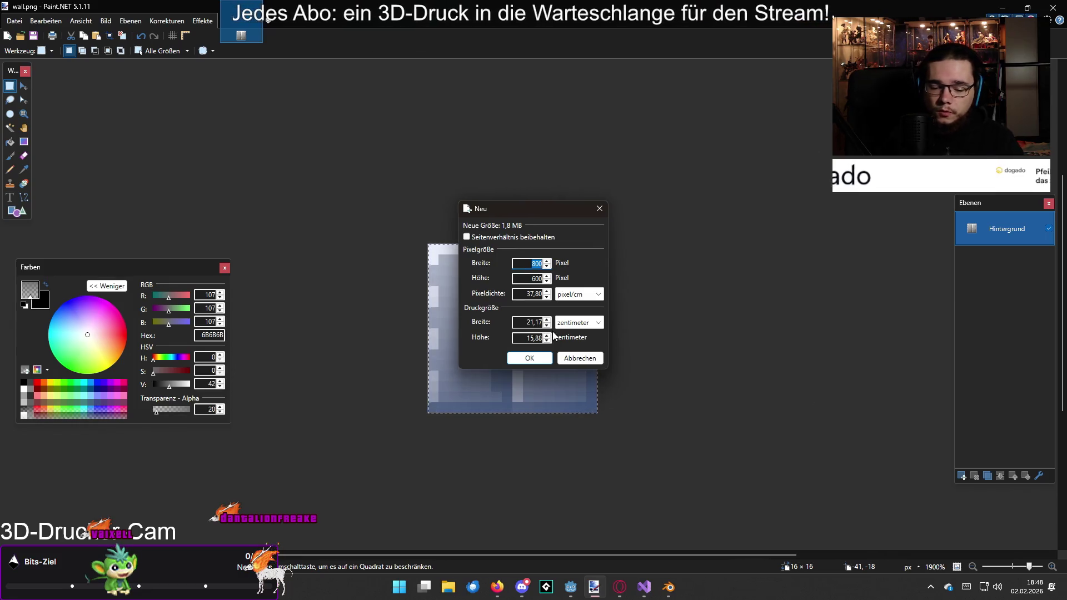
key(Return)
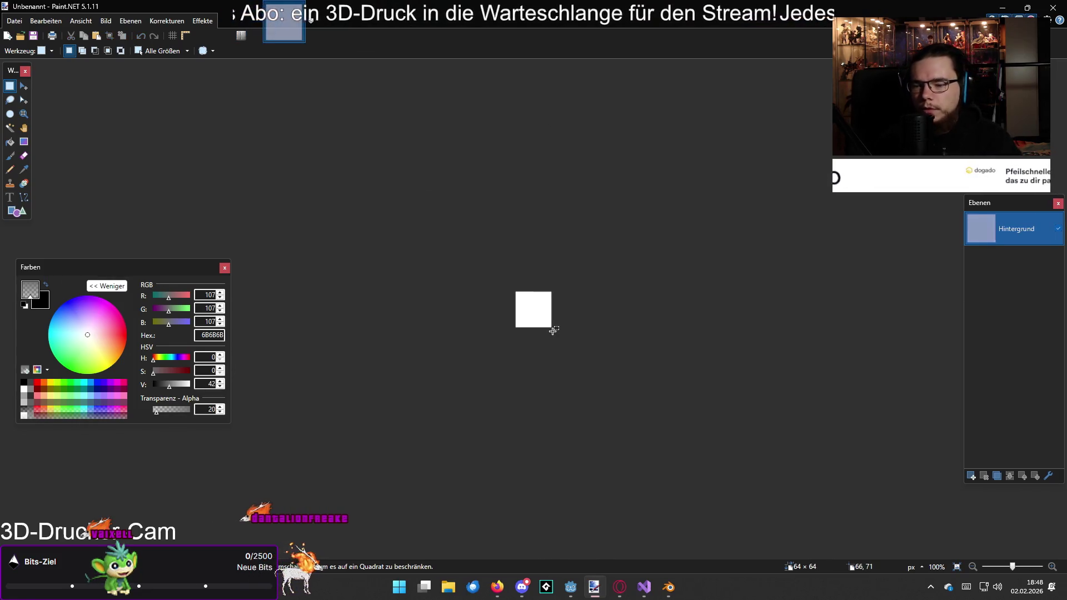
scroll(550, 328, up, 2)
scroll(543, 319, down, 1)
key(ctrl+shift+r)
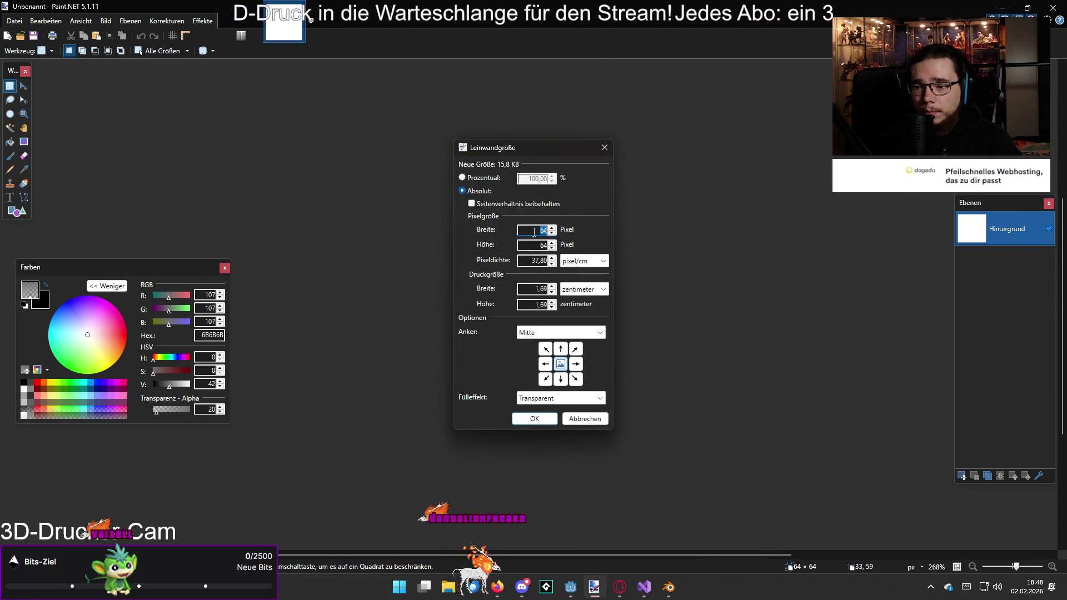
text(2)
key(Return)
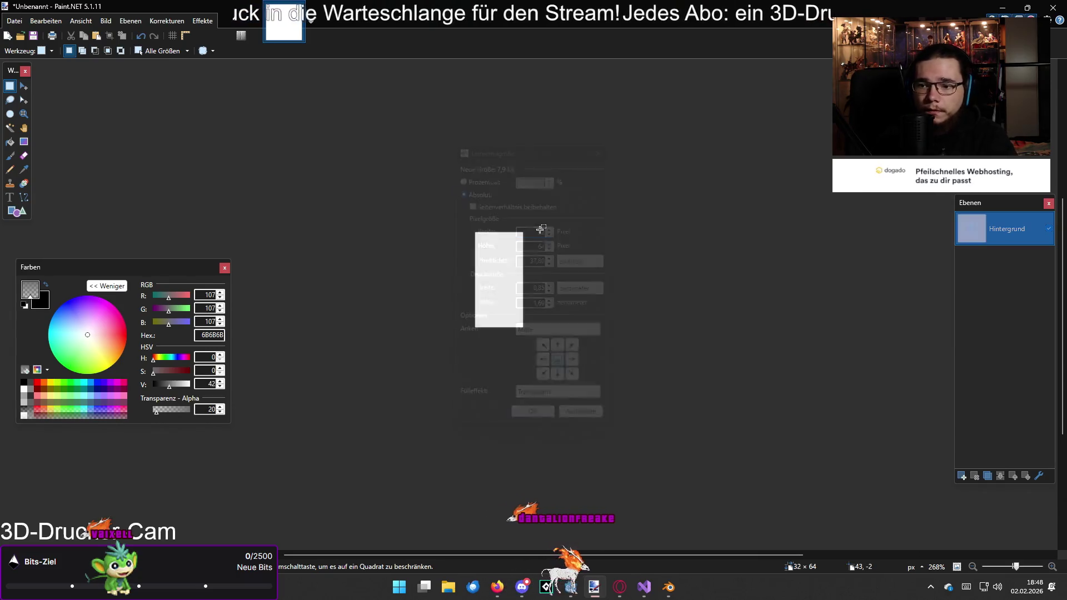
- Fill the canvas with bright yellow FFD800 and pick dark yellow as the drawing colour
scroll(544, 233, up, 5)
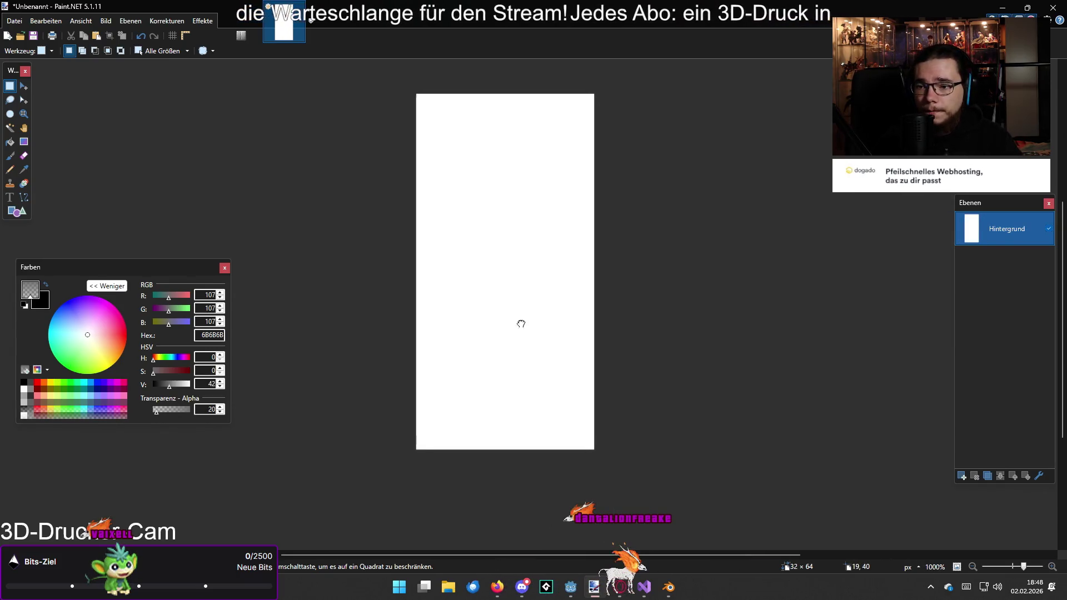
scroll(496, 333, up, 1)
click(57, 388)
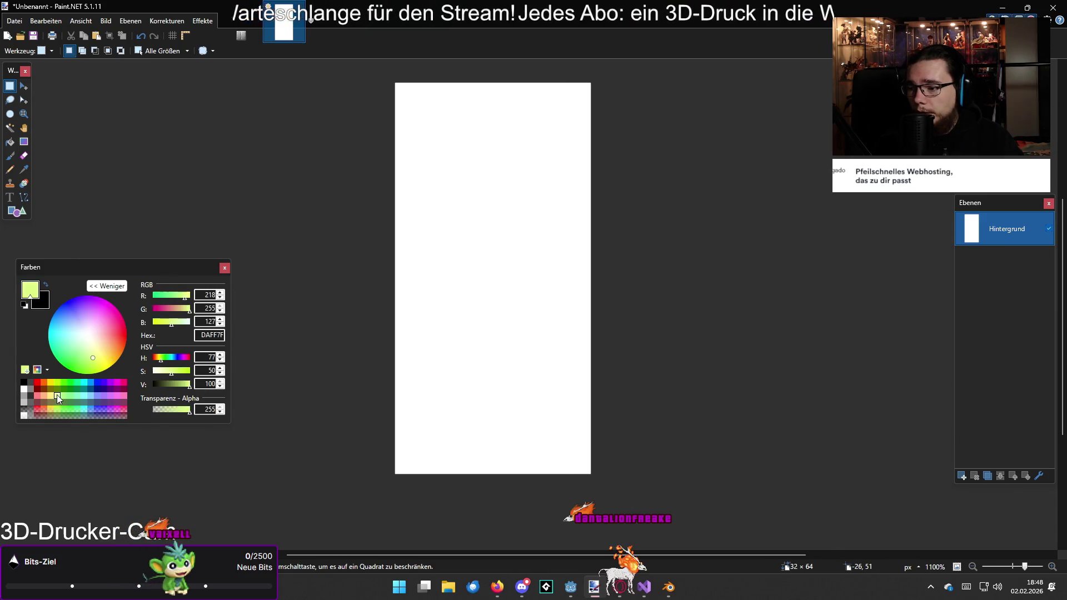
click(51, 381)
key(f)
click(409, 190)
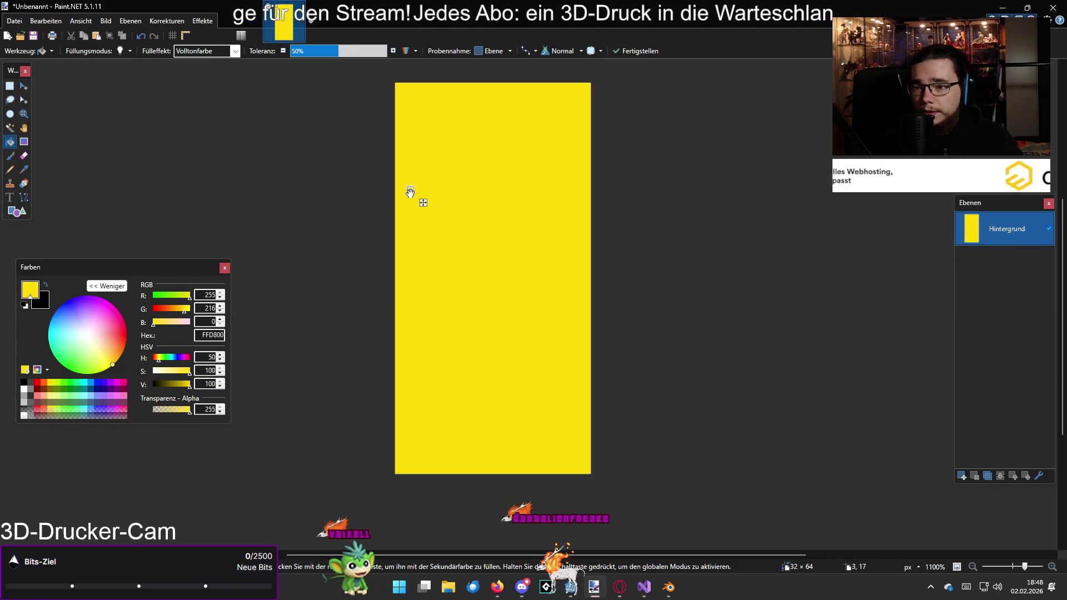
key(s)
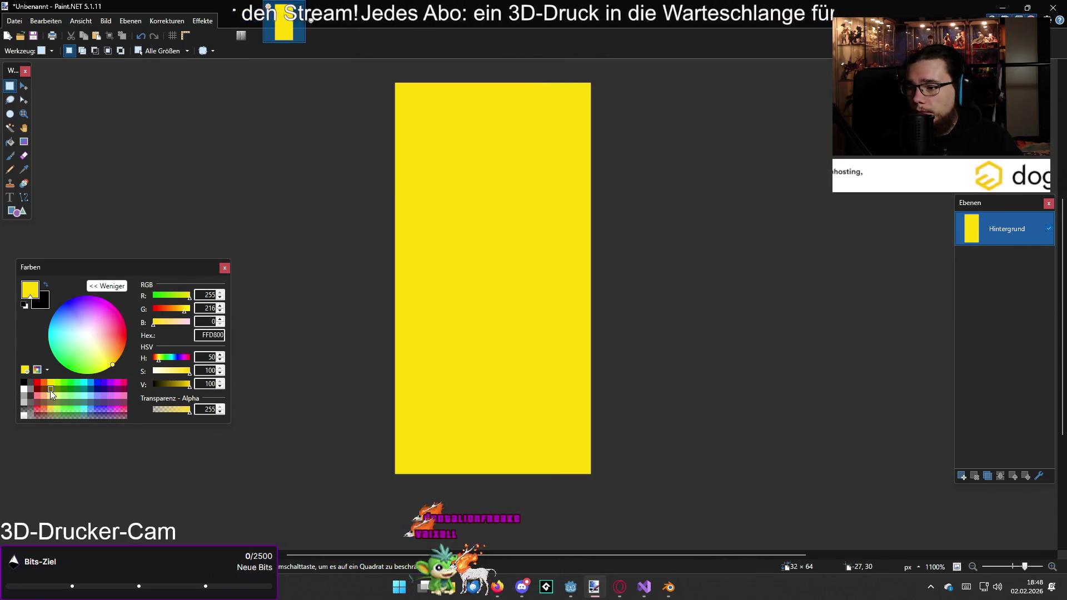
click(51, 389)
- Pencil six wavy dark olive (7F6A00) lines down the canvas, including along both side edges
key(p)
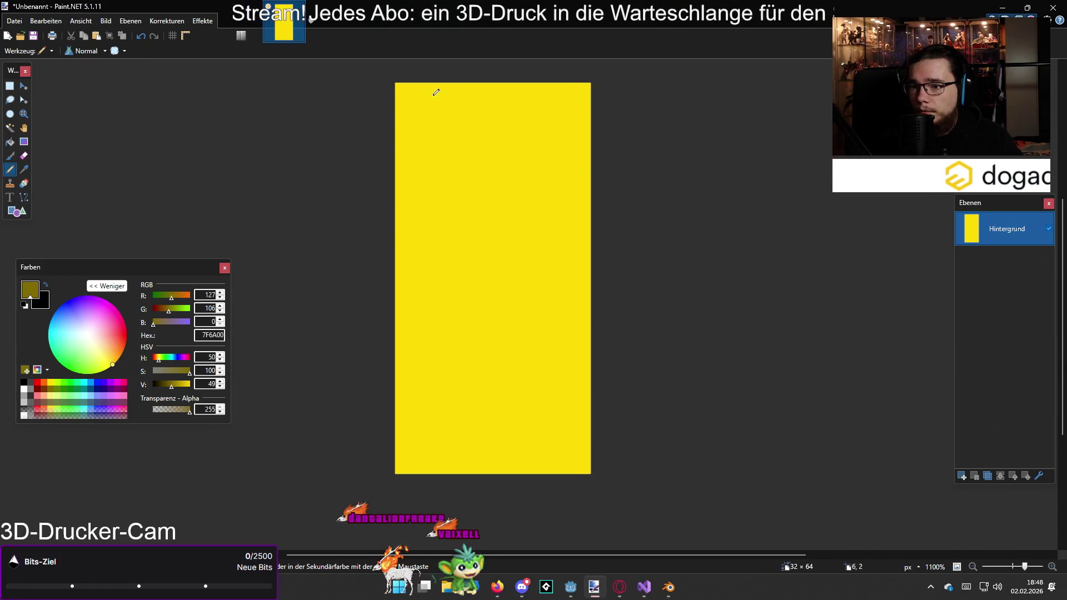
drag(437, 97, 459, 357)
drag(528, 472, 515, 80)
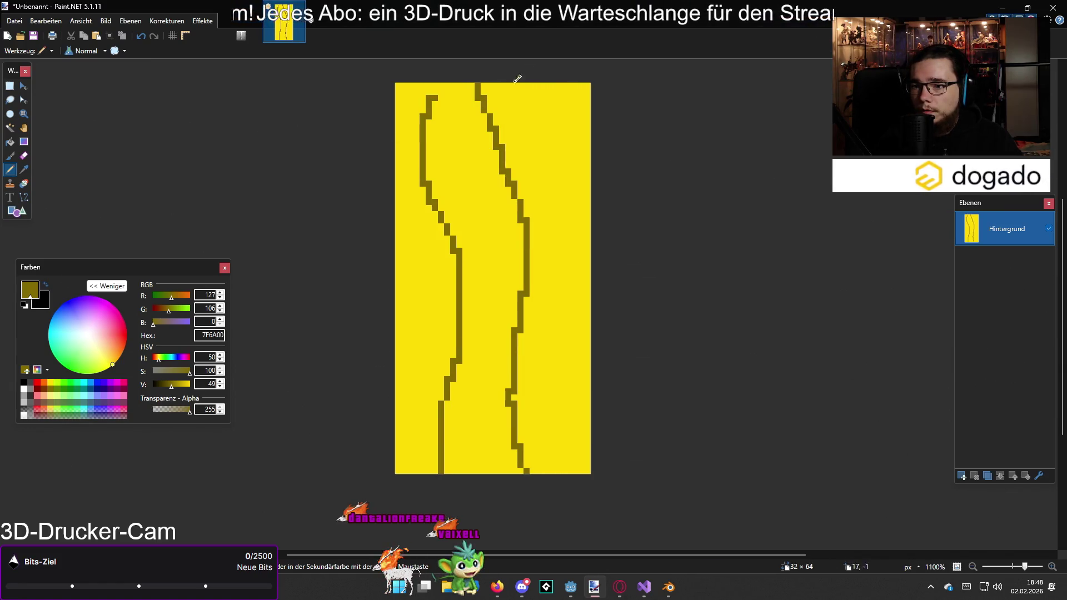
mouse_move(395, 451)
mouse_down()
mouse_move(460, 281)
mouse_move(445, 60)
mouse_move(501, 452)
mouse_up()
mouse_move(583, 478)
mouse_down()
mouse_move(534, 83)
mouse_move(464, 361)
mouse_up()
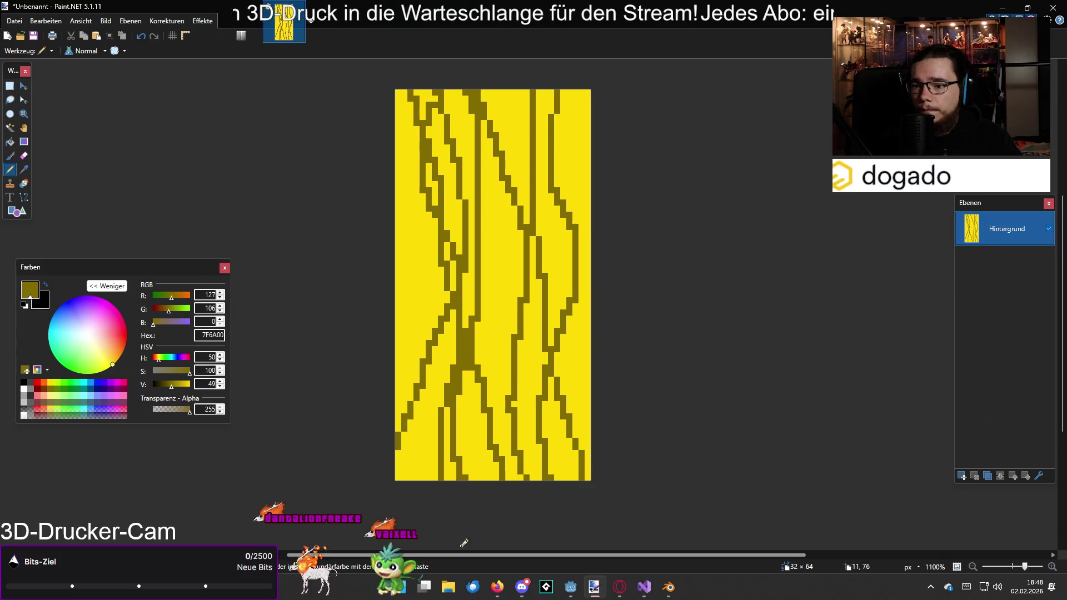
drag(398, 181, 398, 322)
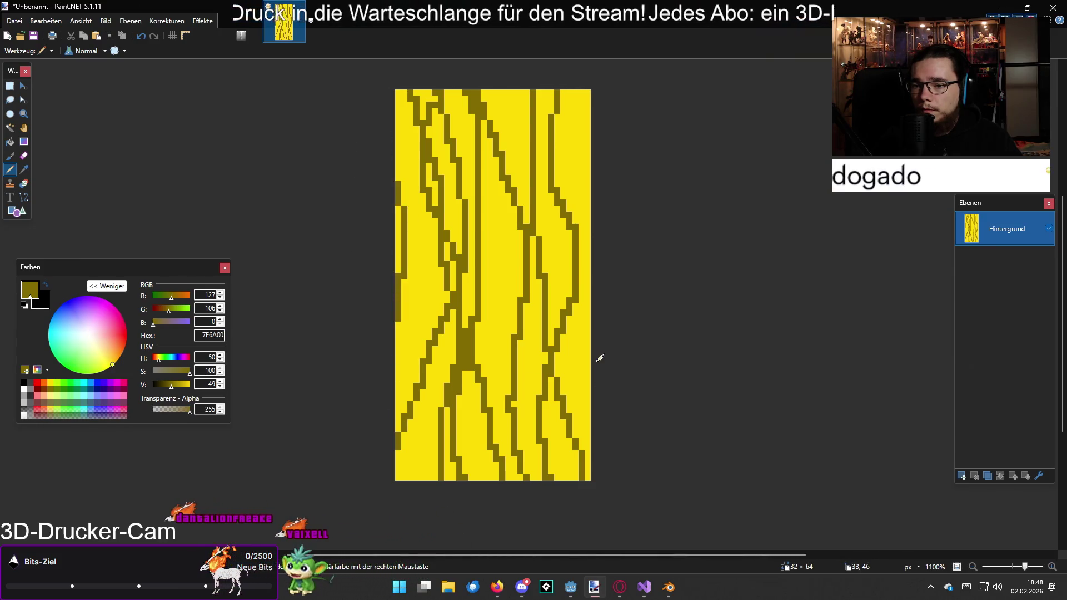
drag(588, 323, 588, 180)
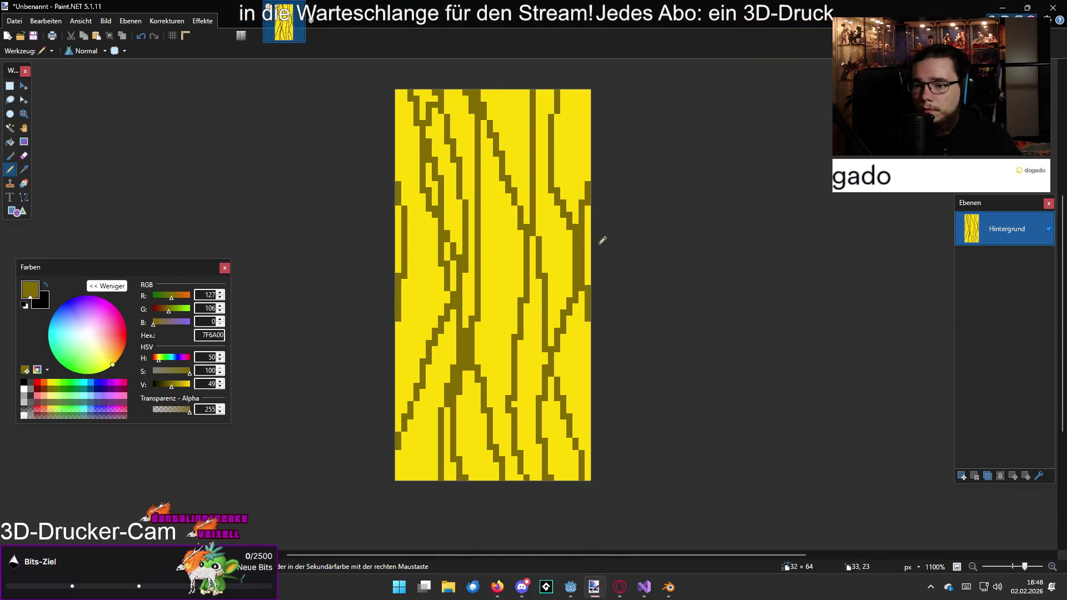
scroll(627, 363, down, 2)
scroll(617, 357, down, 3)
scroll(589, 356, up, 4)
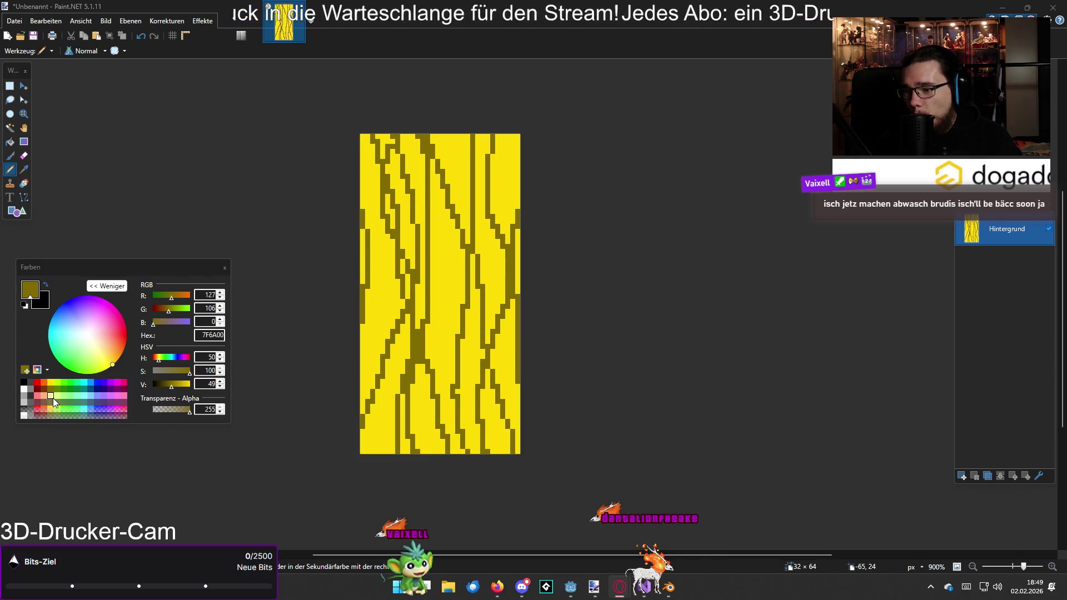
- Draw pale yellow (FFE460) pencil streaks between the dark lines
drag(178, 389, 185, 390)
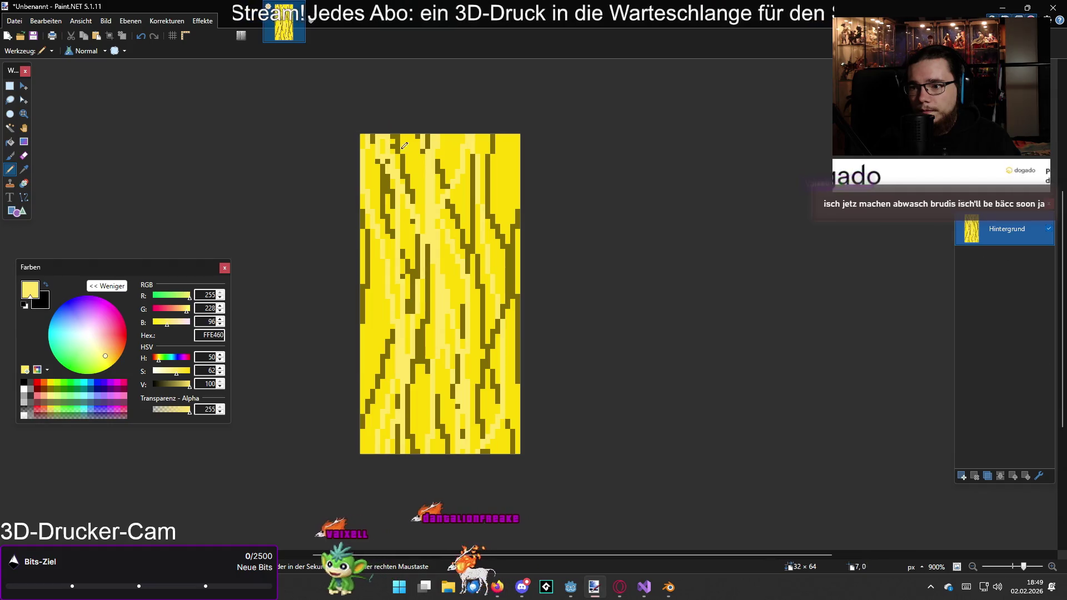
drag(507, 178, 507, 382)
drag(490, 283, 481, 134)
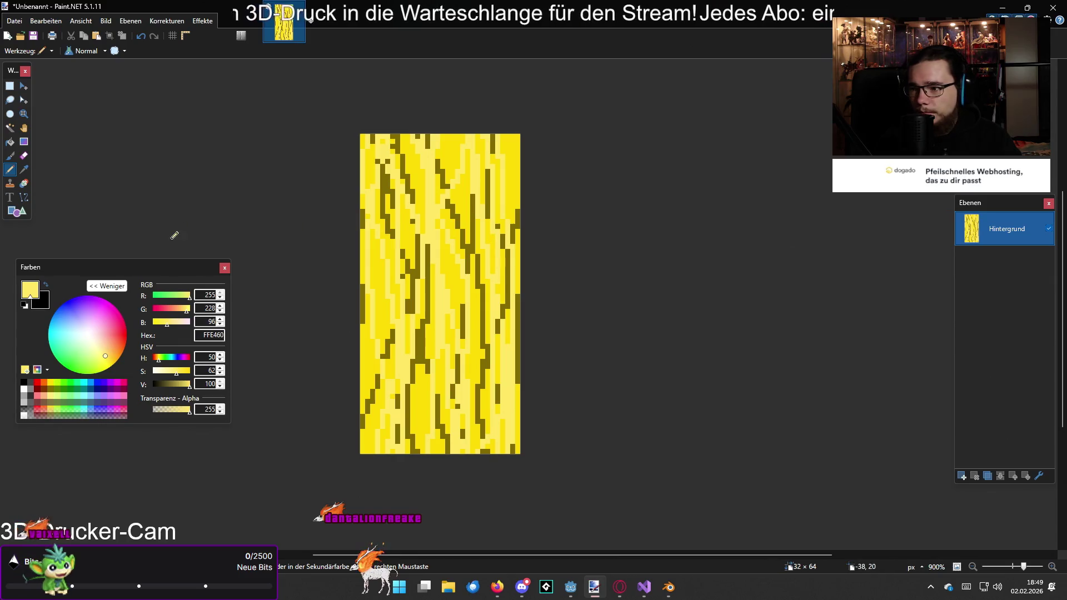
- Lower the colour's alpha to 74 and partly erase the texture to fade it
drag(168, 409, 164, 409)
click(24, 156)
mouse_move(489, 139)
mouse_down()
mouse_move(357, 162)
mouse_move(369, 285)
mouse_move(595, 452)
mouse_up()
- Undo an extra eraser pass and brush translucent yellow over the dark streaks
mouse_move(520, 389)
mouse_down()
mouse_move(325, 402)
mouse_move(446, 149)
mouse_up()
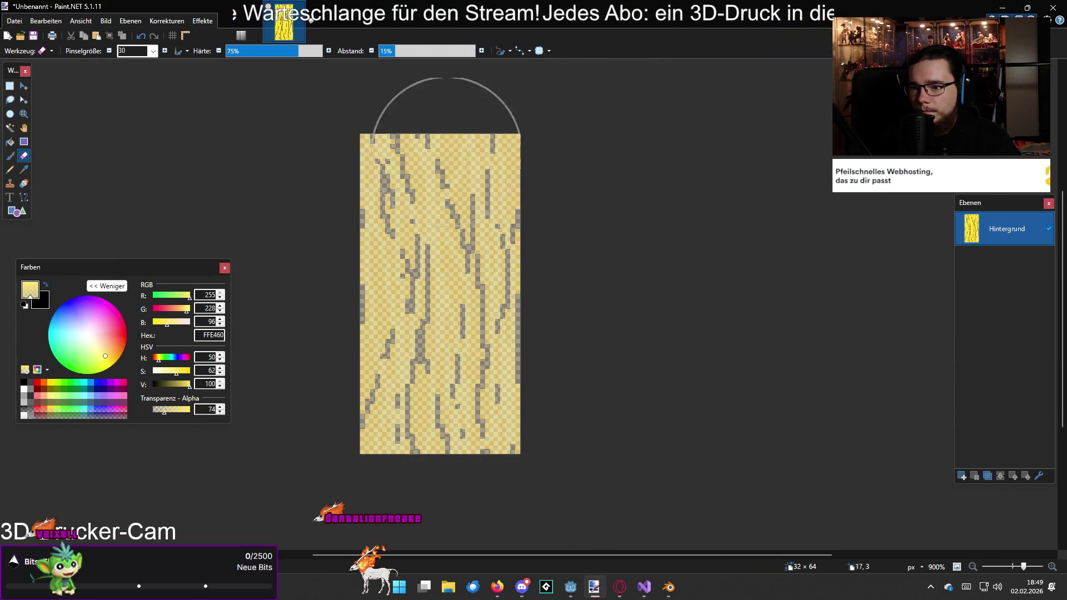
key(ctrl+z)
key(ctrl+z)
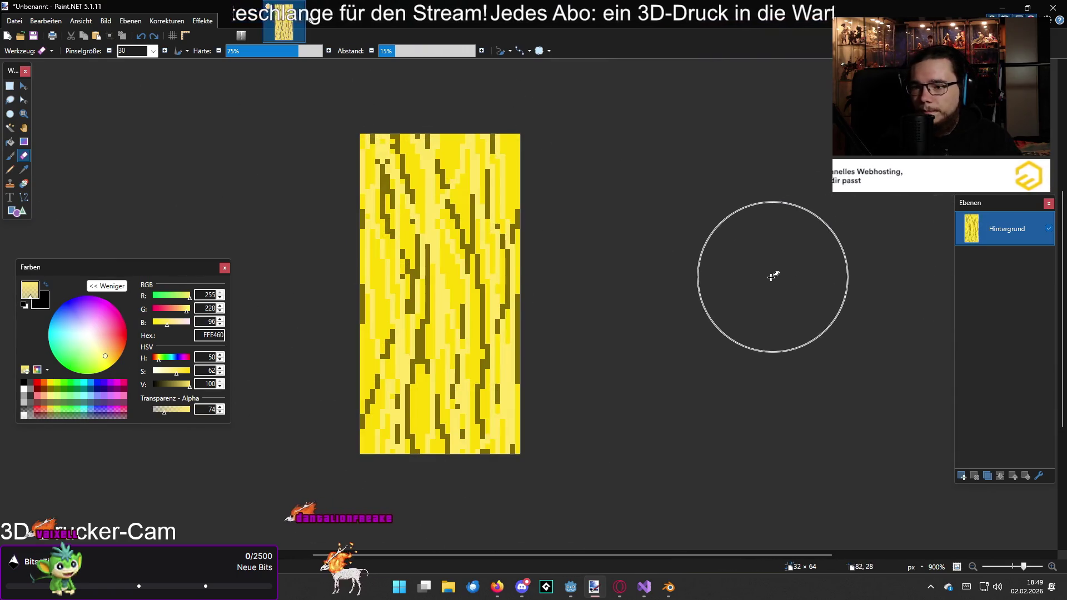
click(10, 156)
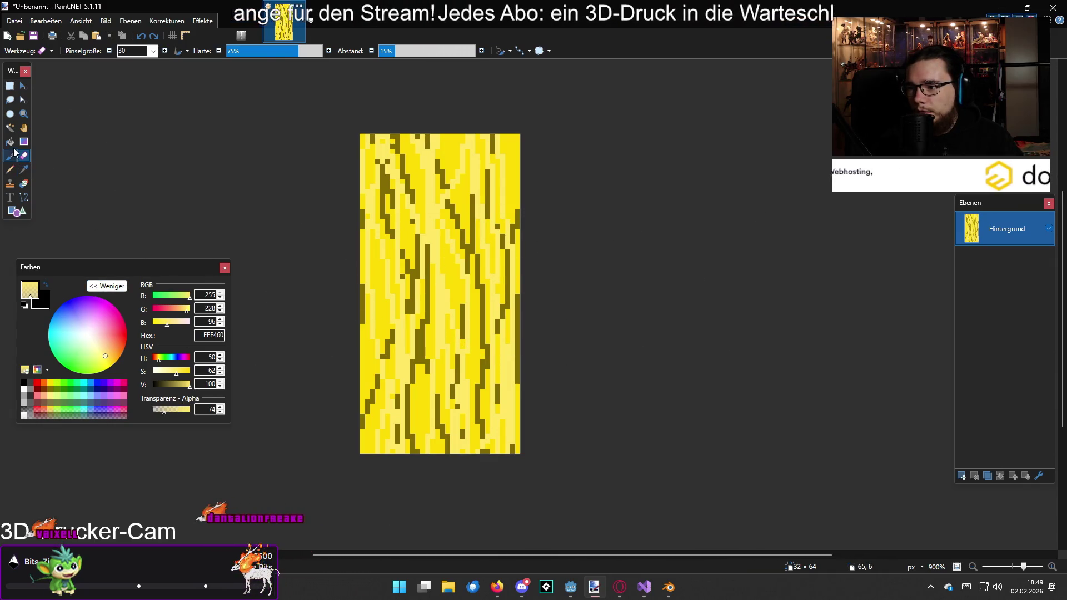
mouse_move(633, 109)
mouse_down()
mouse_move(439, 234)
mouse_move(433, 389)
mouse_move(636, 489)
mouse_move(239, 181)
mouse_up()
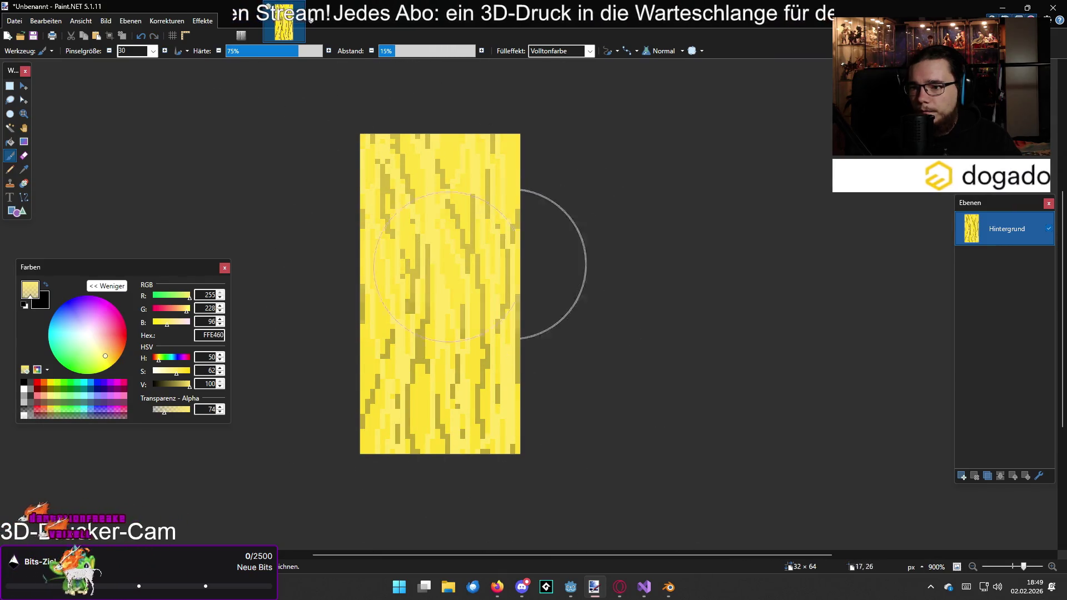
mouse_move(386, 115)
mouse_down()
mouse_move(317, 239)
mouse_move(553, 488)
mouse_move(431, 104)
mouse_up()
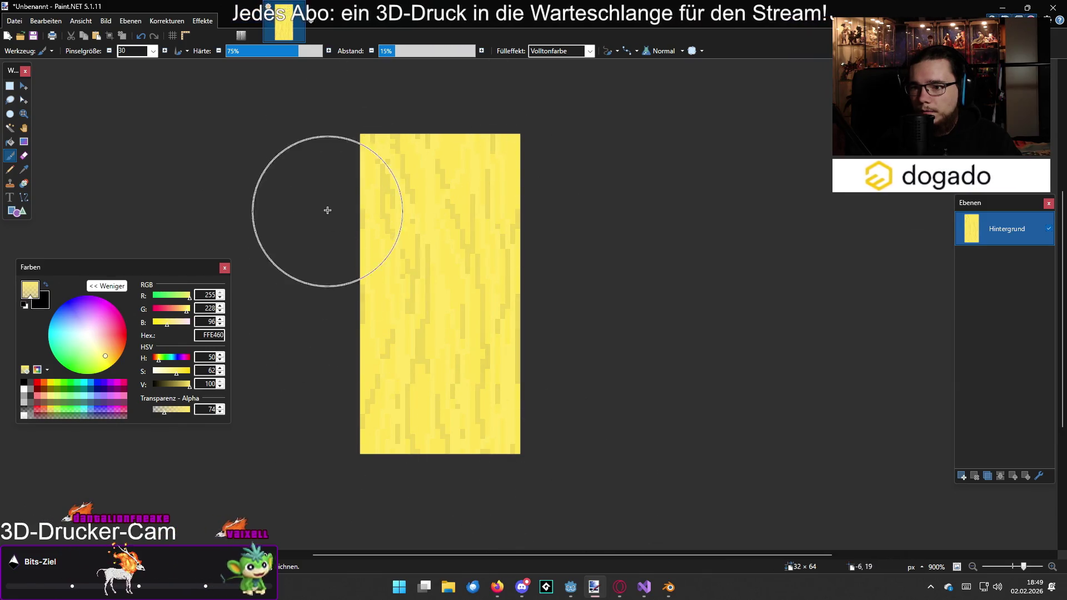
- Set the drawing colour to yellow FFD800 at alpha 93
click(51, 381)
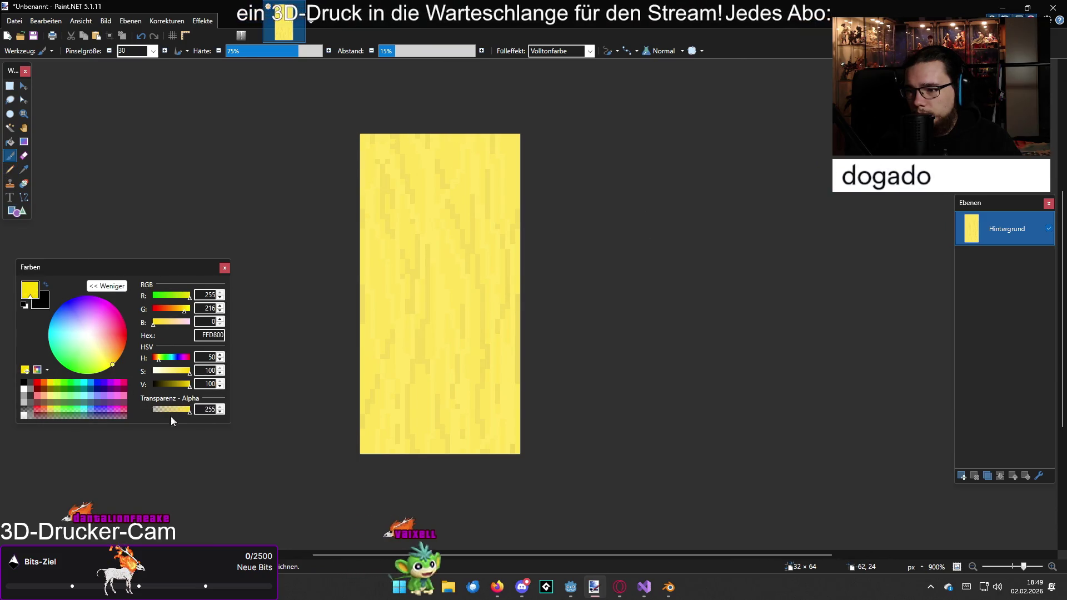
drag(172, 408, 166, 409)
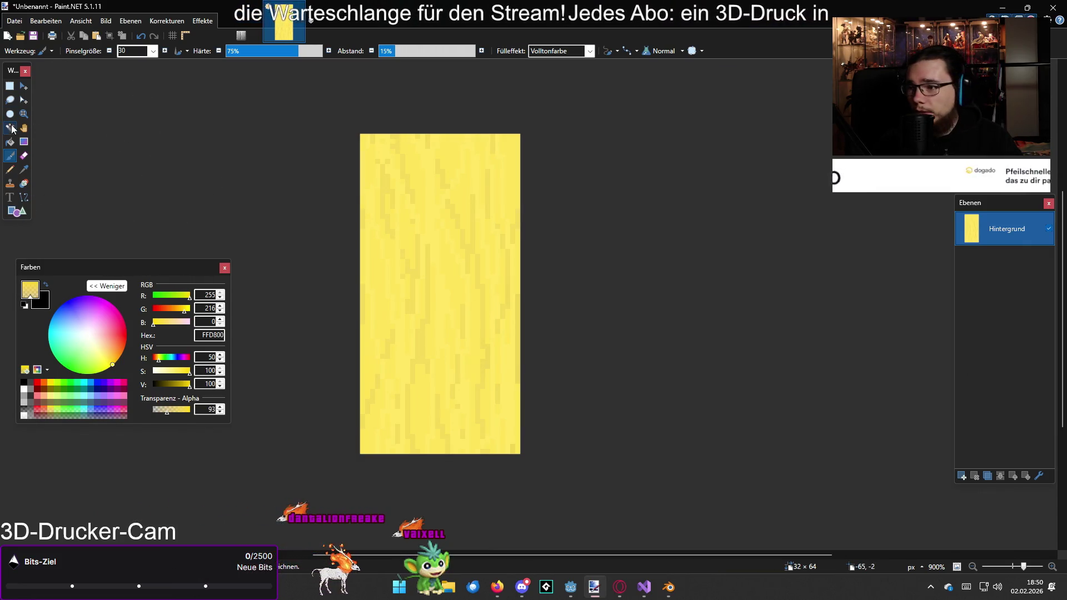
click(153, 51)
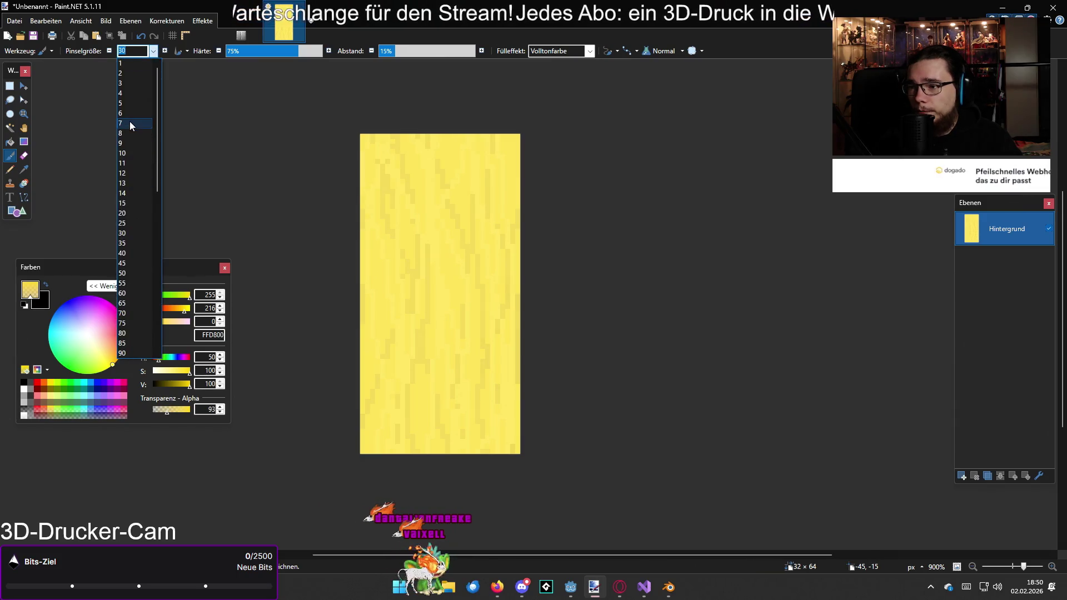
- Use a size-6 brush and brighten the colour to pale yellow FFE97F at alpha 109
click(129, 123)
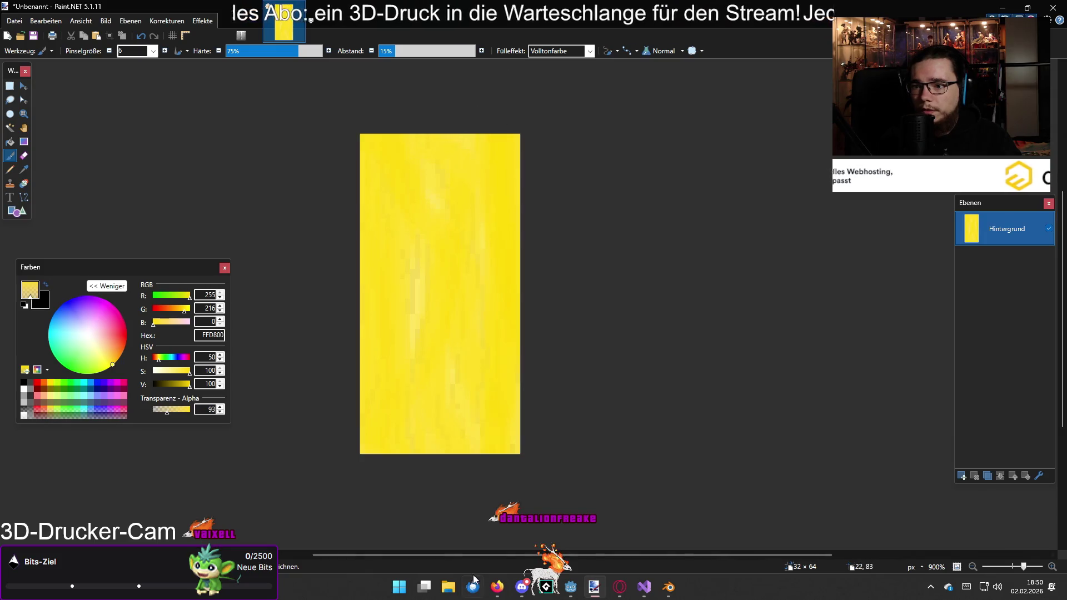
mouse_move(182, 390)
mouse_down()
mouse_move(189, 404)
mouse_move(162, 410)
mouse_up()
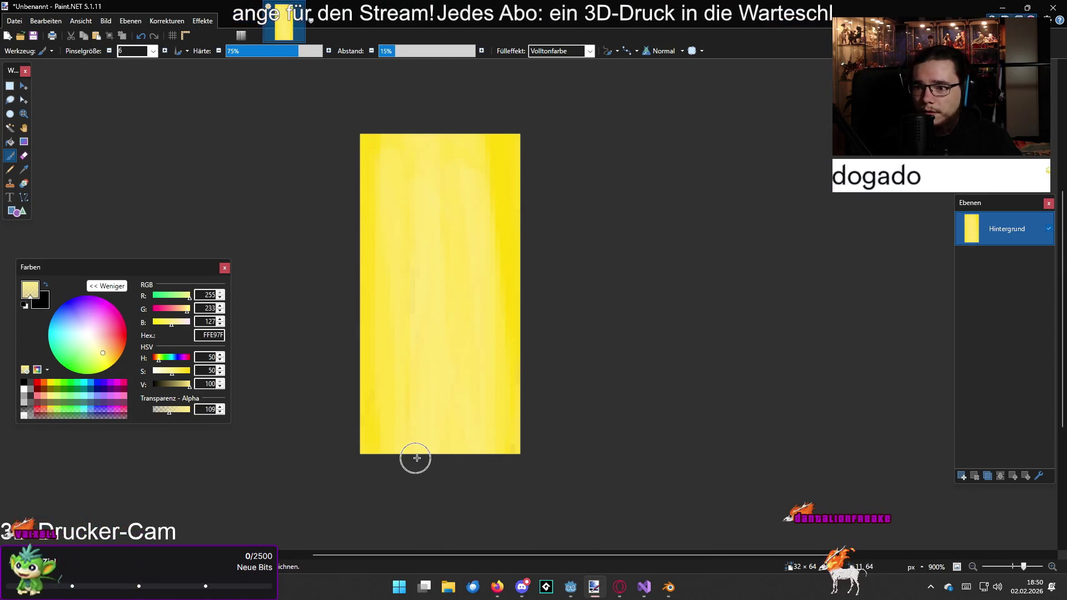
ctrl+scroll(589, 419, down, 3)
ctrl+scroll(523, 411, up, 2)
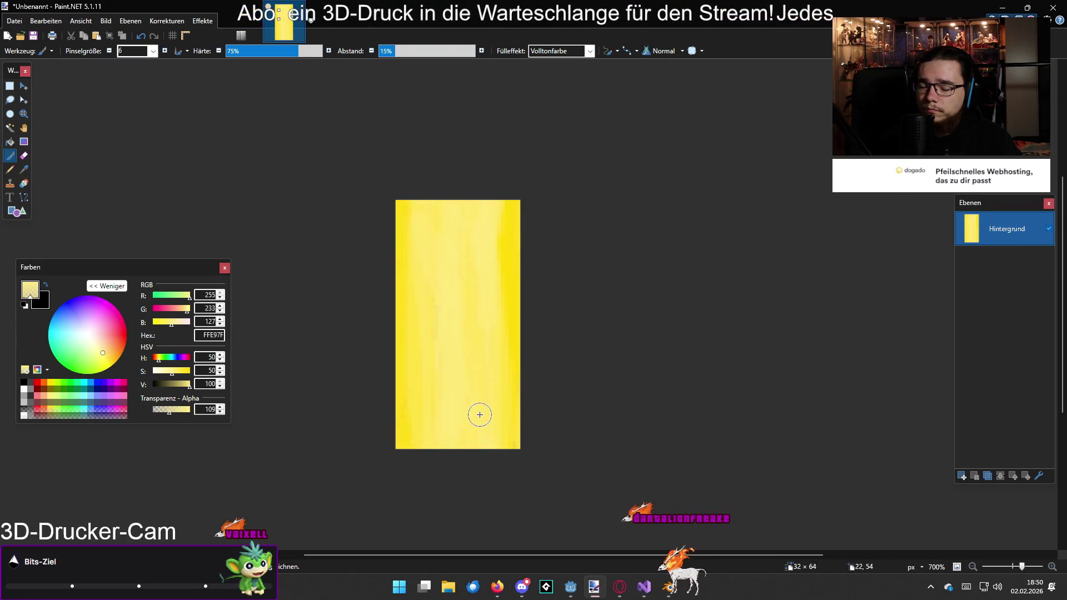
scroll(489, 411, down, 3)
scroll(489, 410, up, 4)
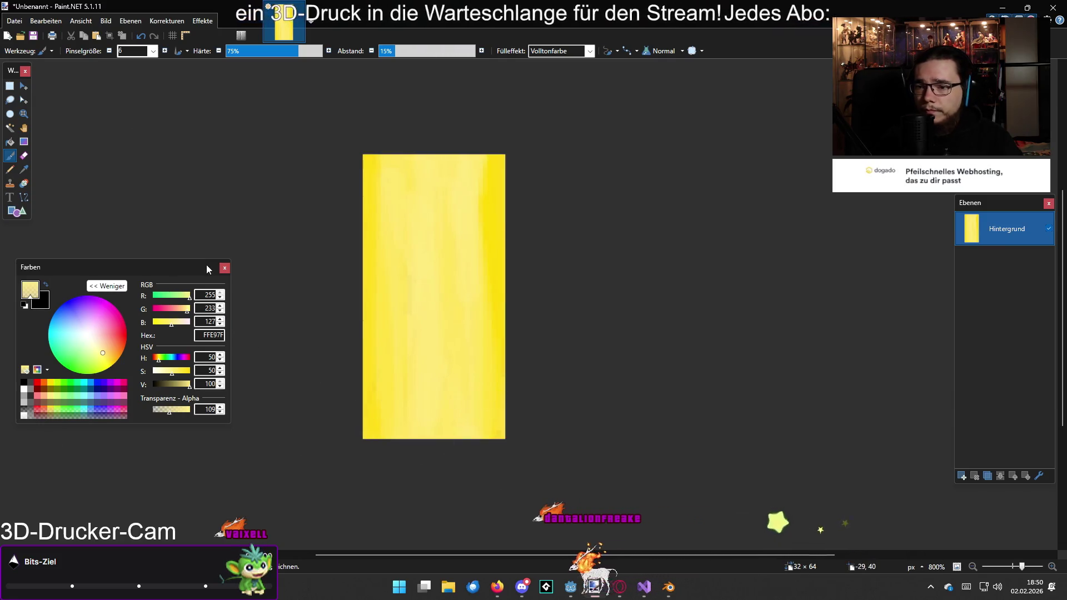
scroll(250, 277, down, 1)
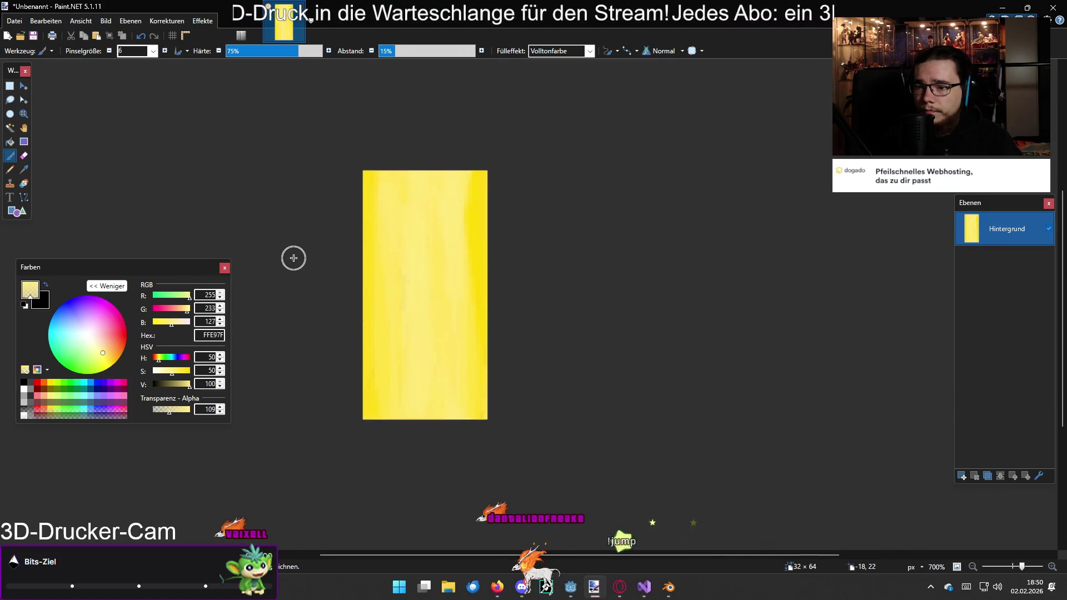
- Save the yellow texture as the PNG file piss.png on the Desktop
key(ctrl+s)
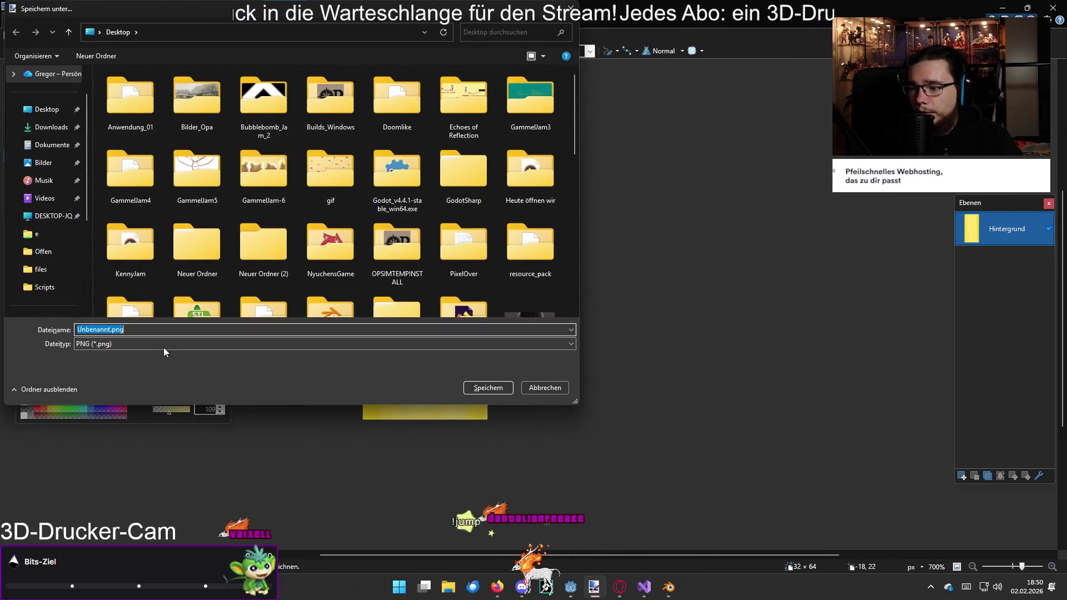
text(piss)
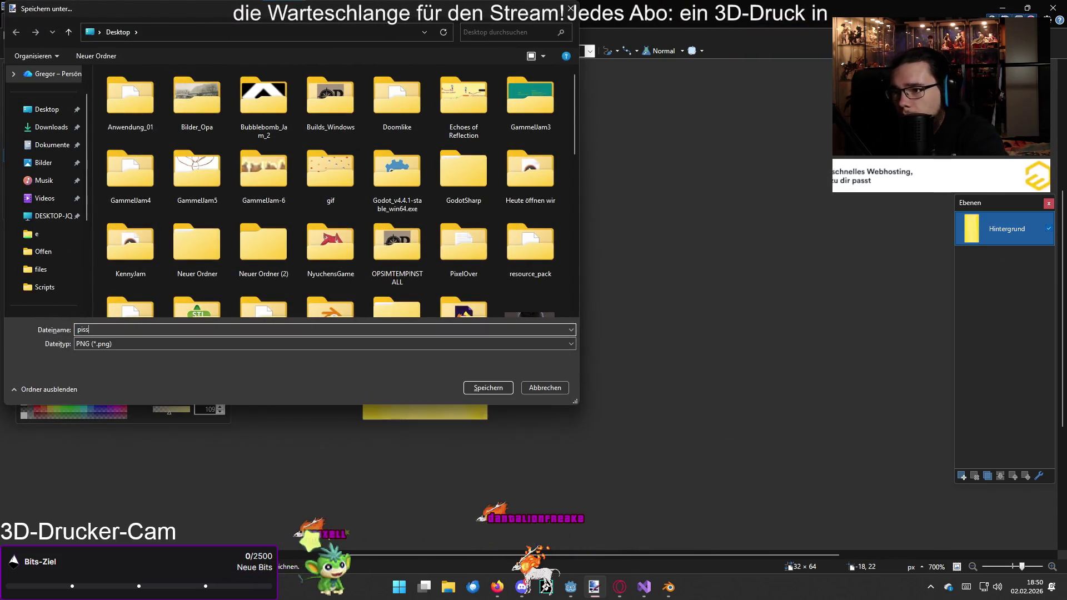
key(Return)
key(Return)
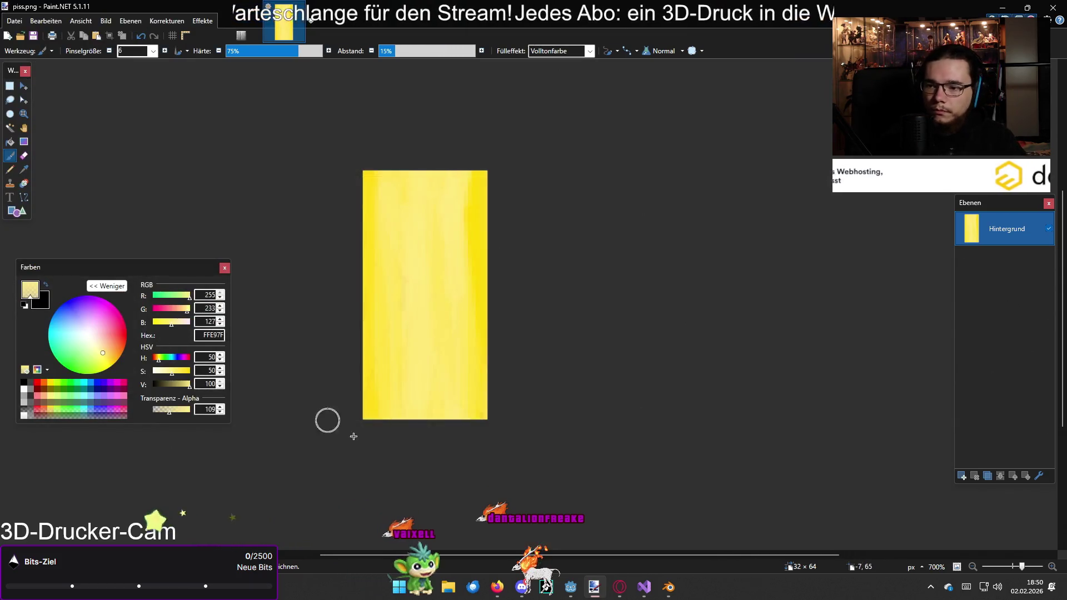
key(alt+Tab)
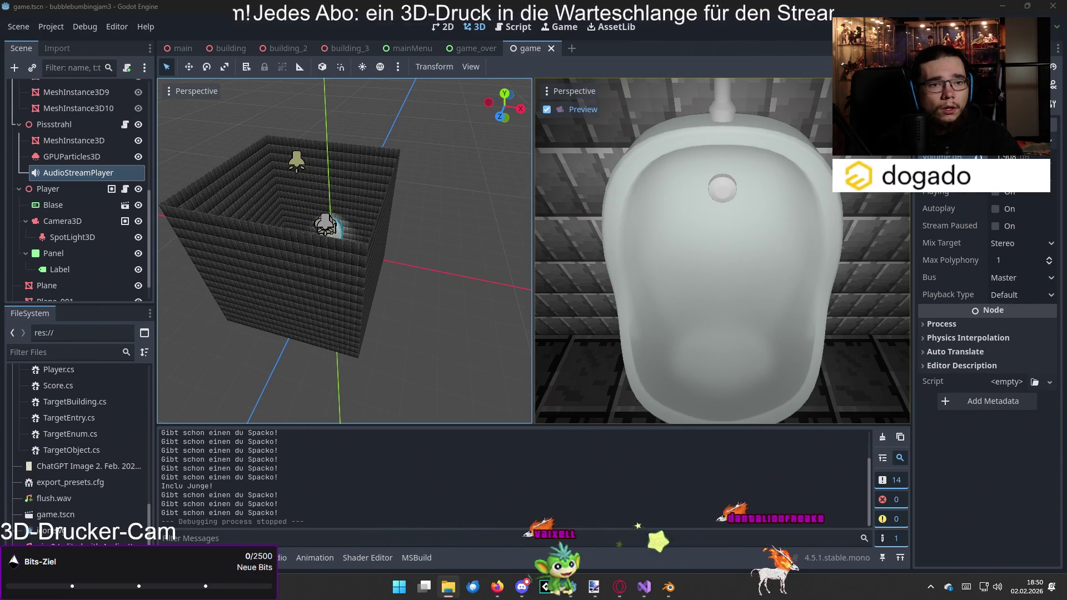
key(alt+Tab)
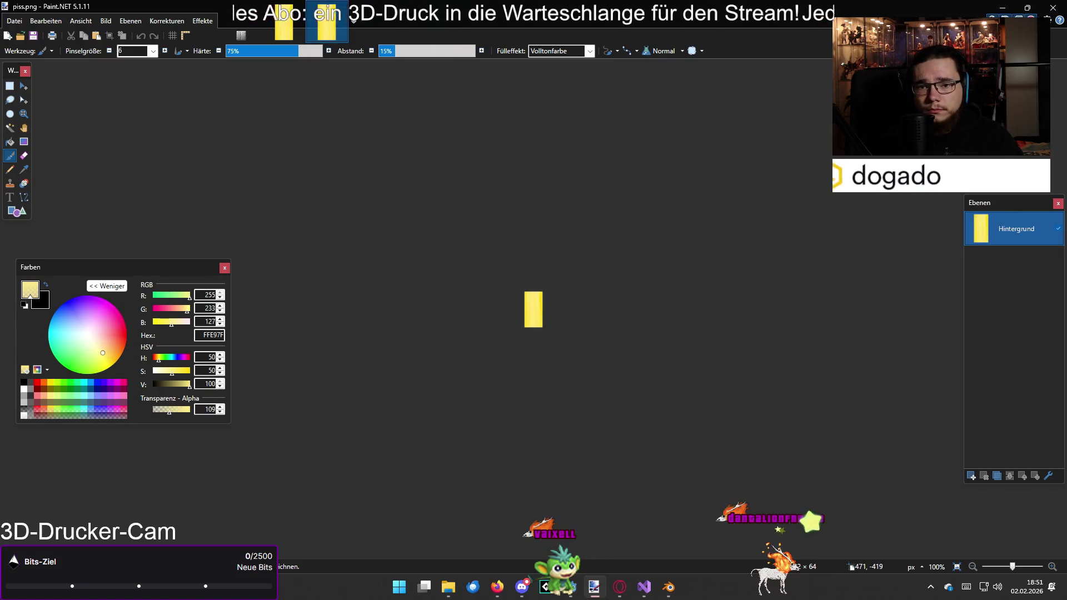
- Replace the Pissstrahl node's Flow Texture with the new yellow image and run the game with F5
scroll(551, 311, up, 6)
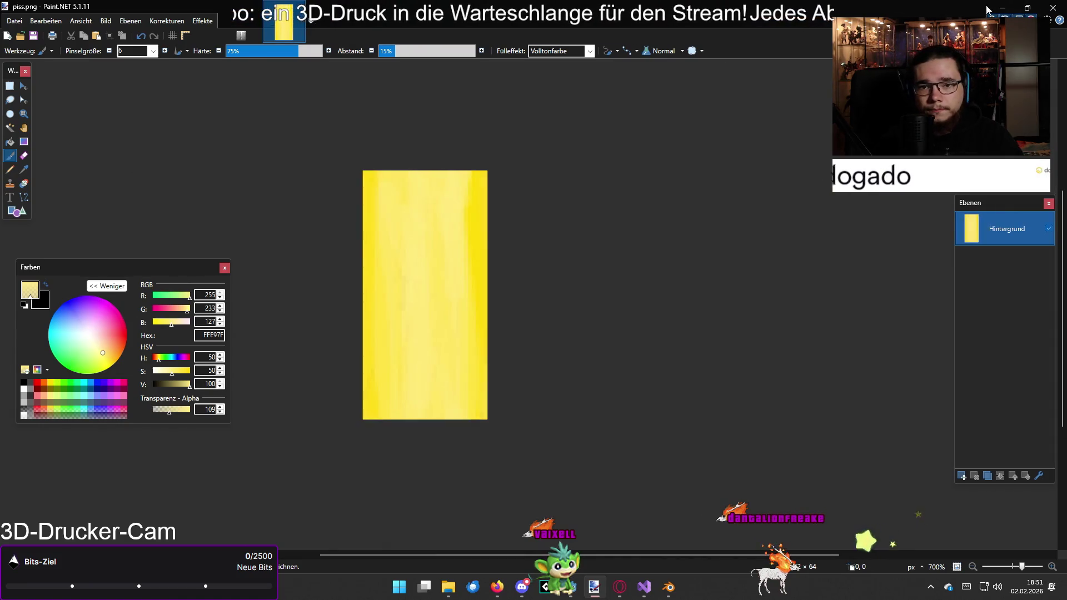
click(1003, 8)
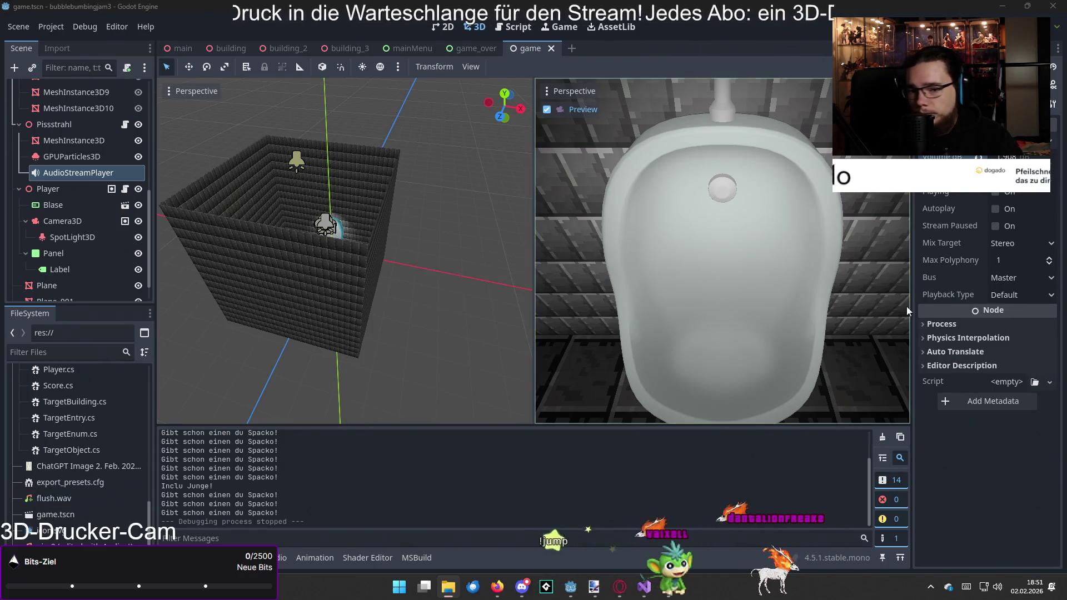
click(63, 125)
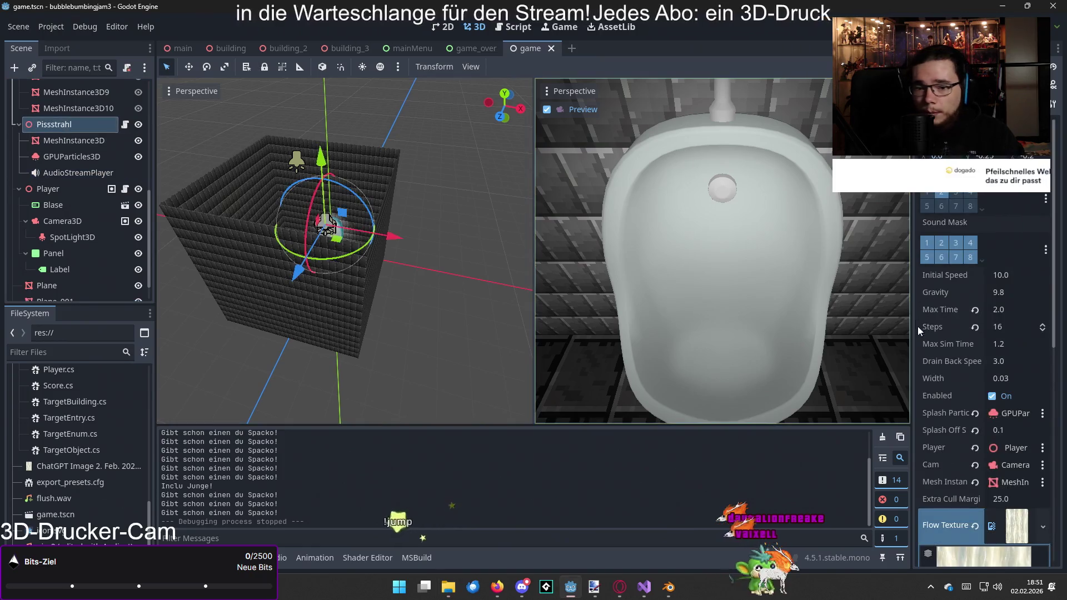
scroll(995, 389, down, 4)
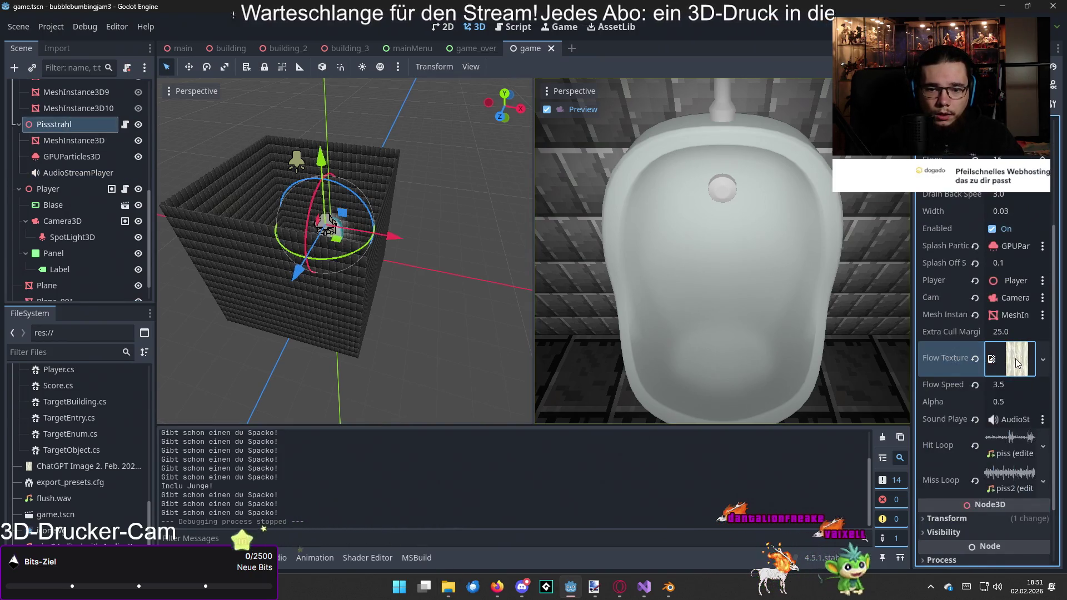
click(975, 358)
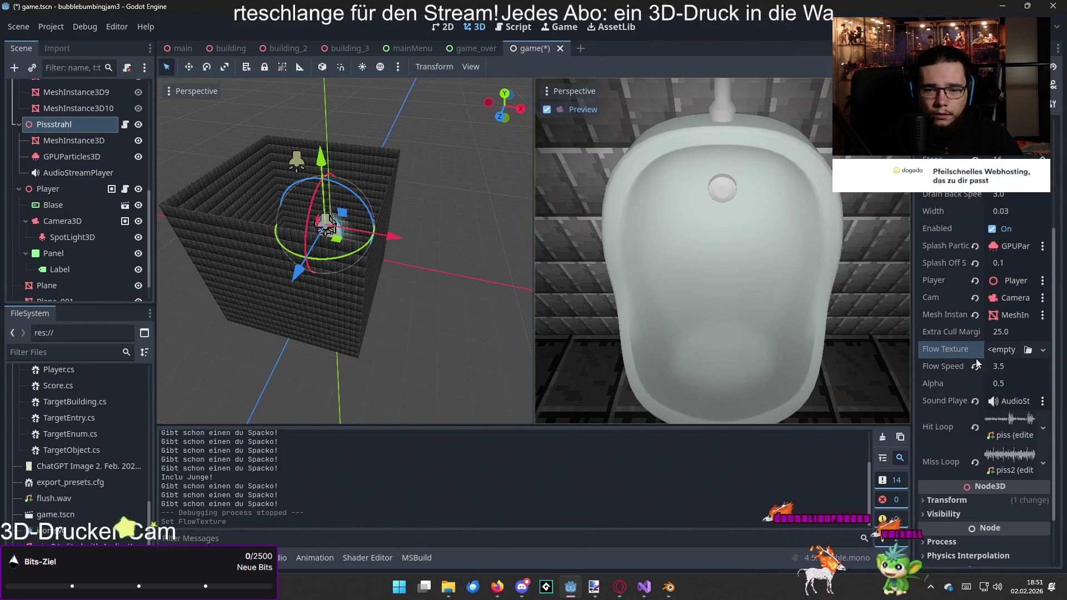
click(1026, 351)
double_click(495, 197)
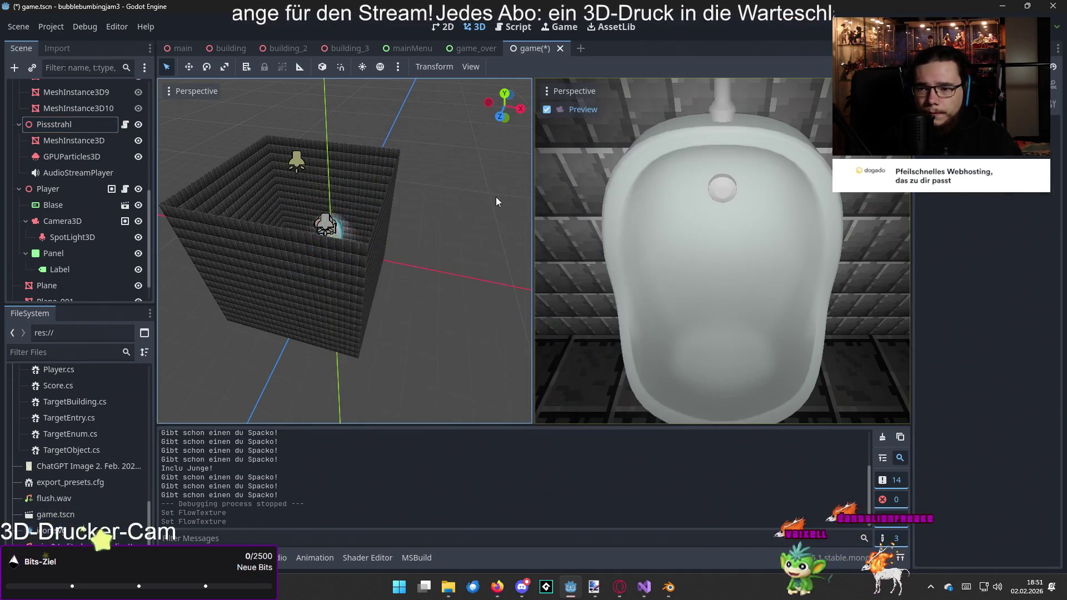
key(F5)
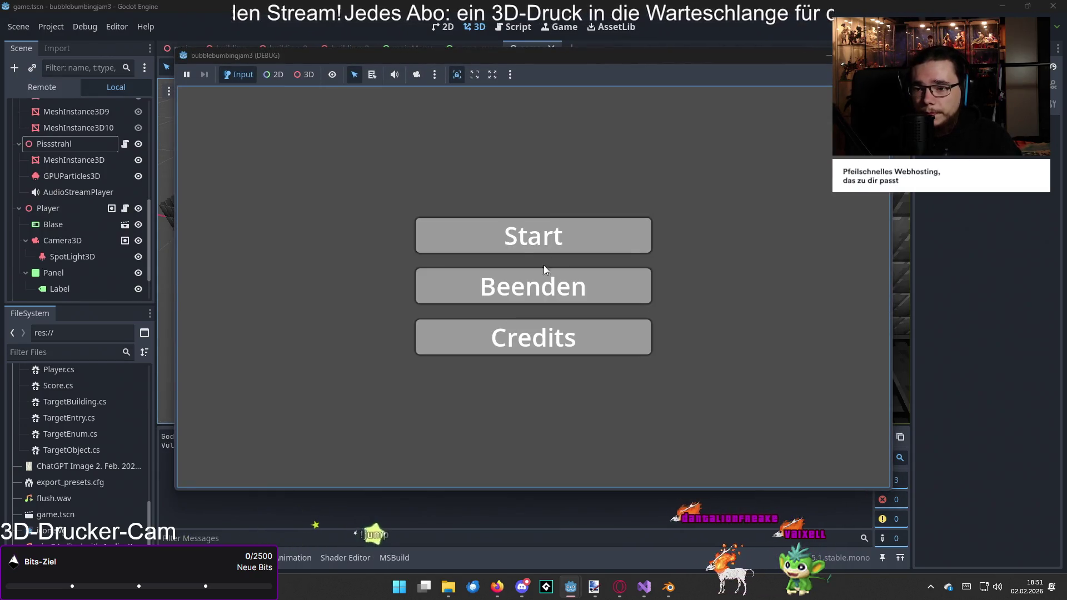
- Play a round to see the yellow stream, stop with F8, and return to piss.png in Paint.NET
click(539, 236)
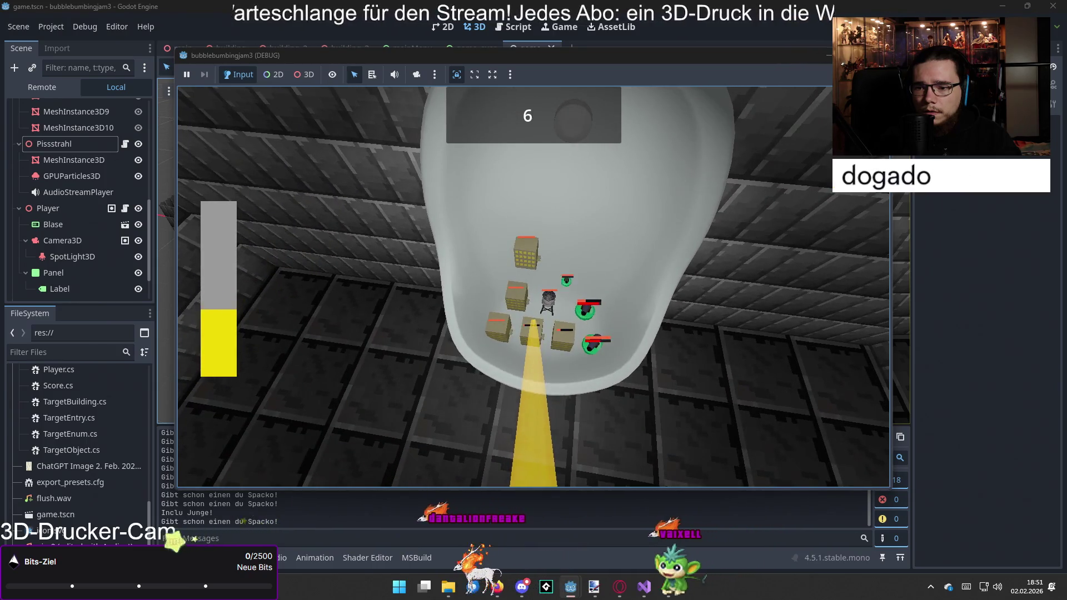
key(F8)
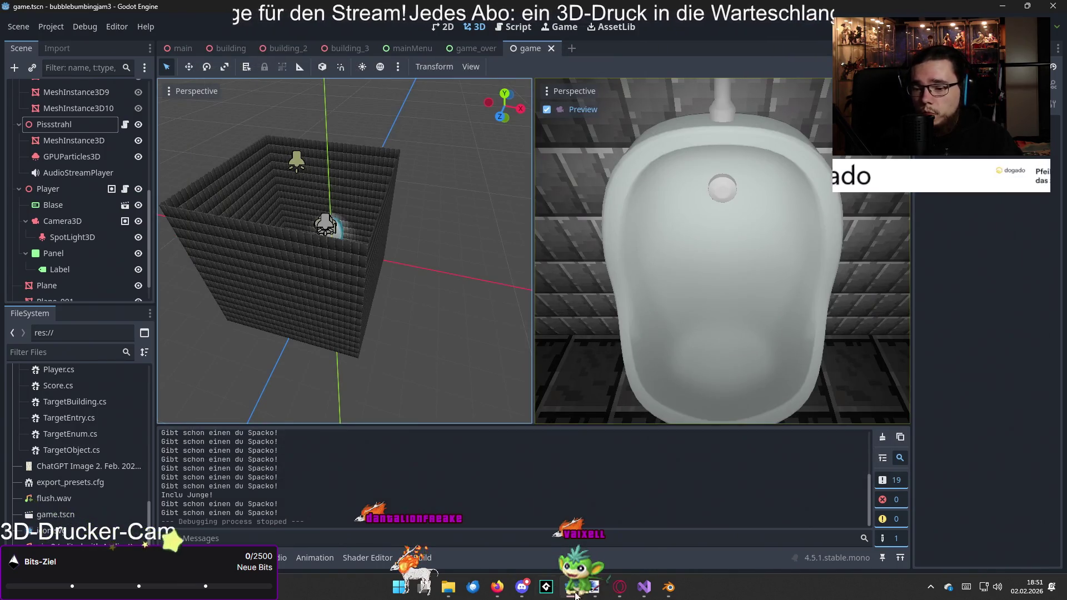
click(597, 591)
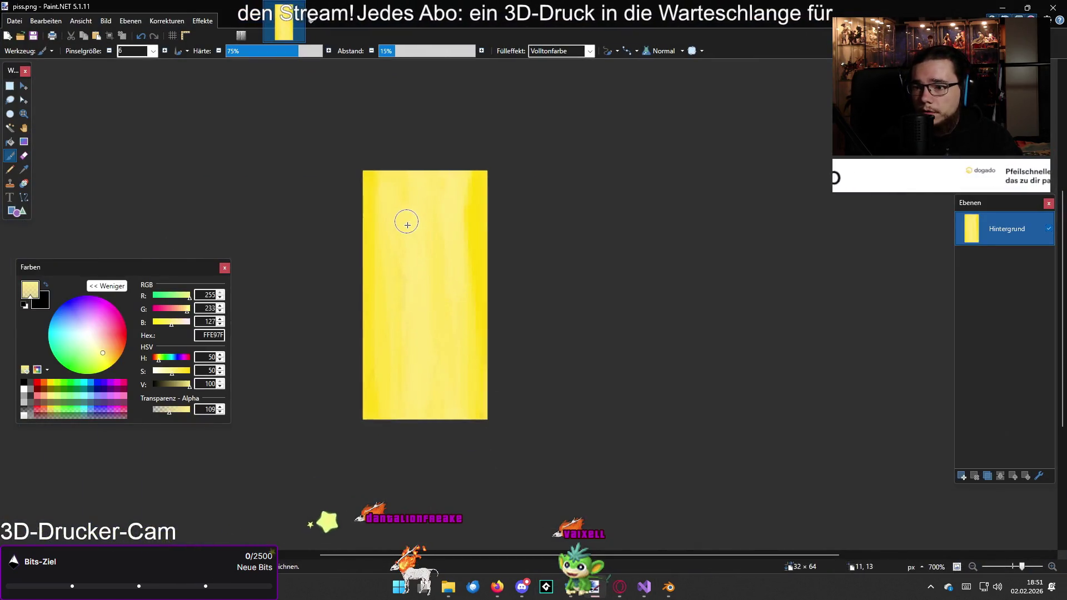
- Paint four darker yellow vertical streaks into piss.png, then switch back to Godot
scroll(407, 224, up, 3)
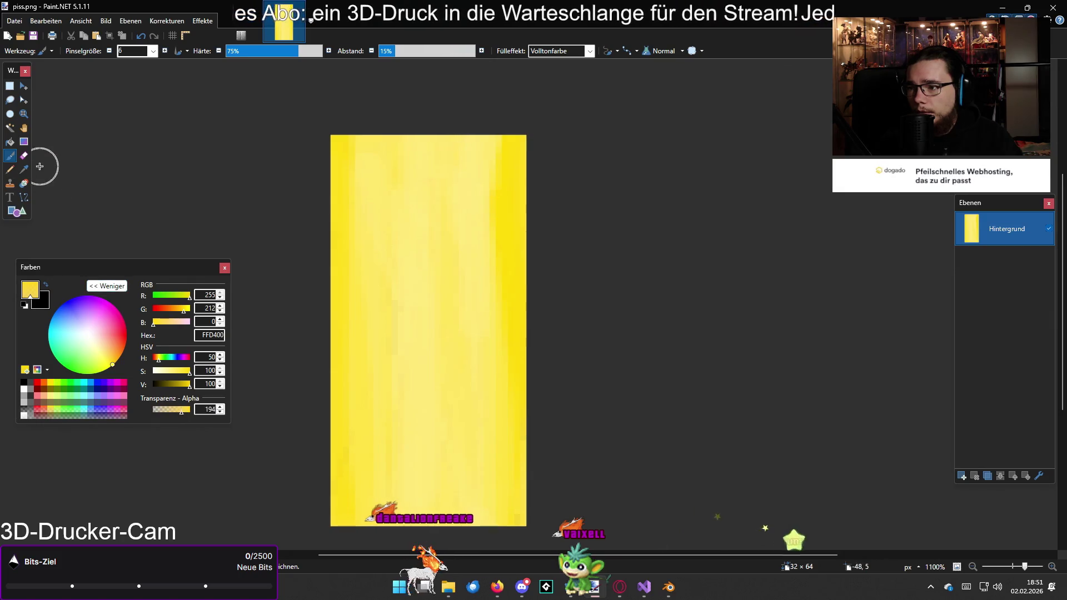
drag(395, 283, 400, 450)
drag(386, 371, 399, 217)
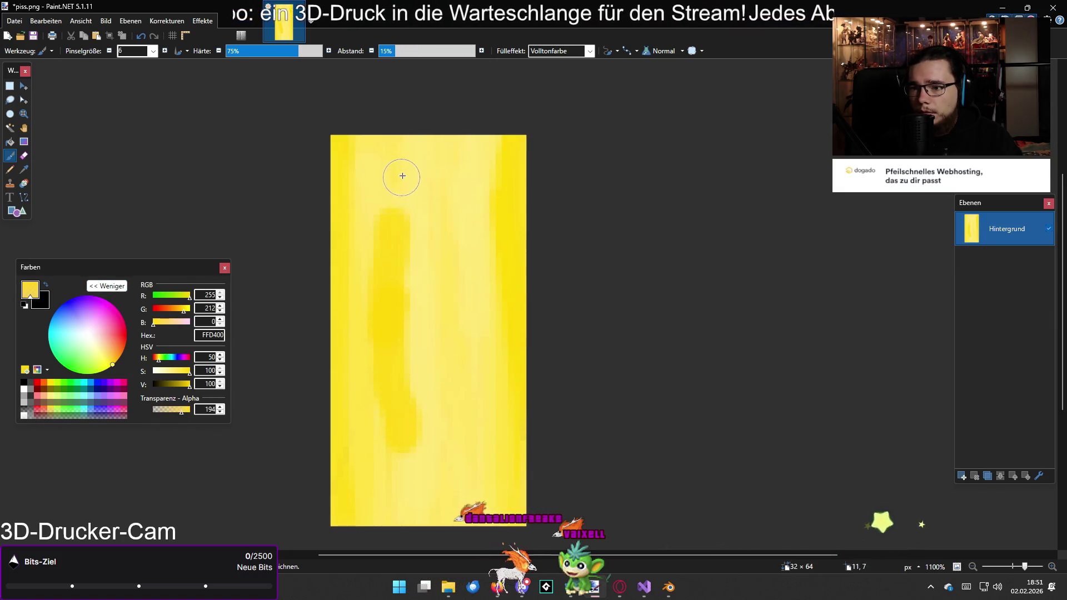
mouse_move(405, 166)
mouse_down()
mouse_move(388, 389)
mouse_move(394, 503)
mouse_move(380, 124)
mouse_up()
mouse_move(500, 126)
mouse_down()
mouse_move(464, 150)
mouse_move(485, 473)
mouse_up()
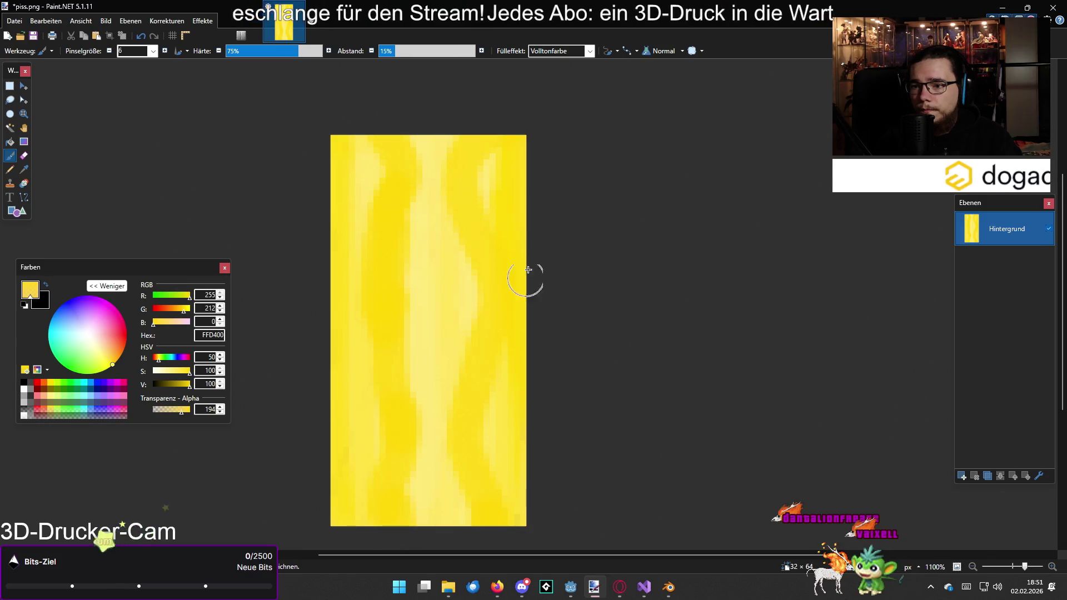
key(alt+Tab)
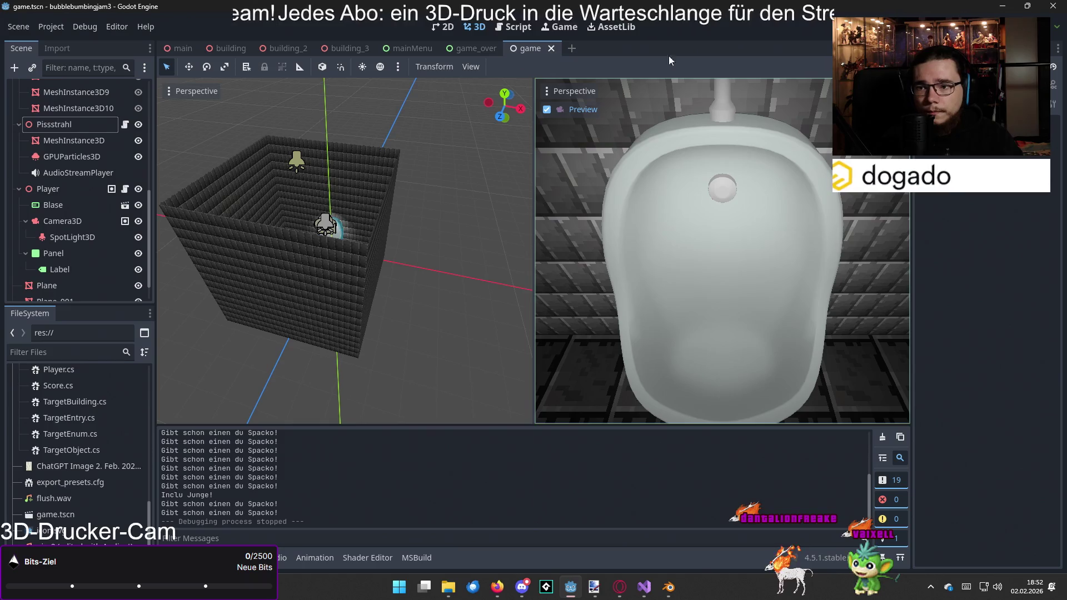
- Run the urinal game from the Pissstrahl node, restart once after game over, then quit
click(78, 124)
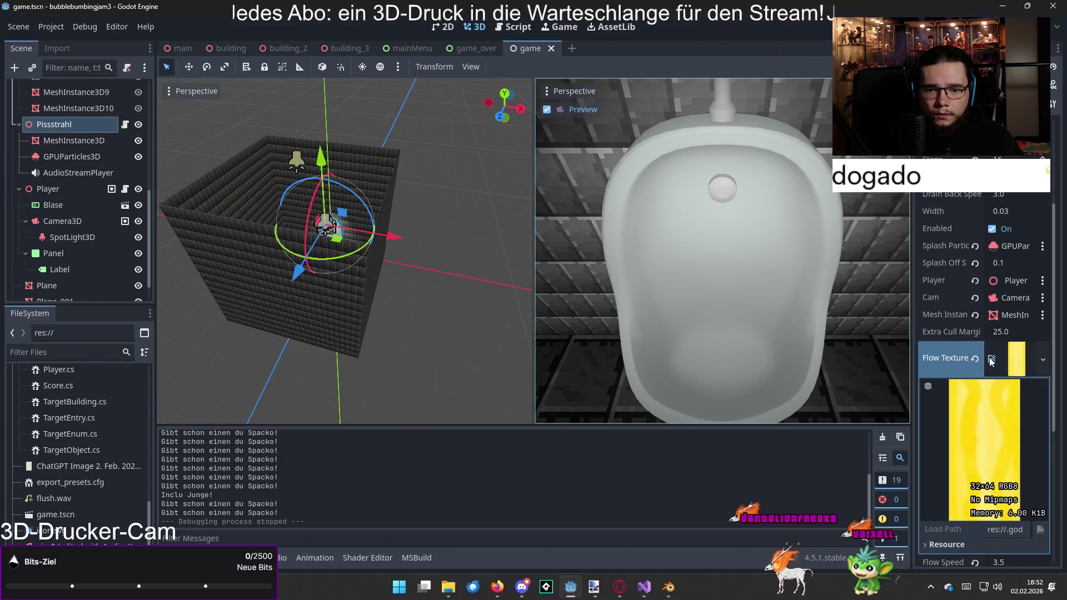
key(F5)
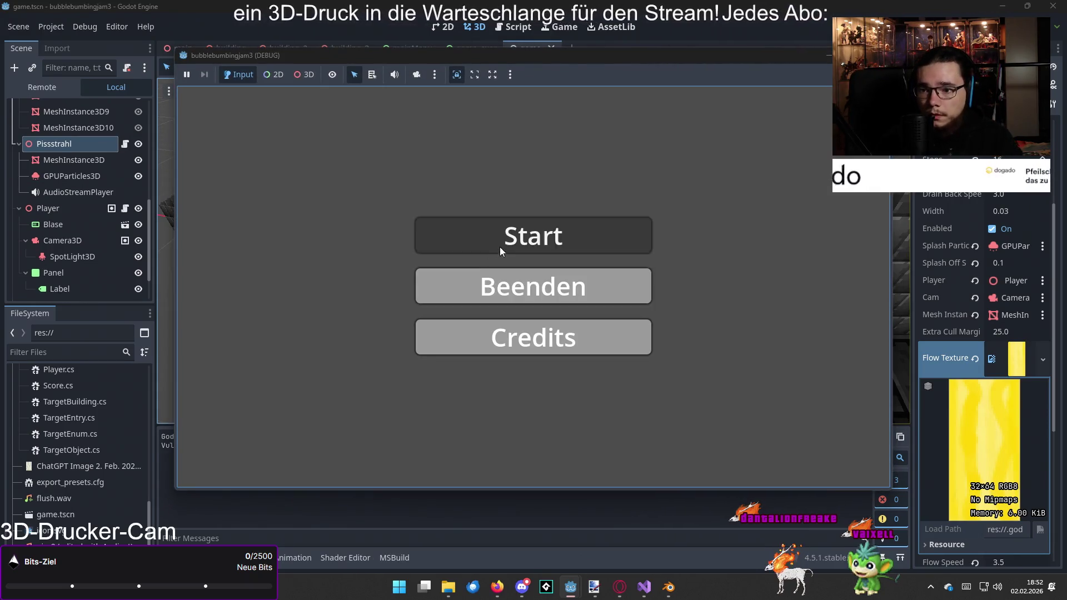
click(500, 248)
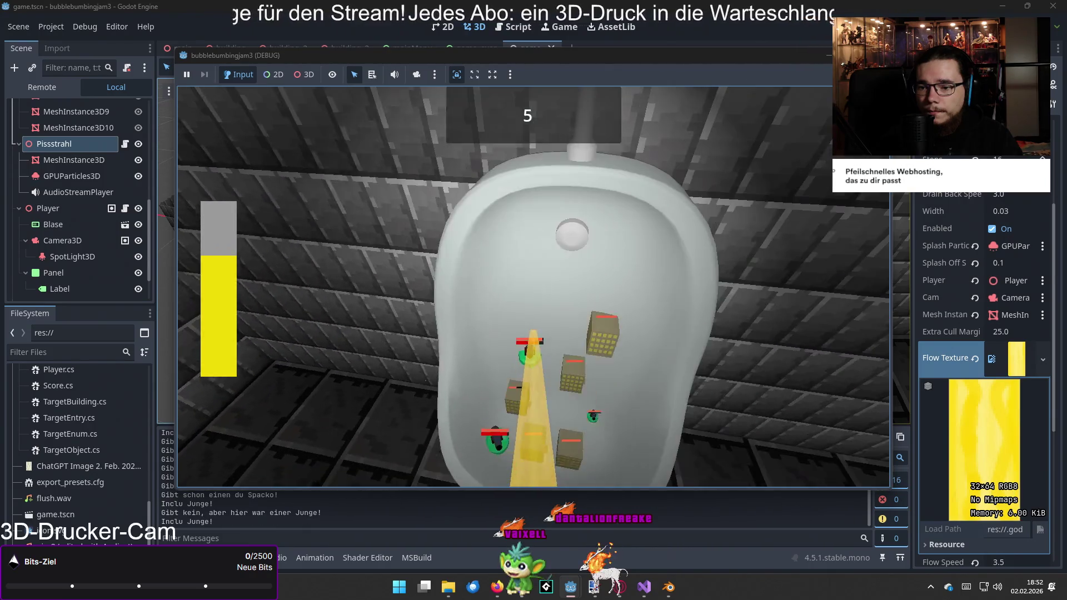
click(543, 332)
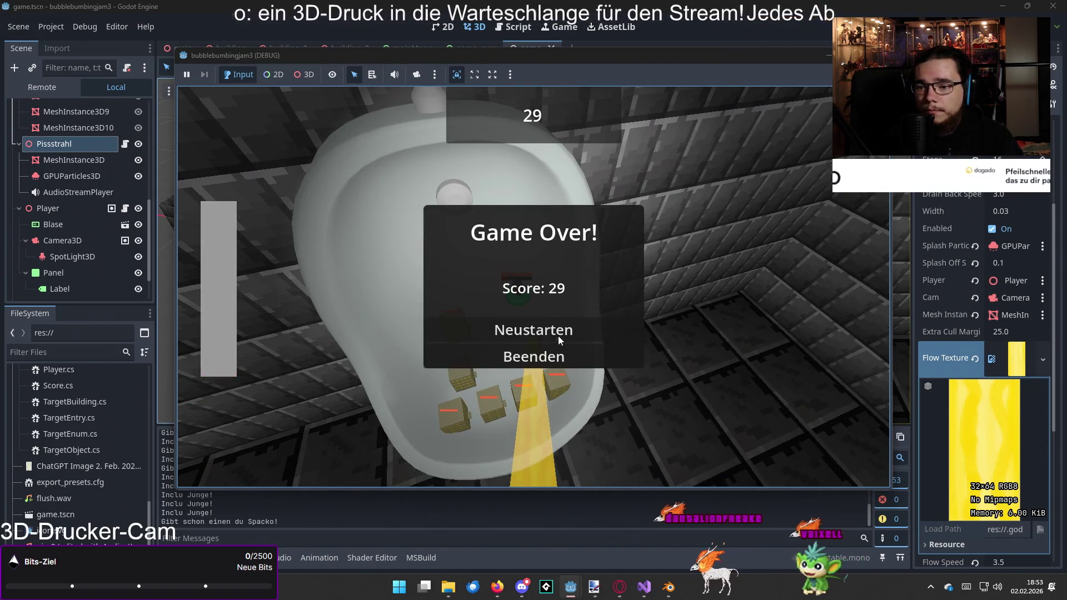
click(563, 358)
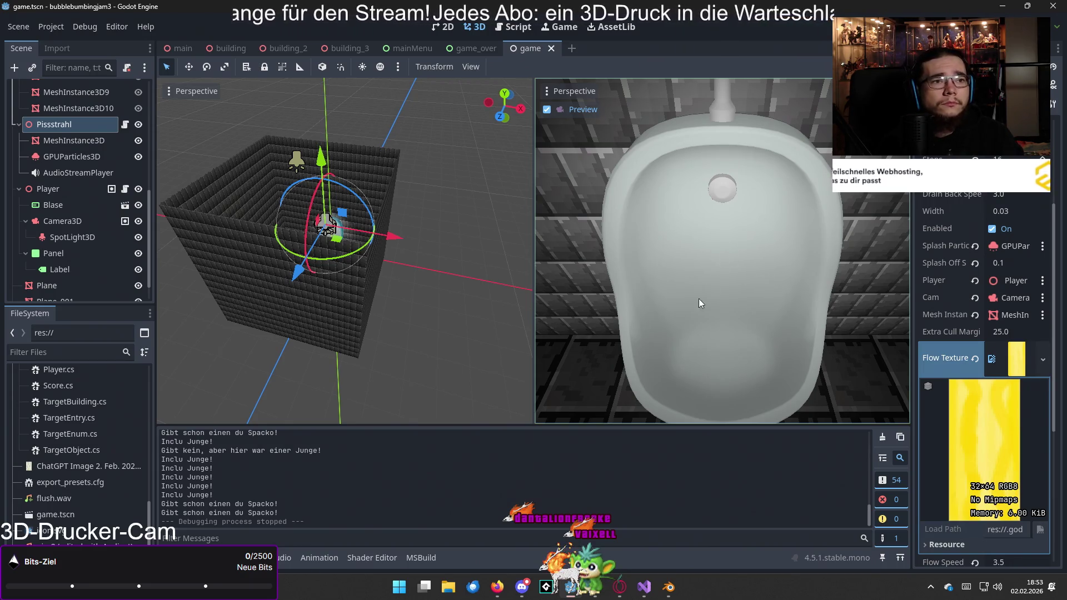
- In Visual Studio, select CreateBuilding's lines 80–90 in Generator.cs, from zero scale to the water-tower flag
click(644, 589)
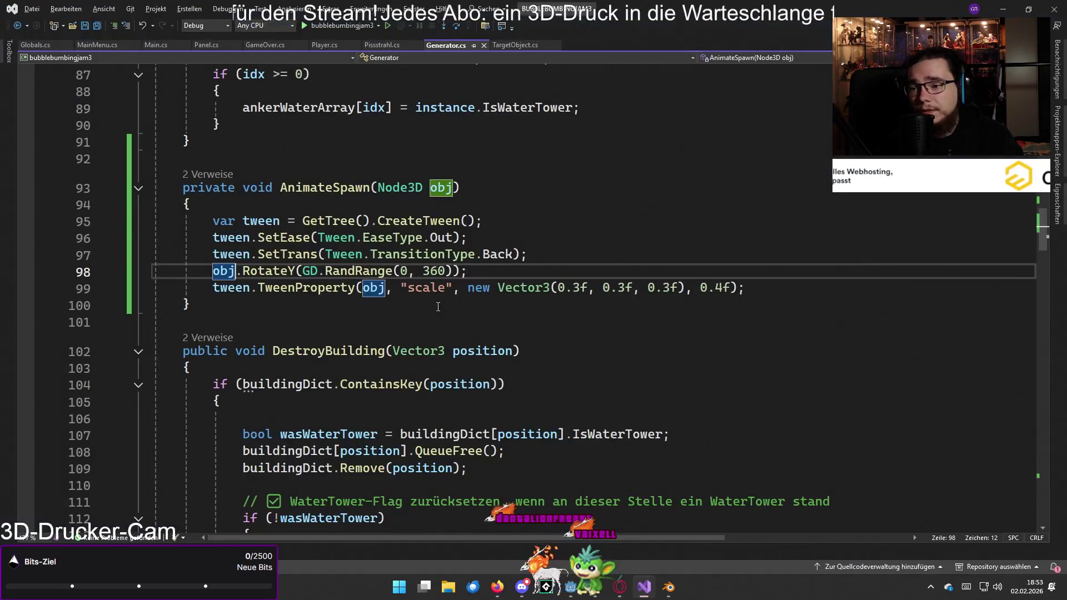
scroll(486, 327, up, 7)
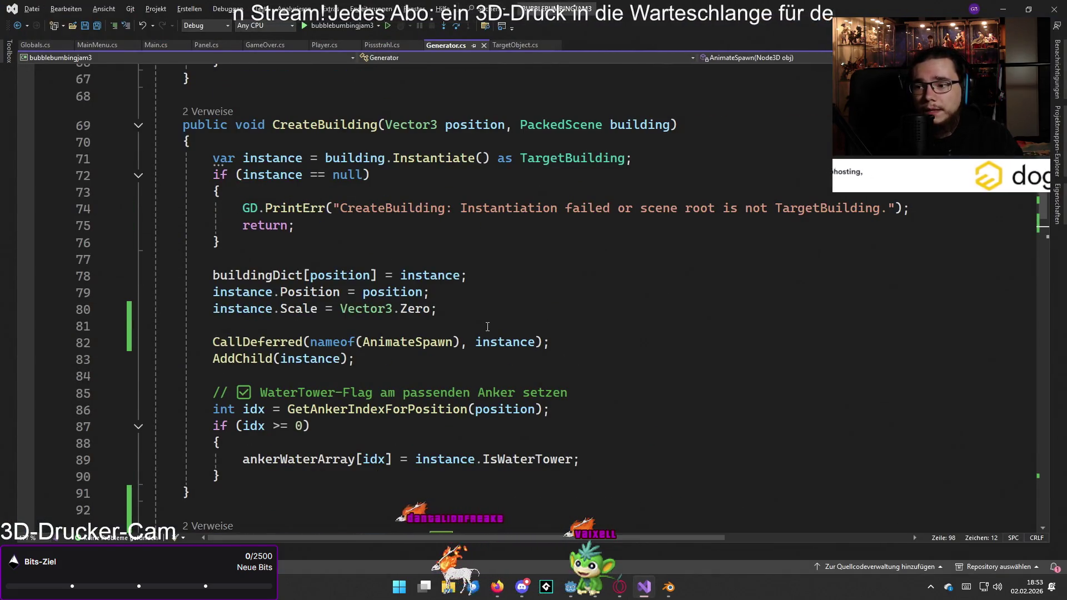
scroll(495, 330, down, 1)
scroll(501, 331, up, 1)
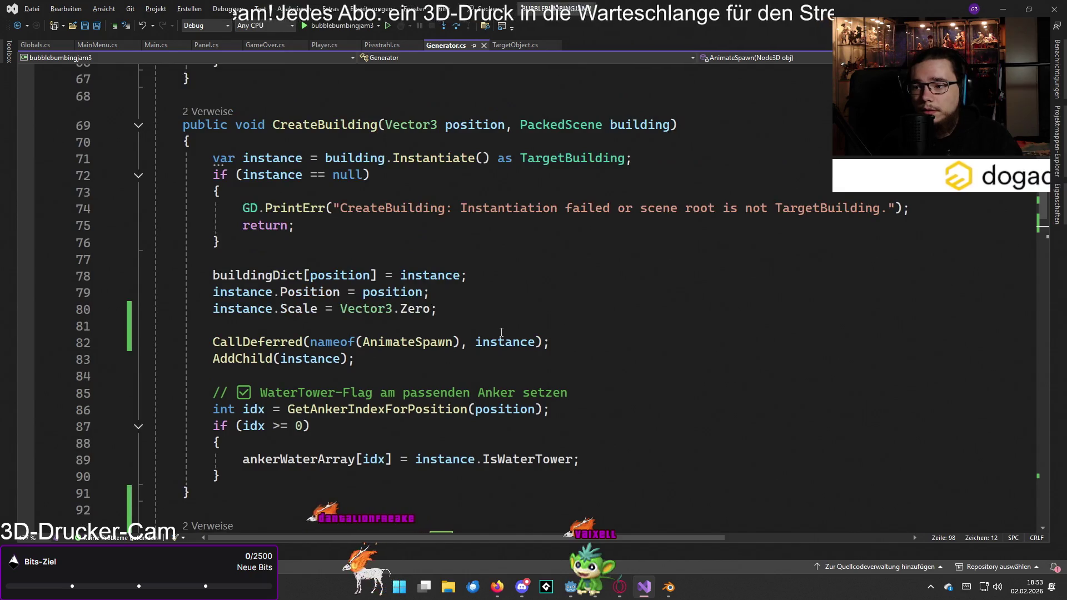
scroll(509, 328, up, 2)
scroll(509, 328, down, 2)
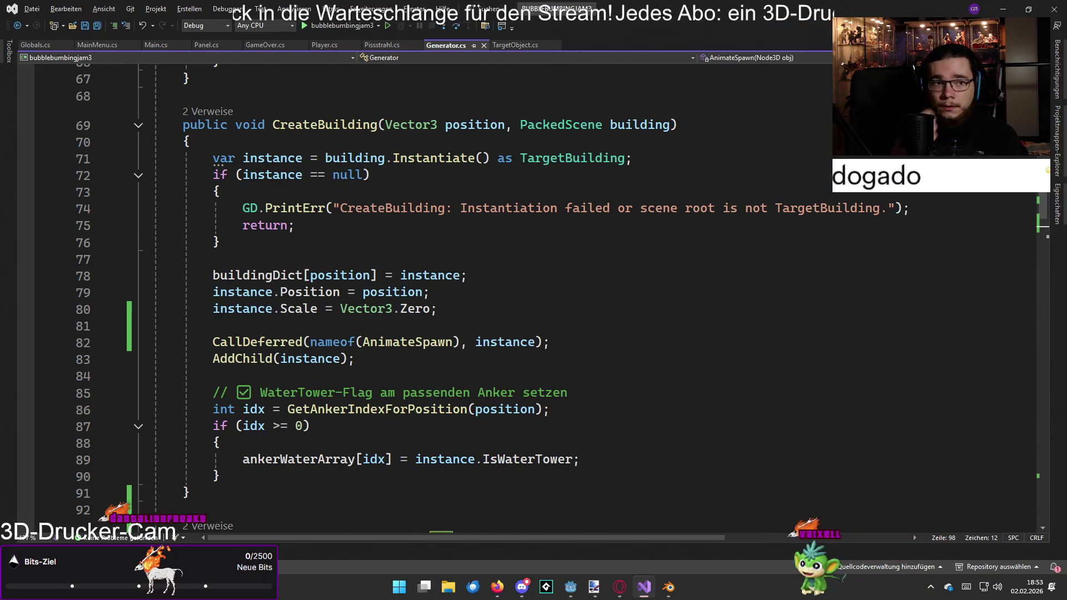
drag(273, 480, 224, 310)
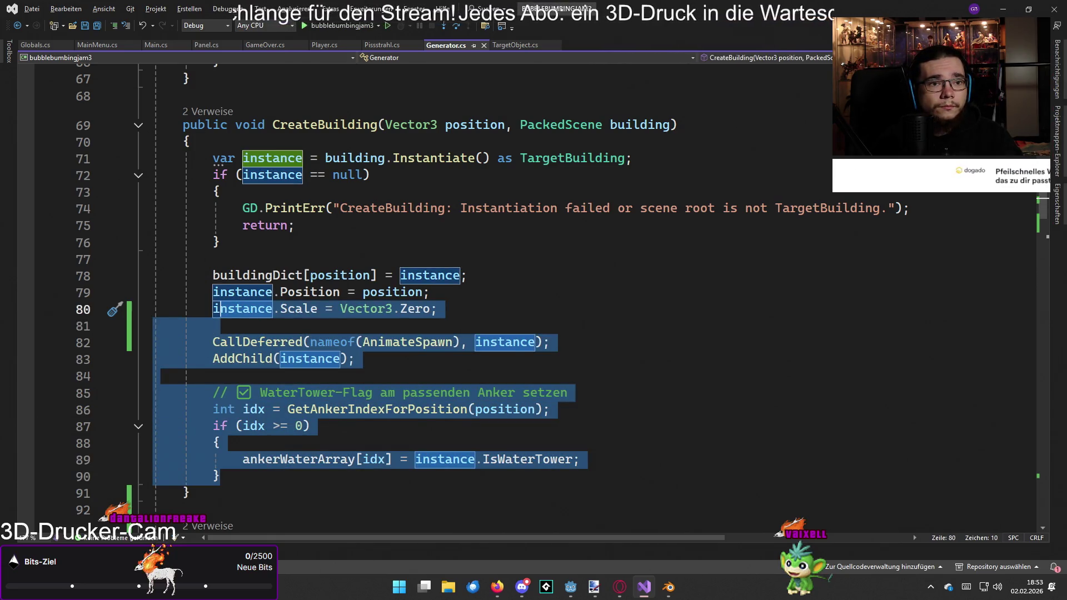
key(alt+Tab)
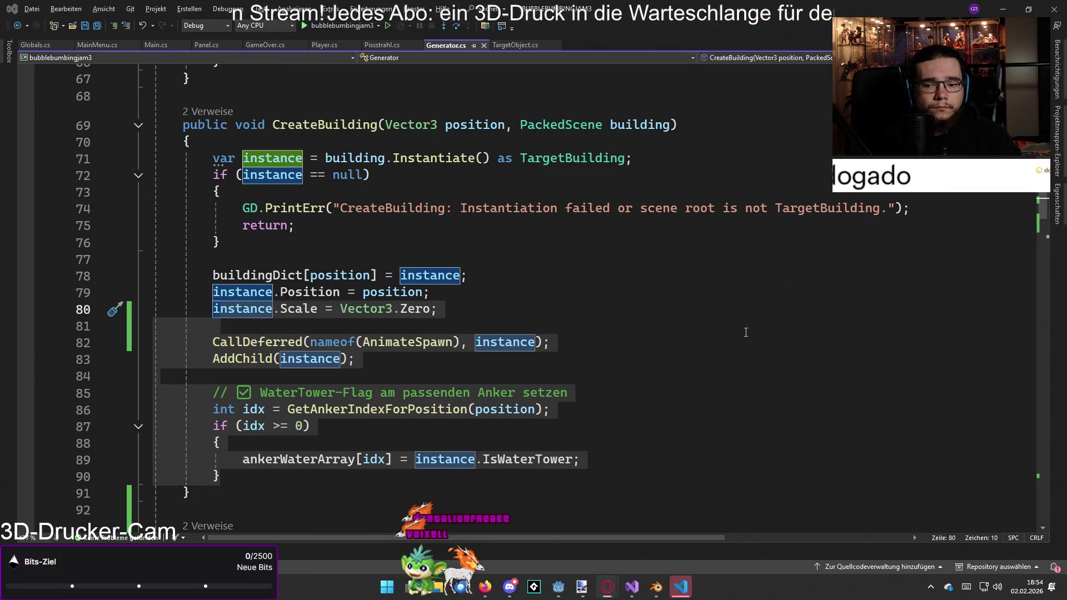
- Compare CreateBuilding in the downloaded Generator.cs in VS Code against the project's version in Visual Studio
key(alt+Tab)
scroll(480, 247, down, 8)
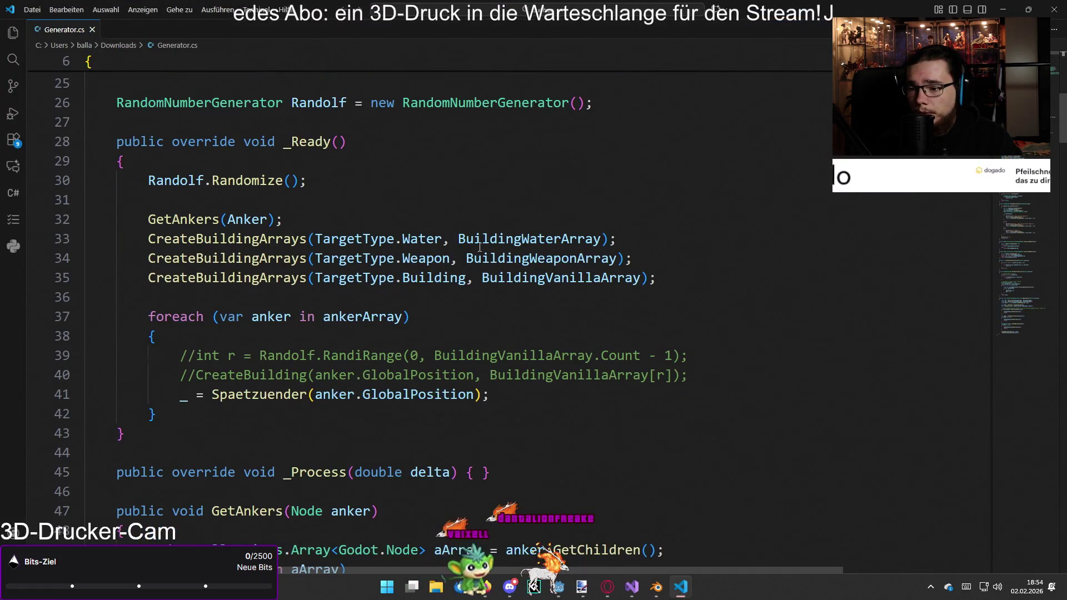
scroll(479, 246, down, 6)
scroll(479, 247, down, 9)
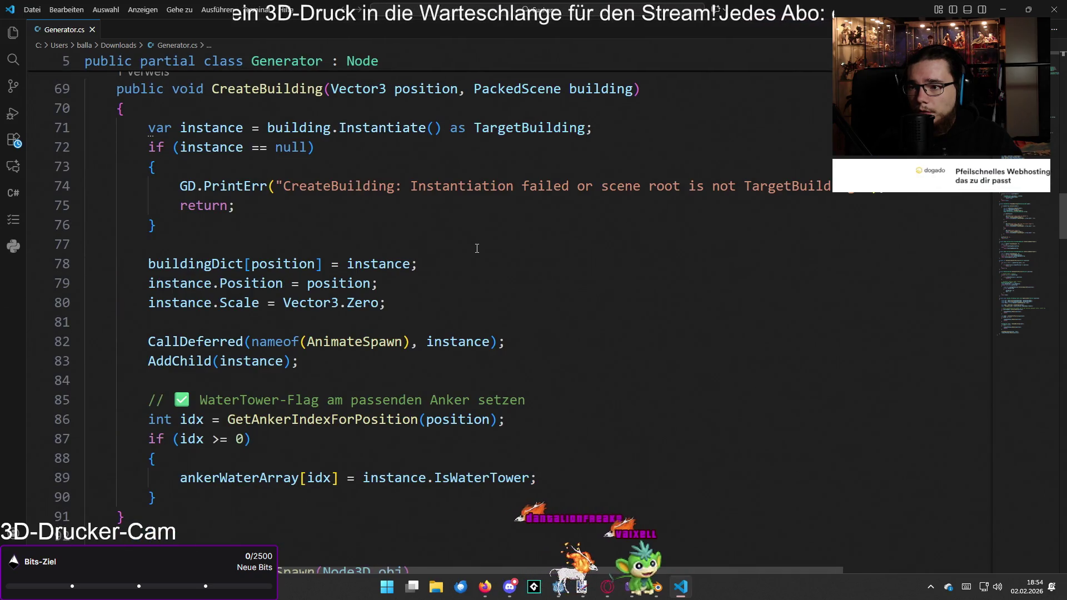
scroll(476, 248, down, 3)
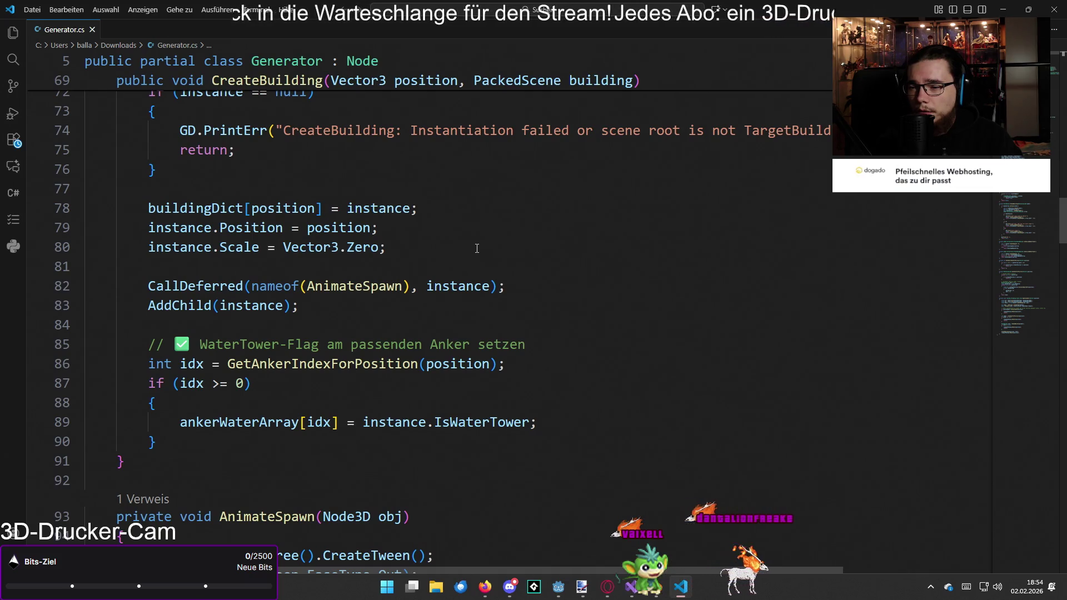
scroll(477, 248, up, 1)
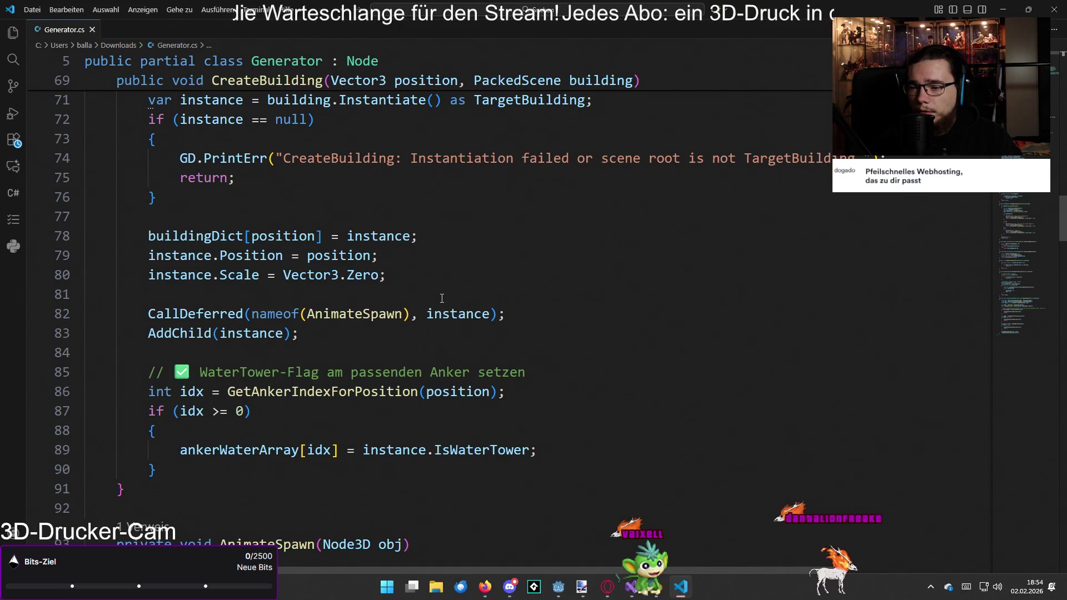
scroll(441, 298, down, 1)
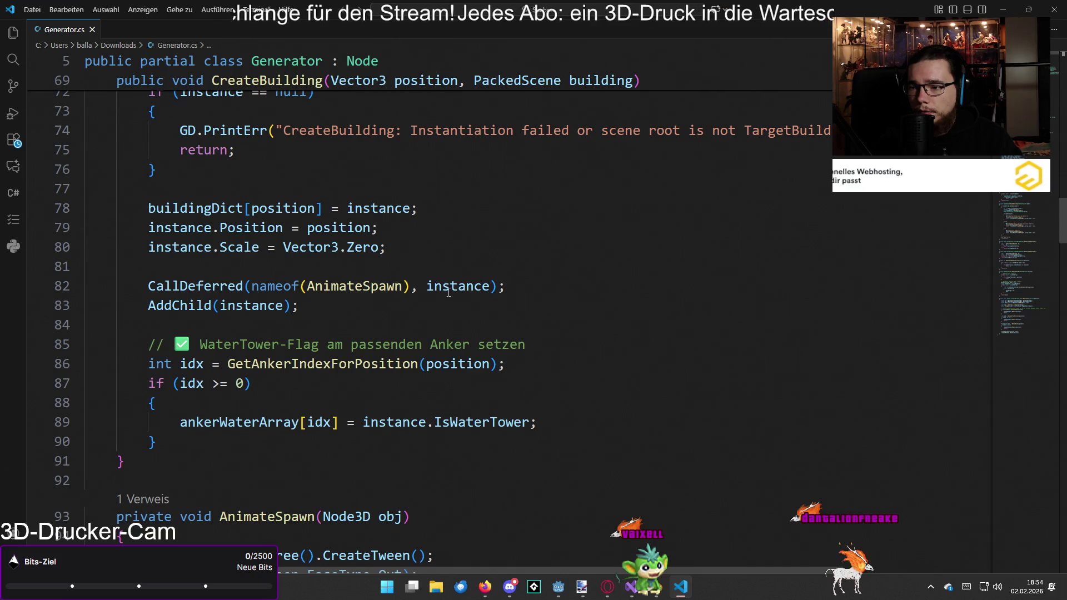
key(alt+Tab)
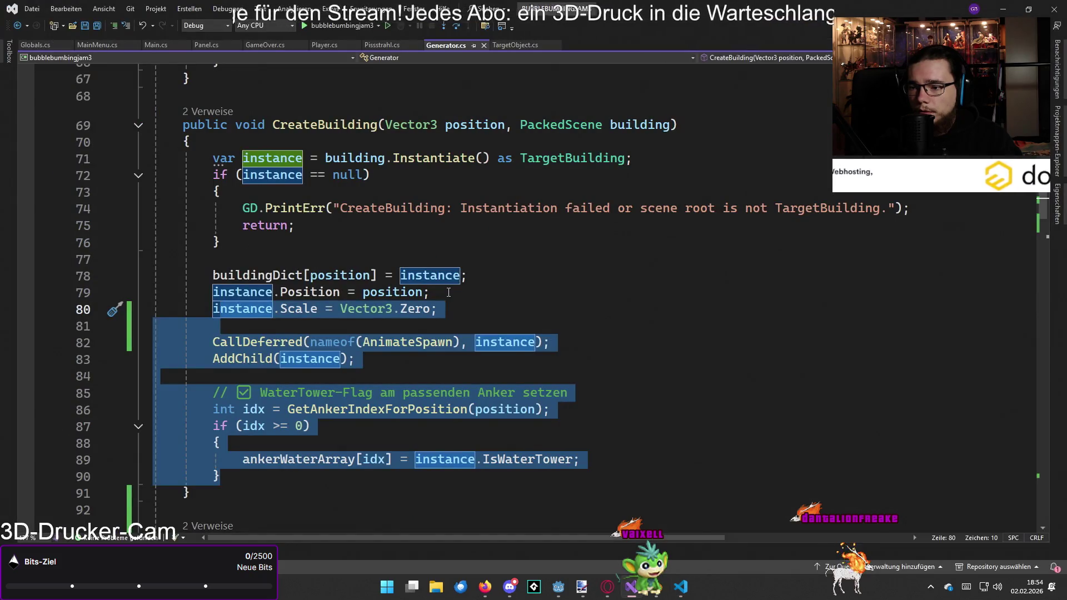
key(alt+Tab)
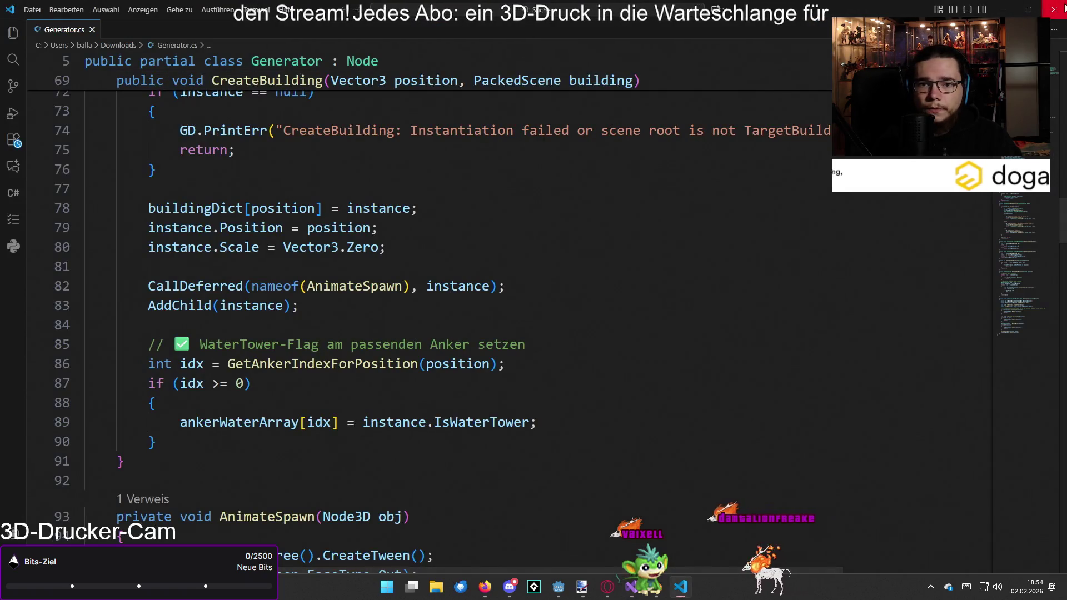
key(alt+Tab)
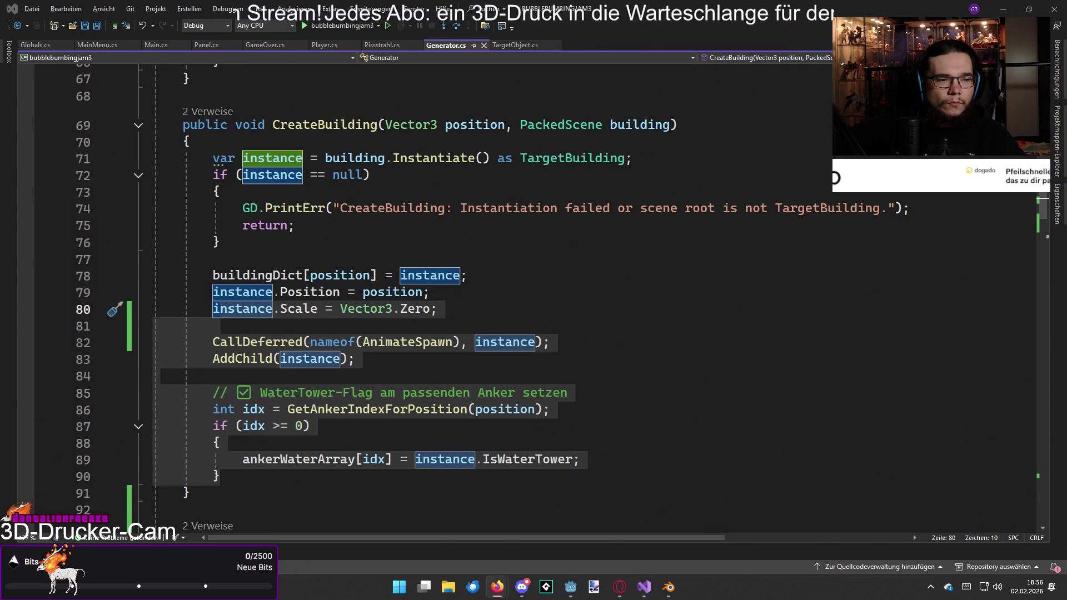
key(alt+Tab)
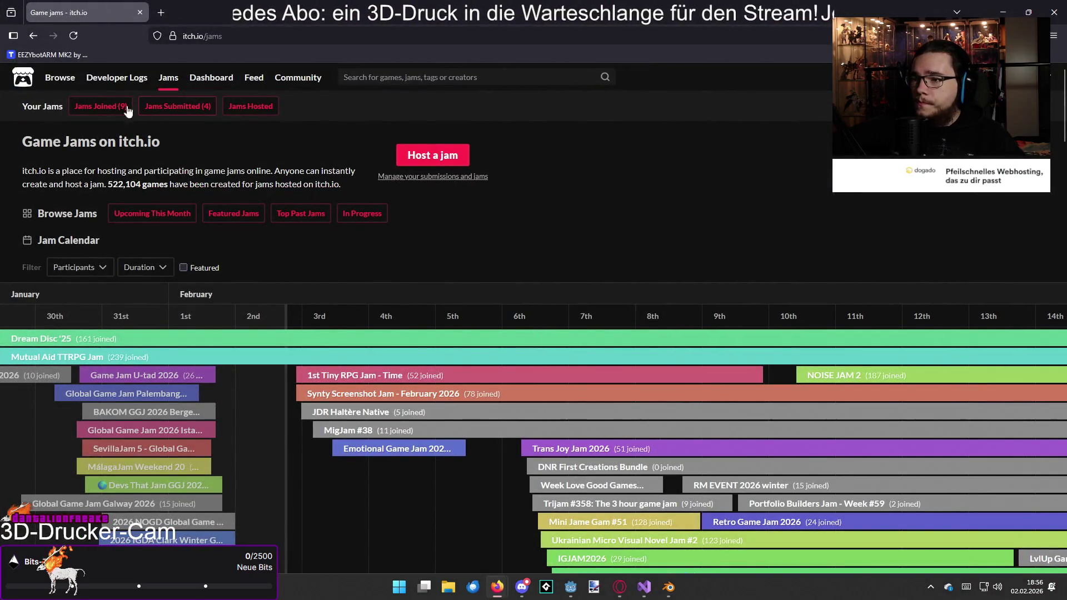
- Open Bubblebombing Jam 3. - Deutsch from Jams Joined and submit a brand-new project entry
click(125, 107)
click(265, 189)
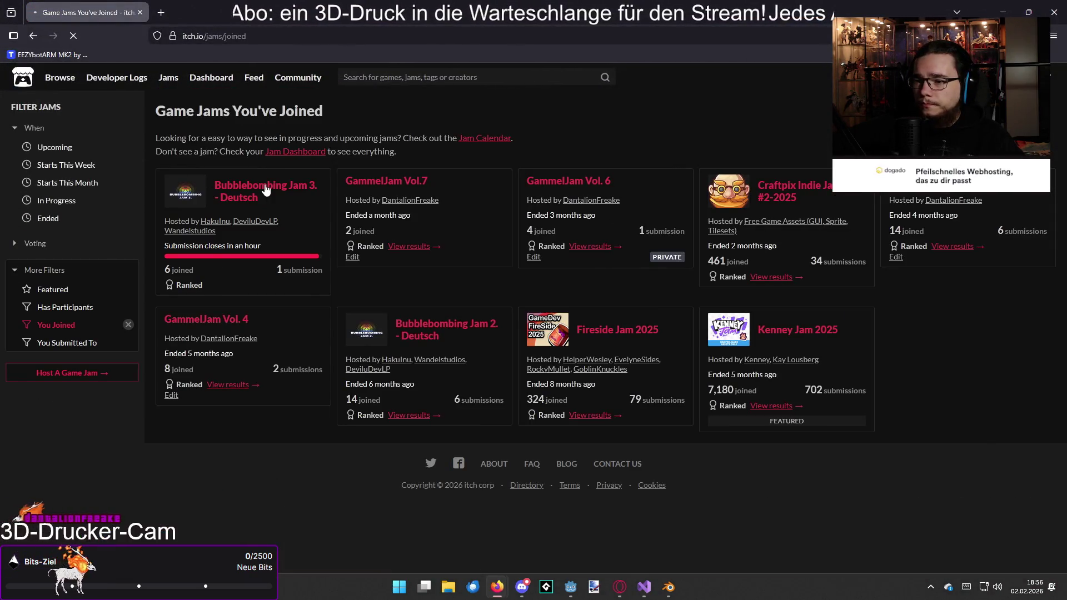
scroll(554, 299, down, 4)
scroll(554, 299, down, 5)
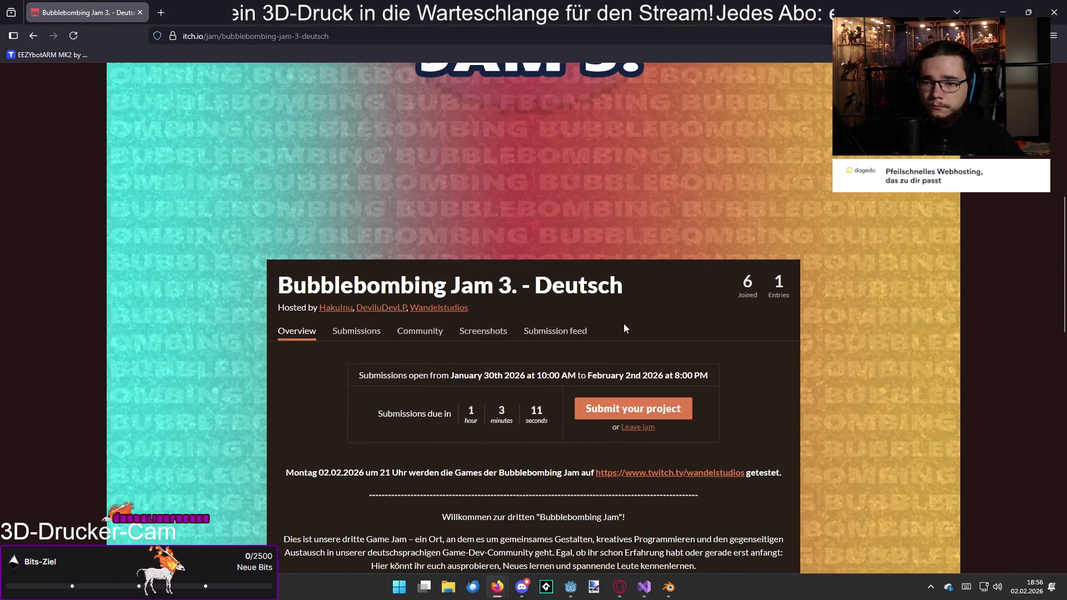
click(628, 238)
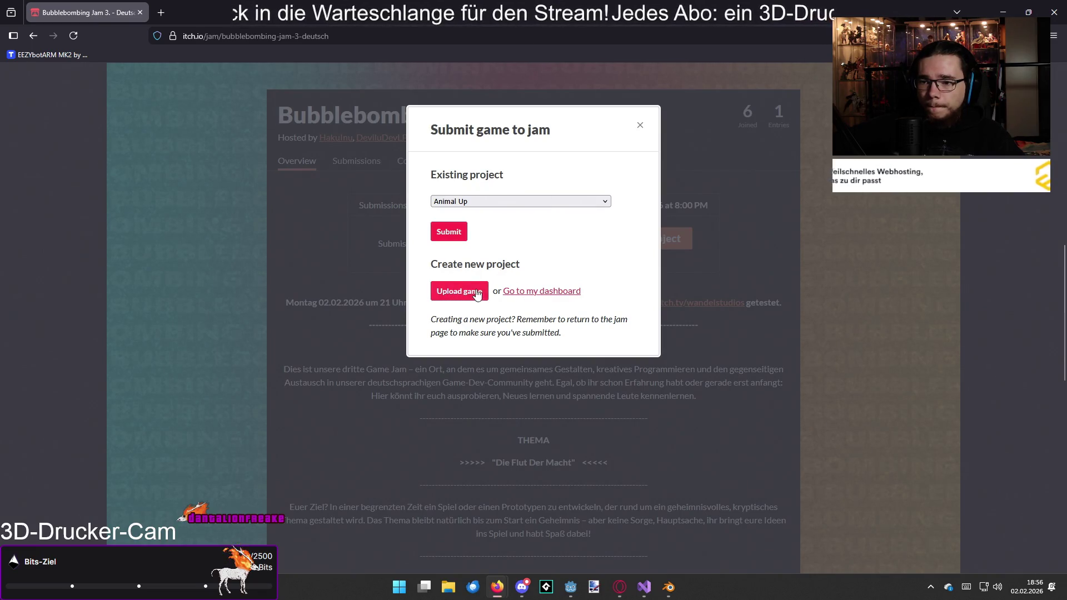
click(459, 290)
click(424, 260)
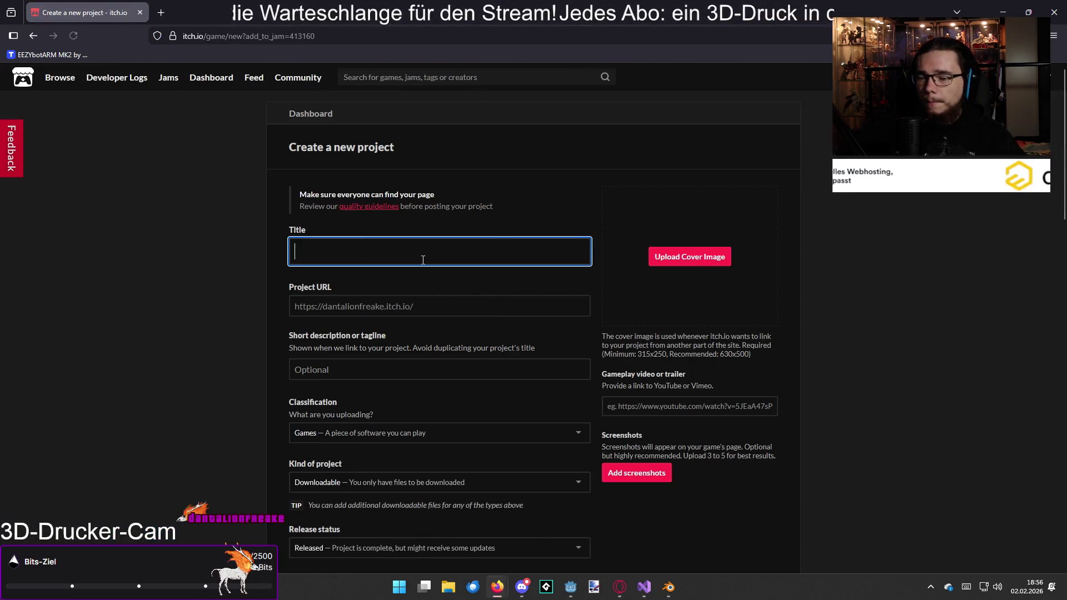
- Title the project 'Lass laufen!' and enter the short description 'Ur in(e) for a good time!'
text(Lass laufen!)
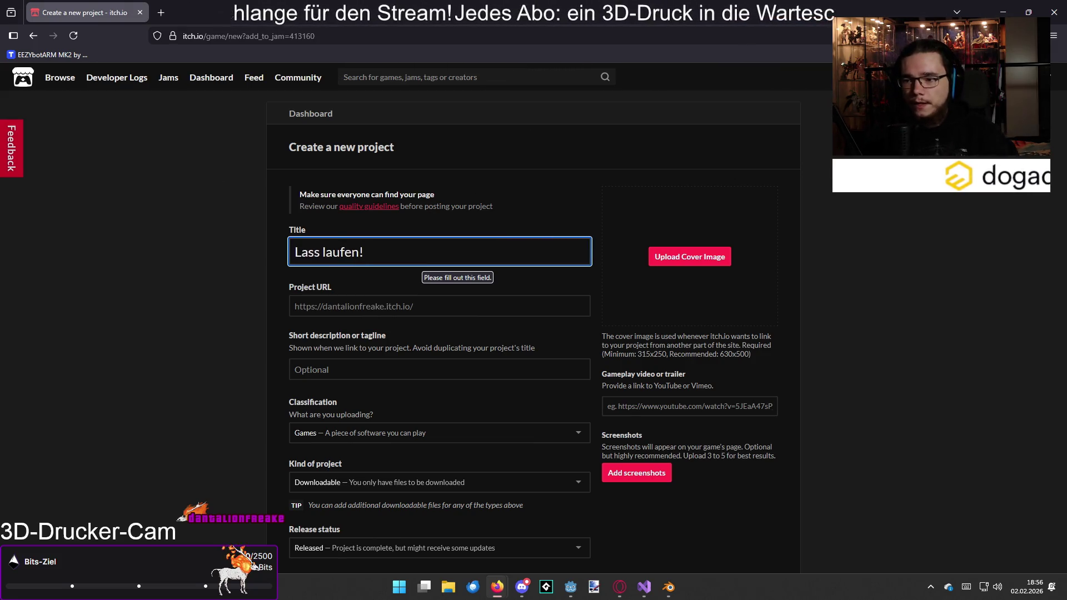
click(499, 301)
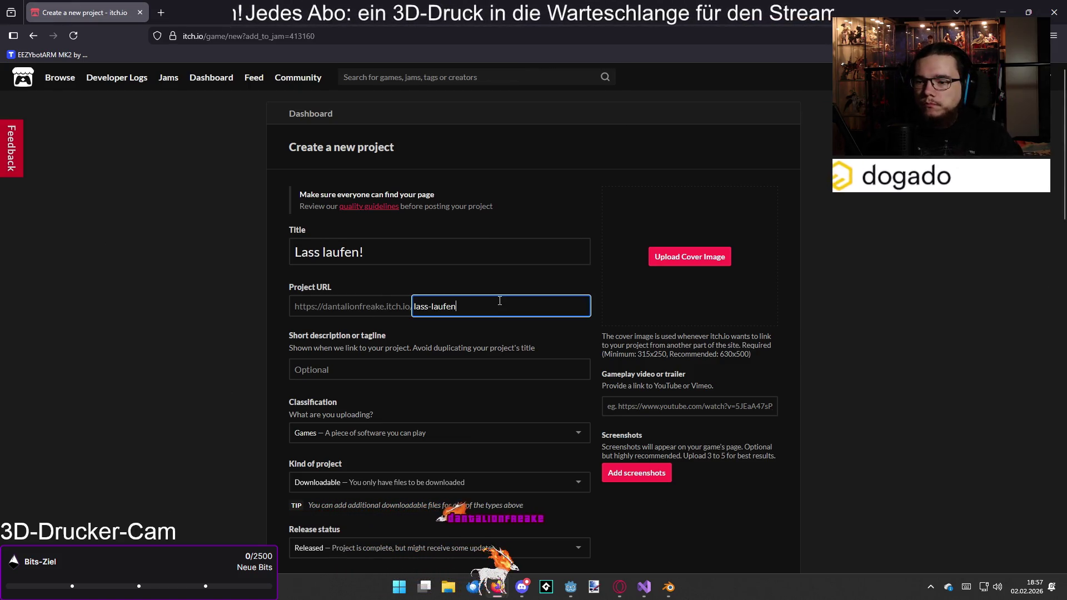
key(Tab)
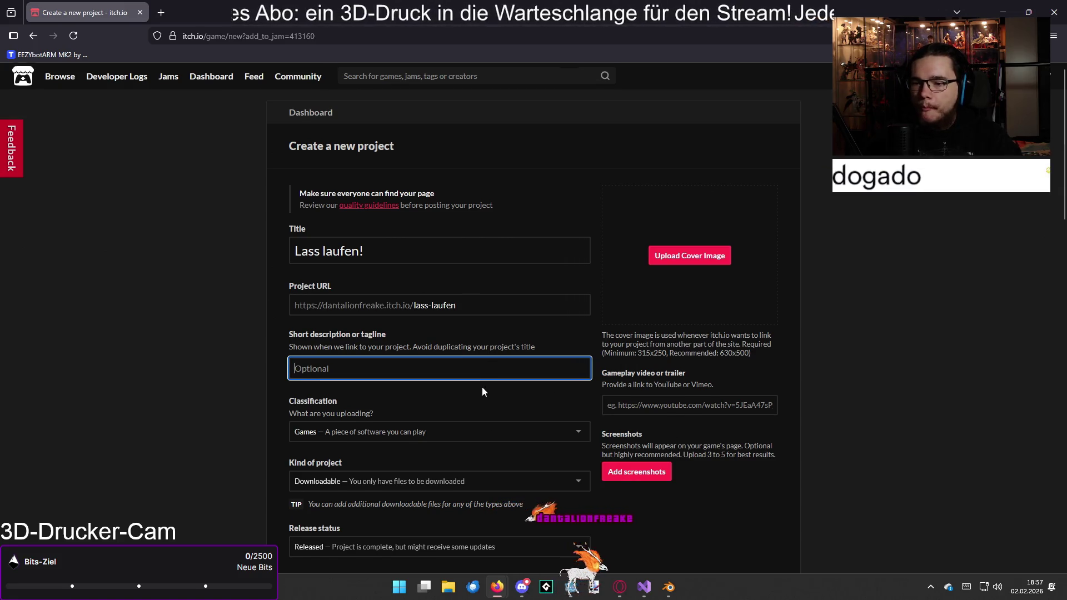
scroll(481, 386, down, 2)
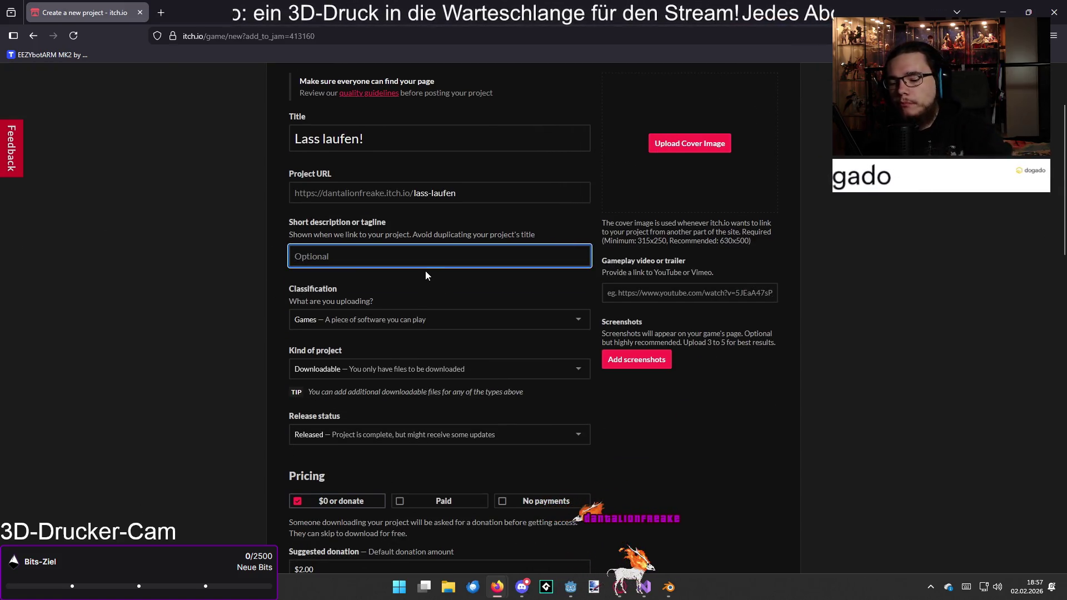
text(Ur )
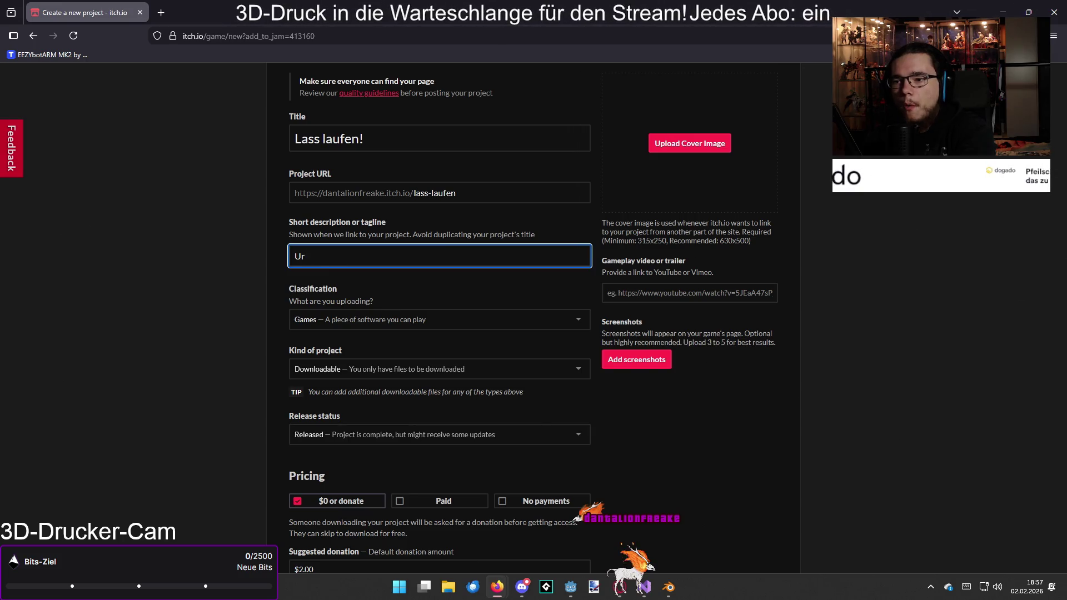
text(in(e) )
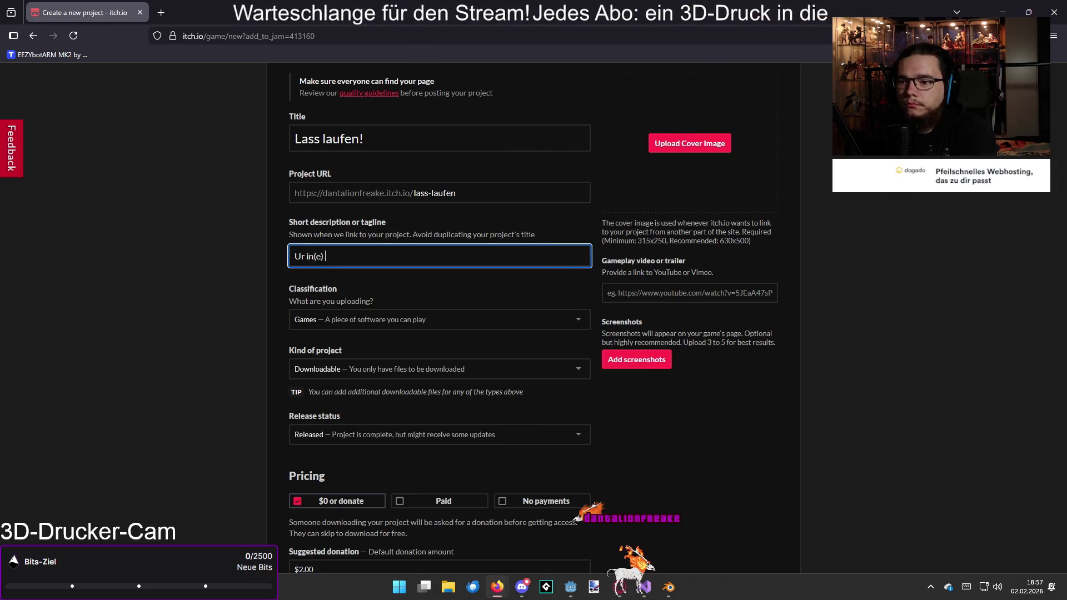
text(for a f)
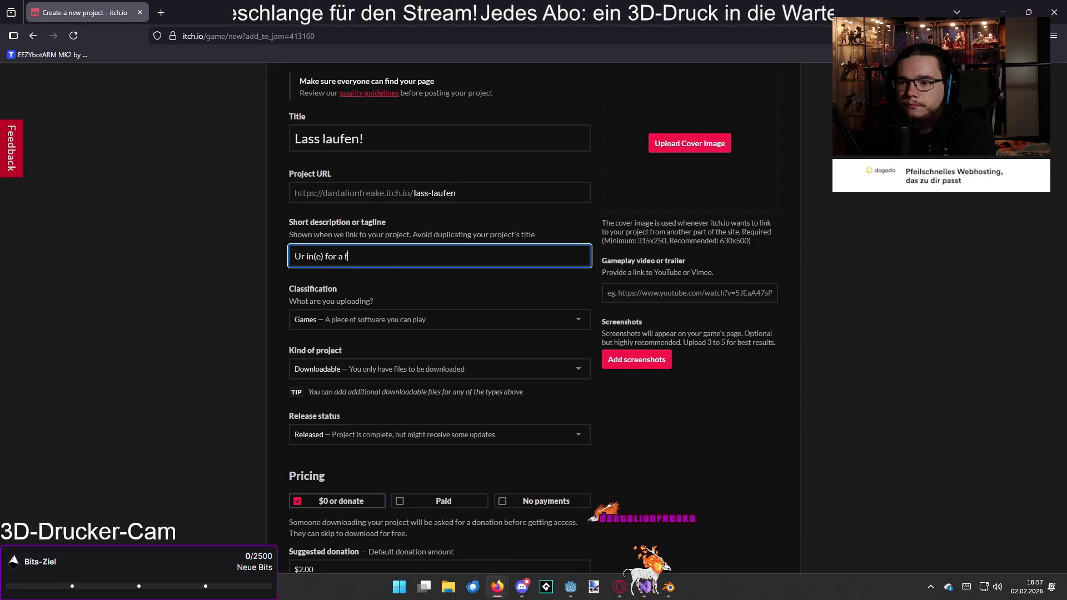
key(BackSpace)
text(good time!)
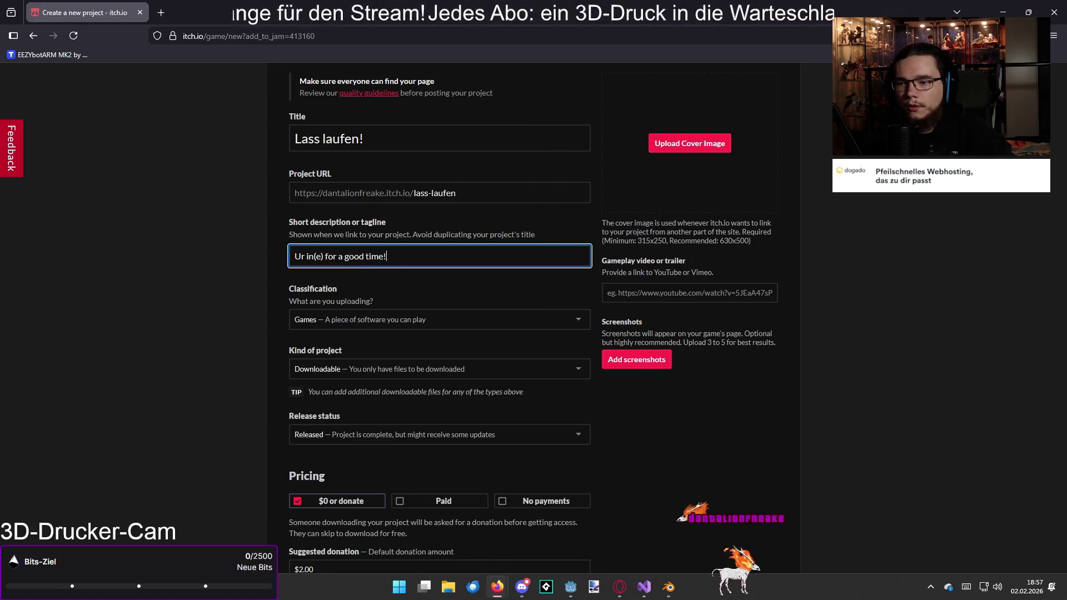
click(195, 297)
- Set the release status to Prototype, leaving pricing at $0 or donate
scroll(194, 297, down, 2)
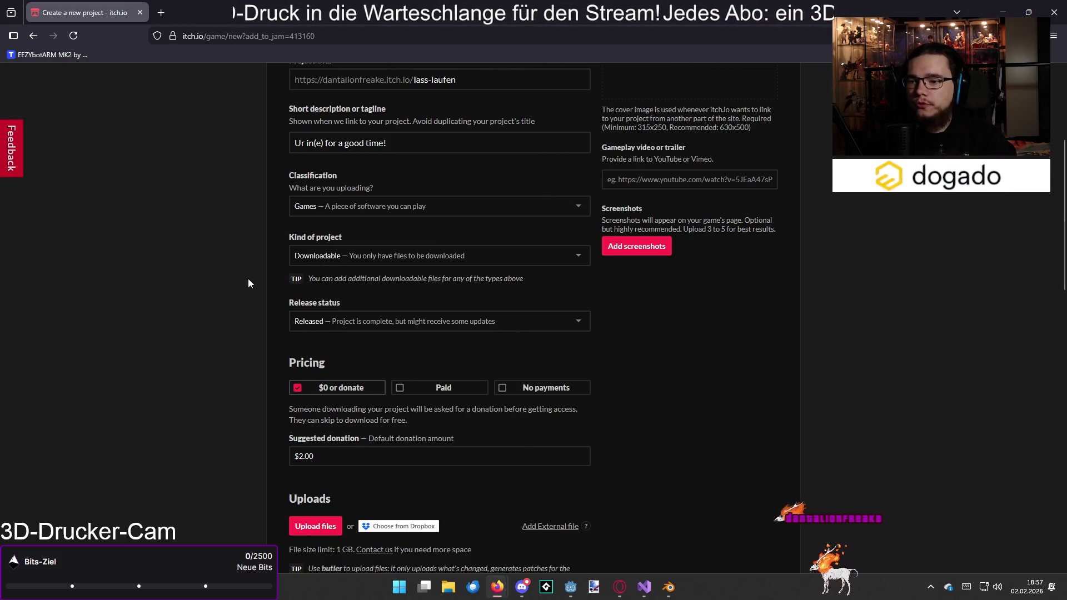
scroll(248, 285, down, 1)
click(416, 267)
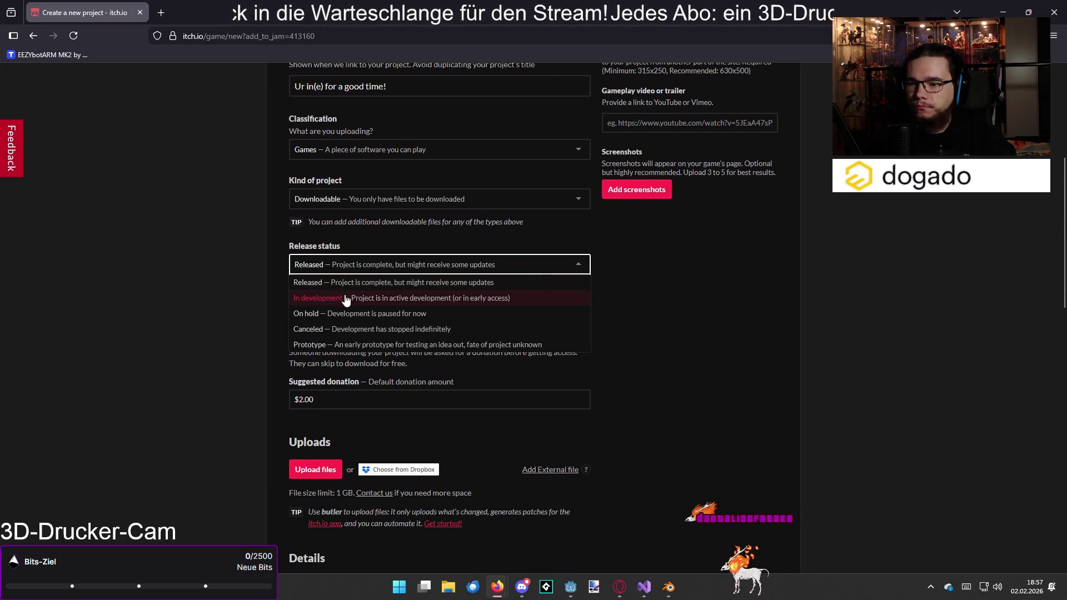
click(340, 344)
scroll(249, 302, down, 5)
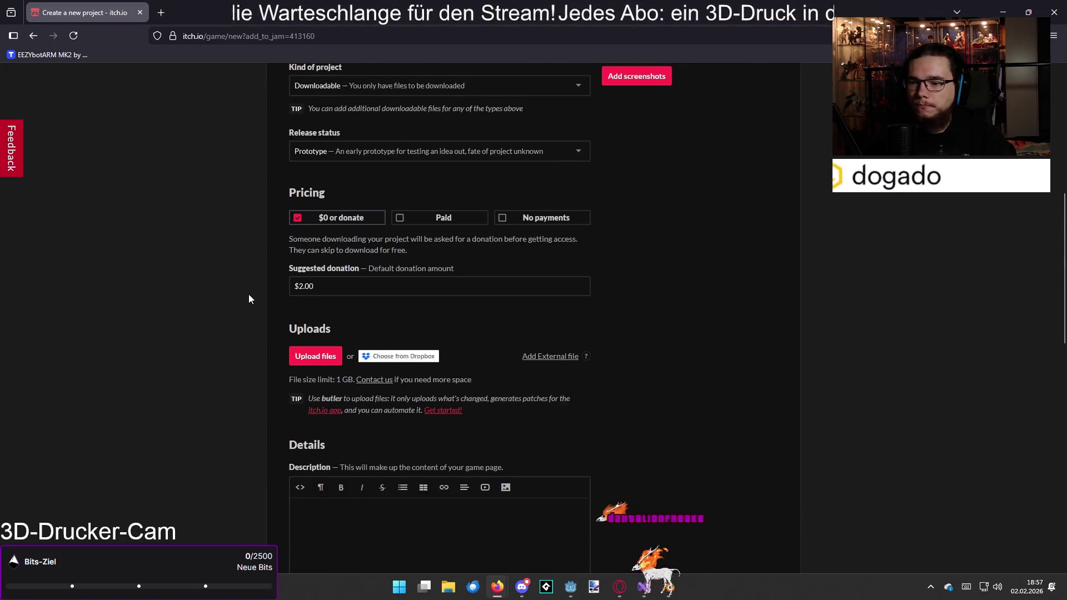
scroll(250, 289, up, 2)
click(543, 162)
click(360, 162)
scroll(244, 228, down, 1)
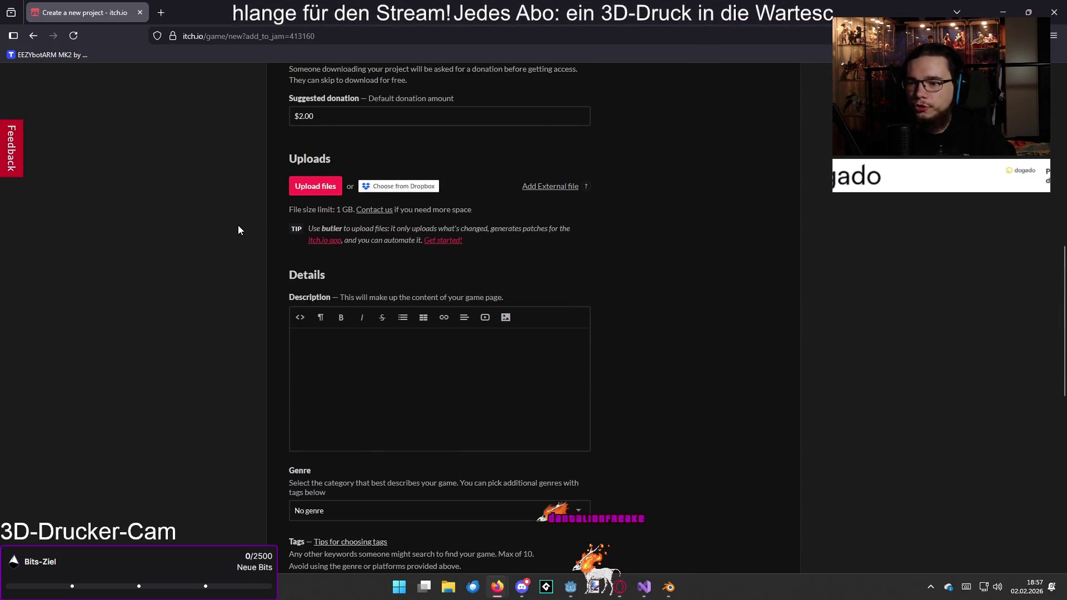
scroll(248, 221, down, 1)
click(327, 291)
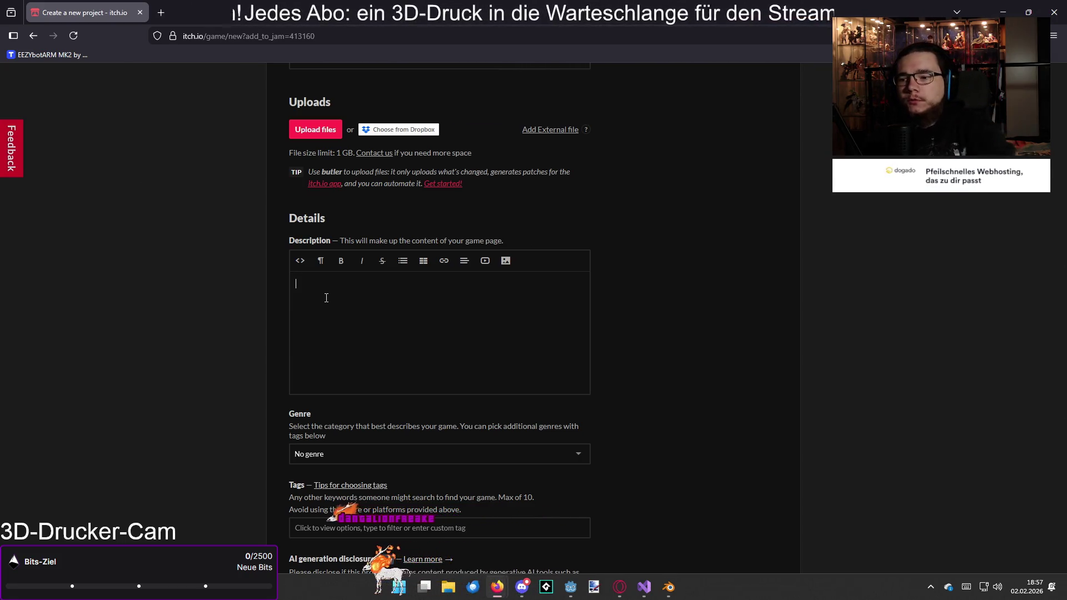
- Type the German pitch about controlling an all-destroying flood and stealing their water
text(Hast du schon immer mal wissen wollen, wie es wo)
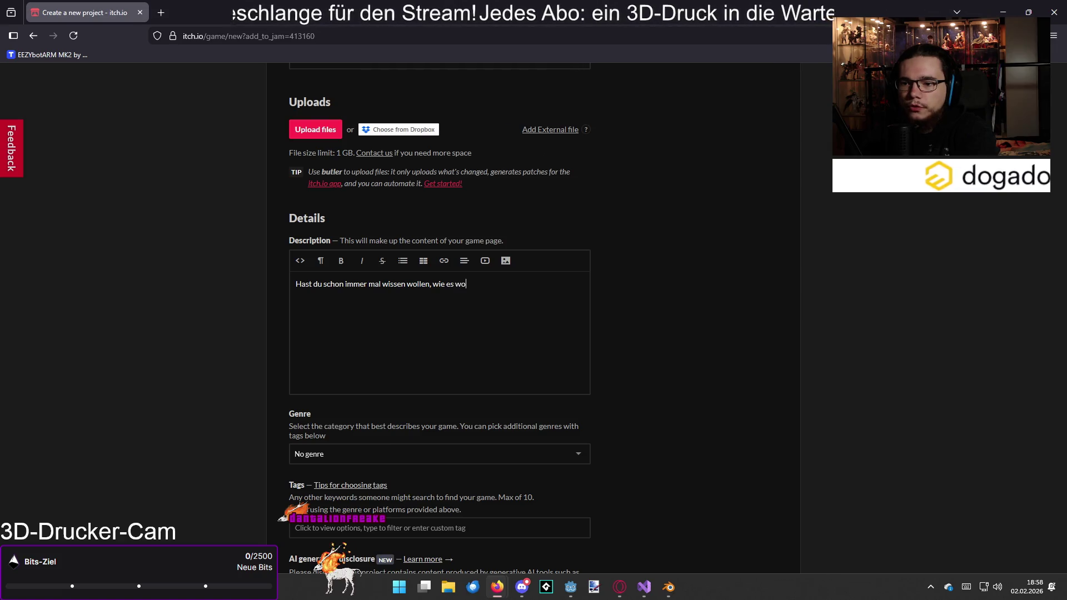
text(hl ist, eine)
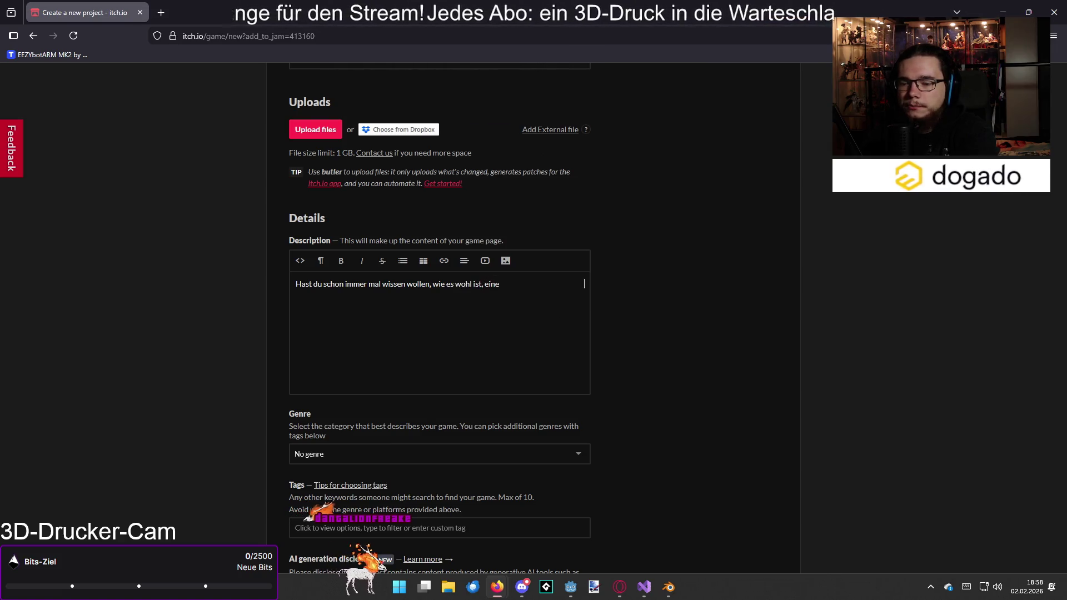
text( alles zerstörende )
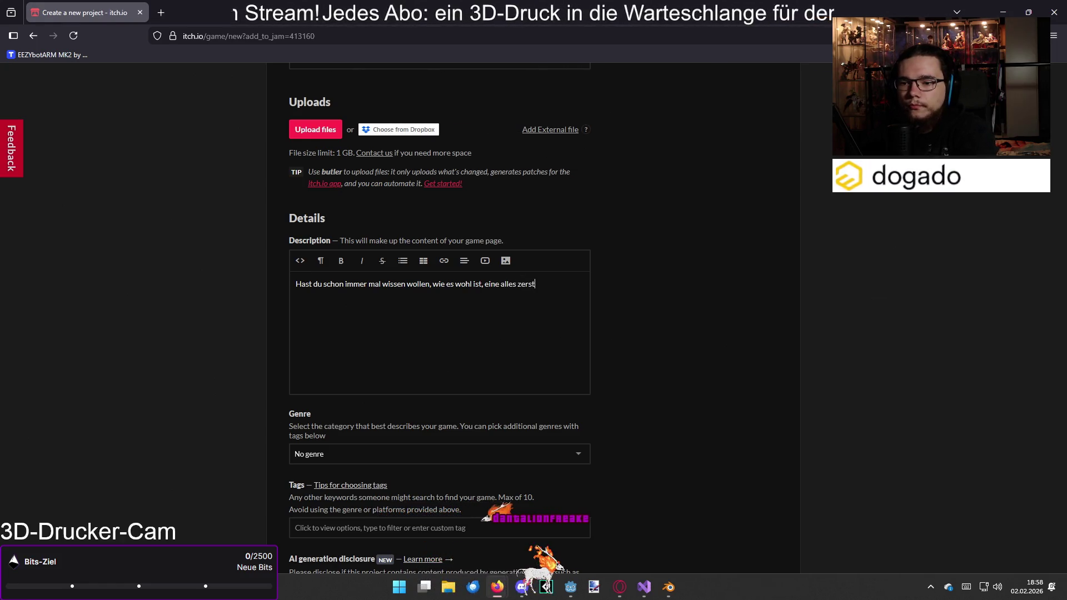
text(Flut z)
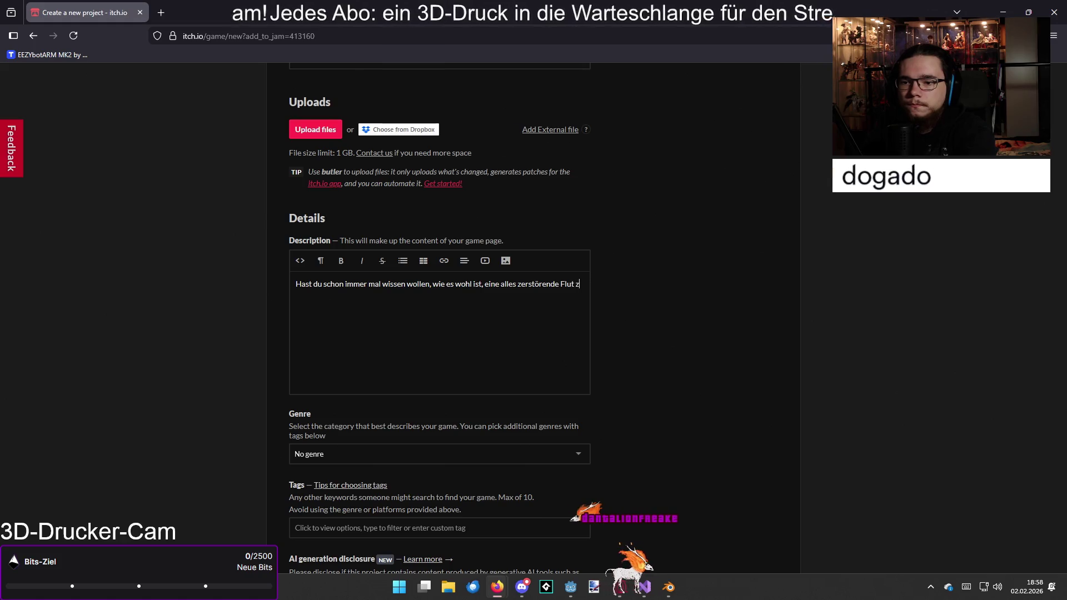
text(u kontrollier)
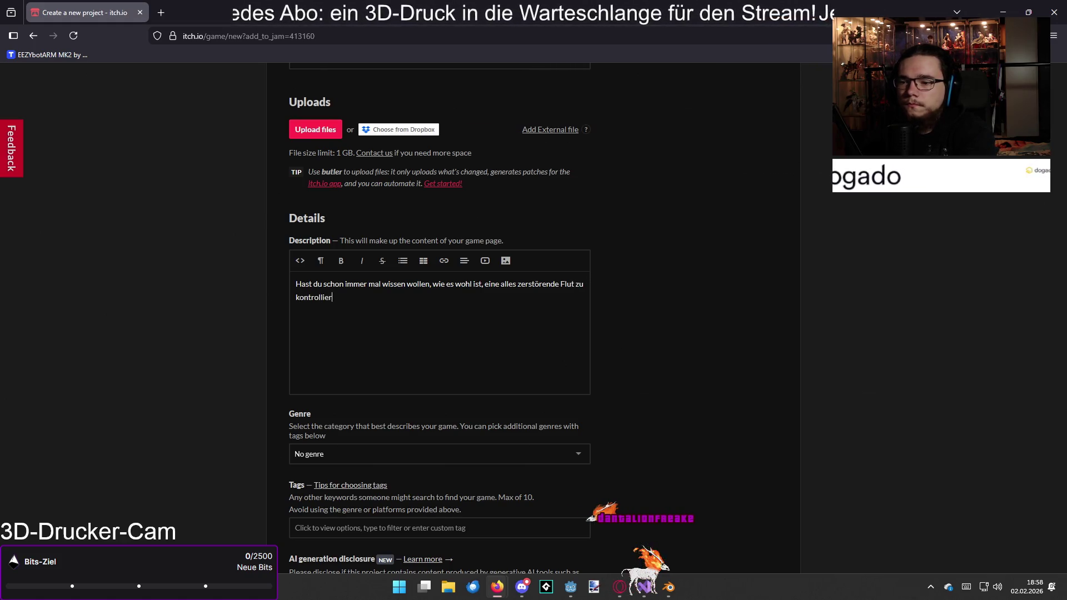
text(en? Reiße)
text( H)
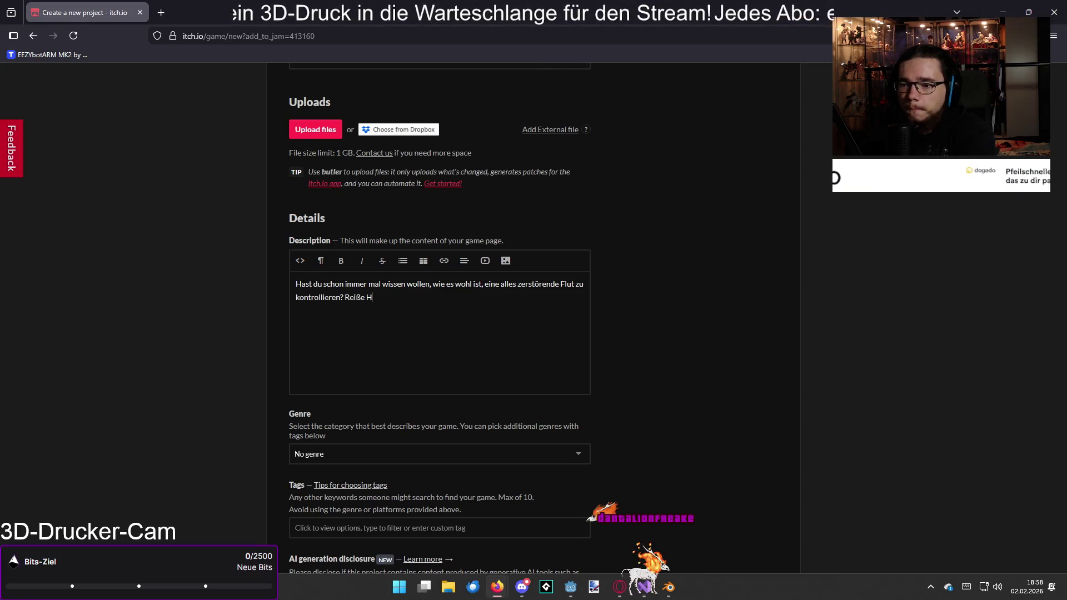
key(BackSpace)
text(Gebäude ein)
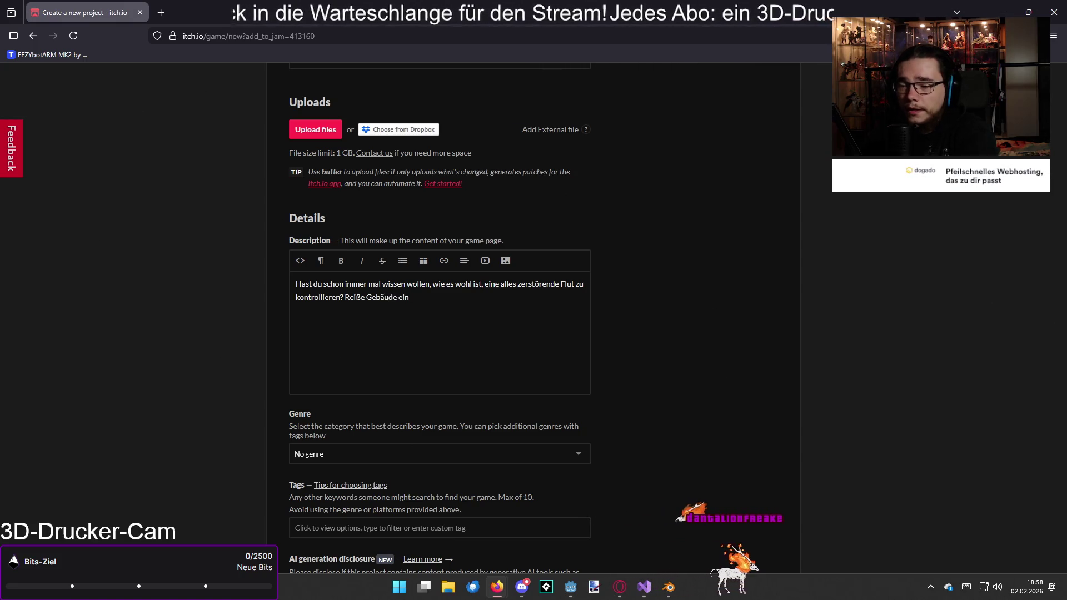
text(, zerstör)
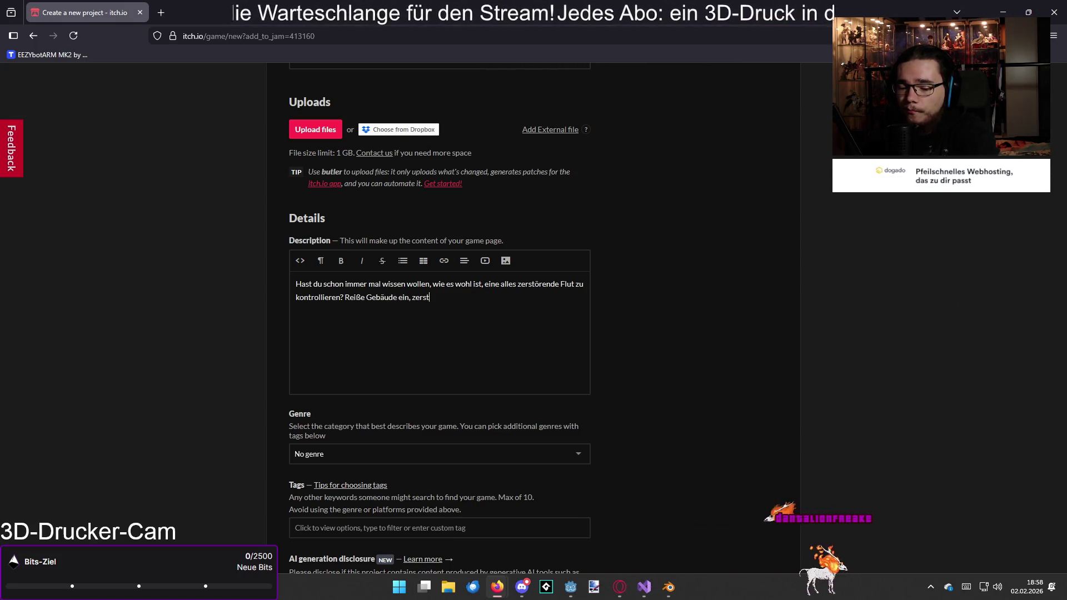
key(BackSpace)
key(BackSpace)
text(ganze Z)
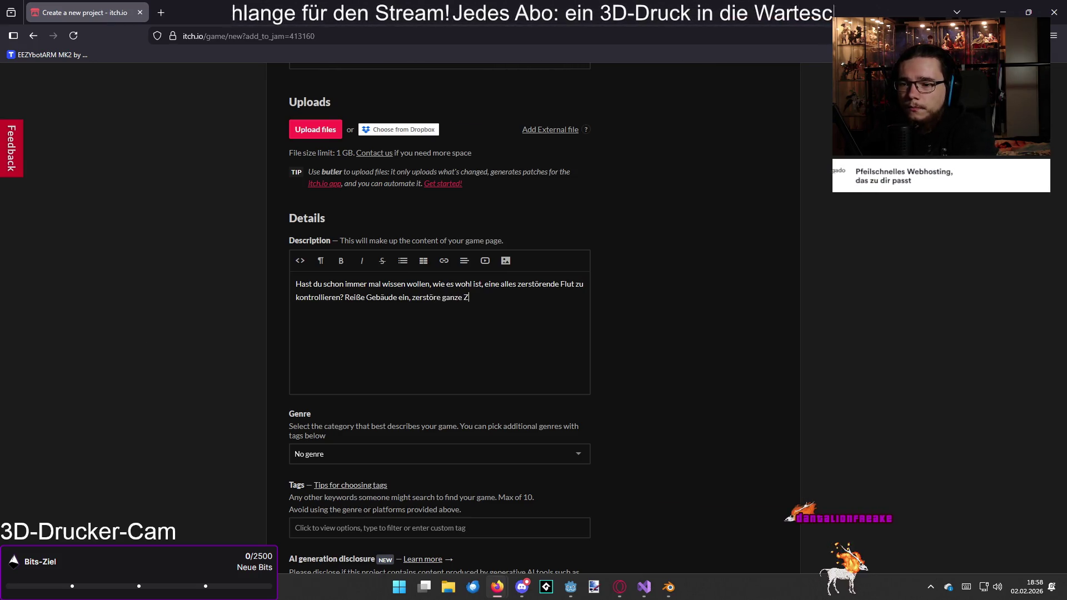
text(ivilisationen und )
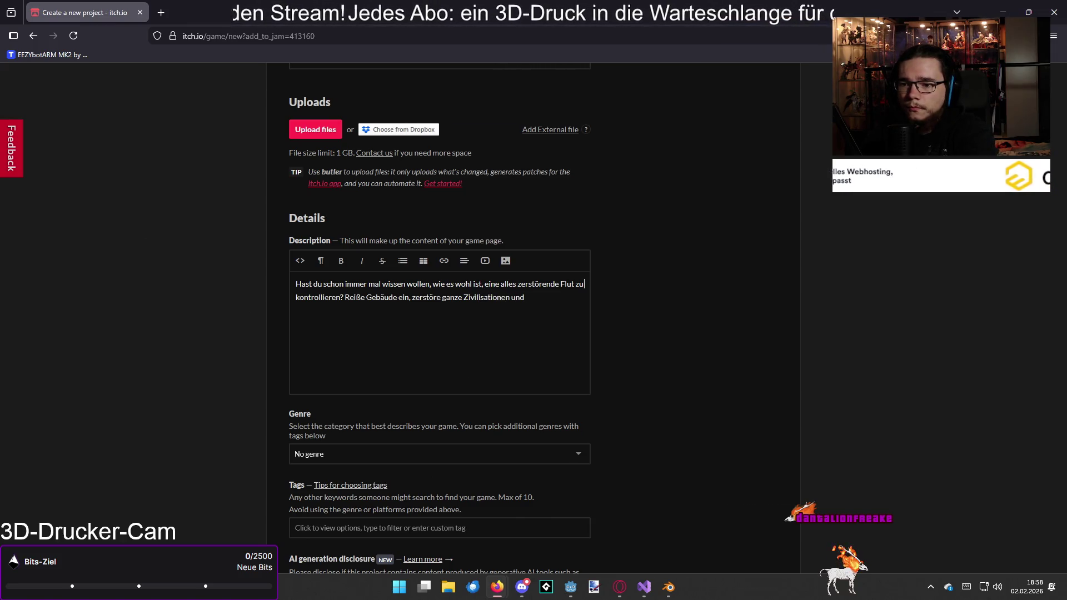
text(stiel)
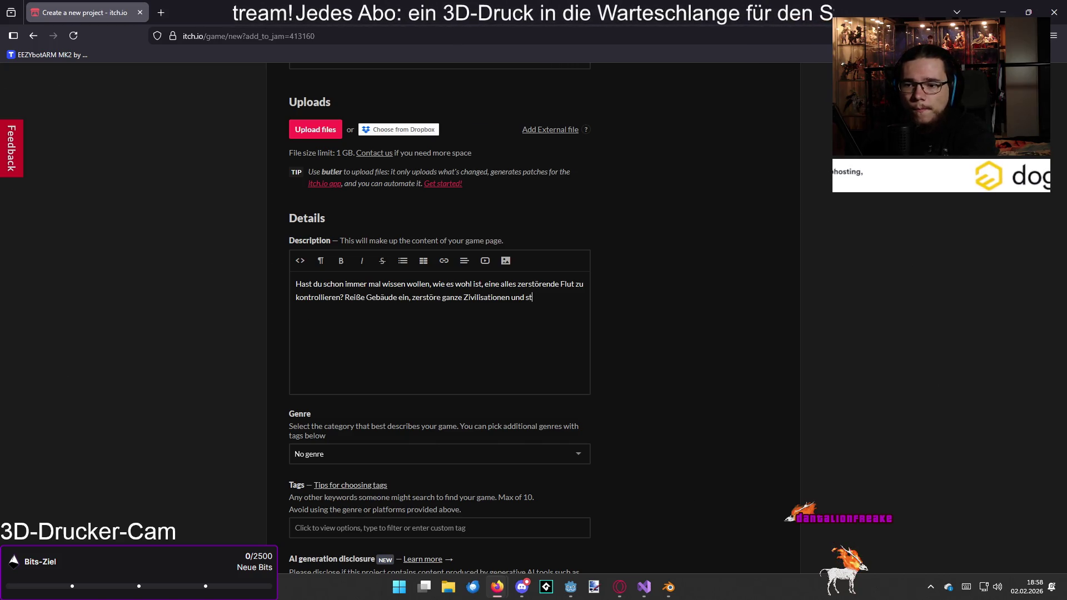
key(BackSpace)
key(BackSpace)
key(BackSpace)
text(hl l)
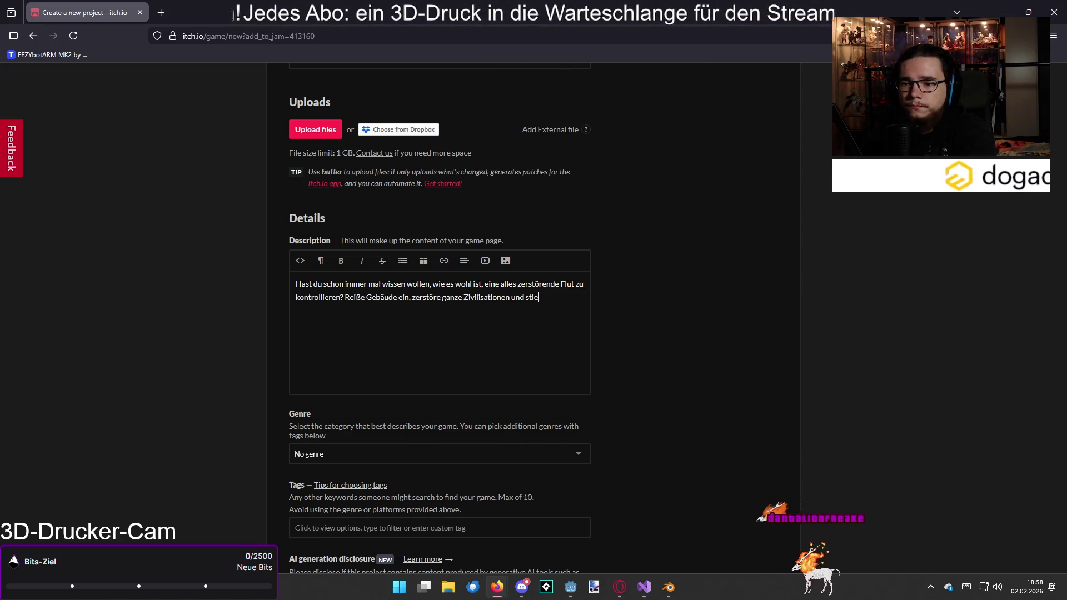
text(hnen i)
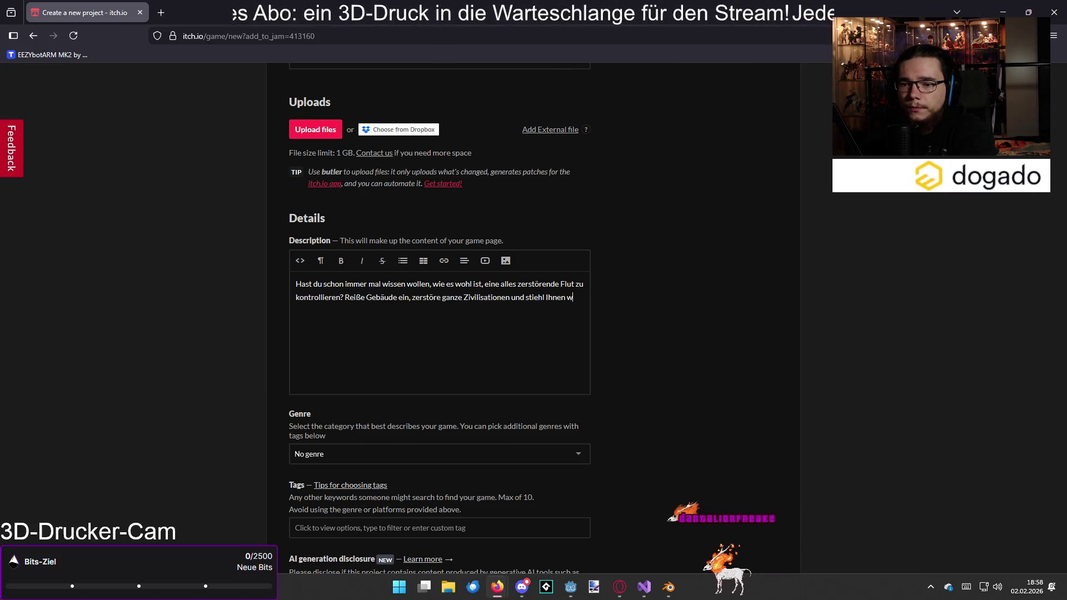
text(hr Wasser!)
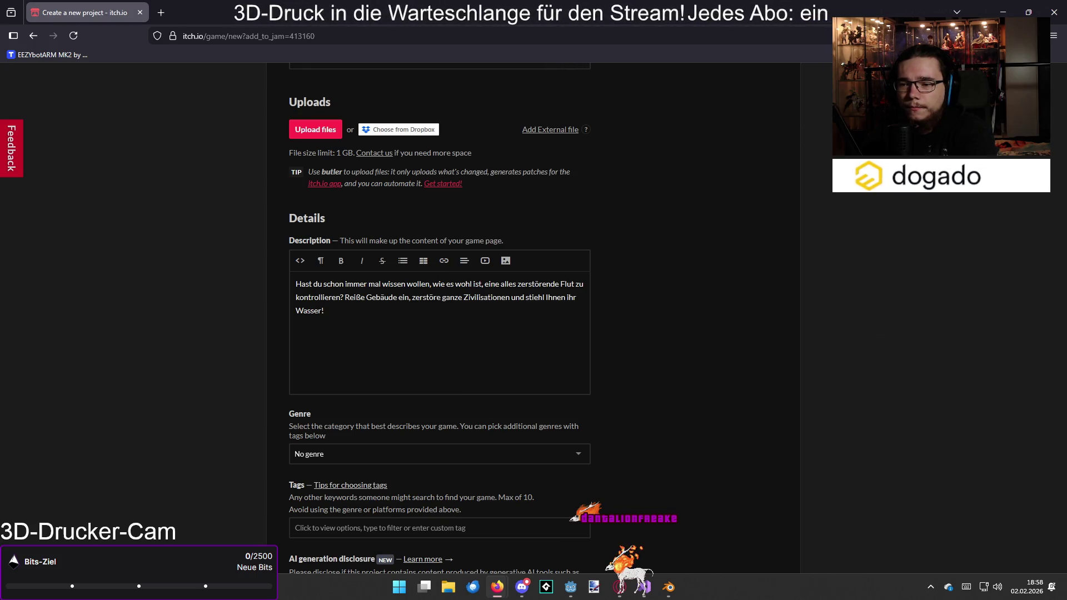
text( I)
text(hr Wasser)
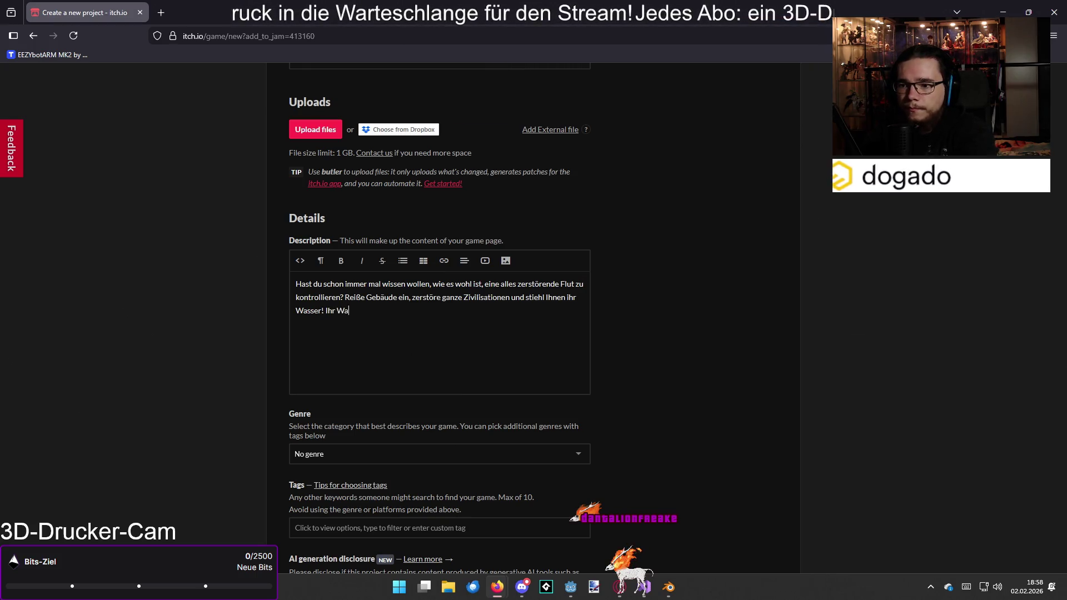
text( Ihr Wasser!)
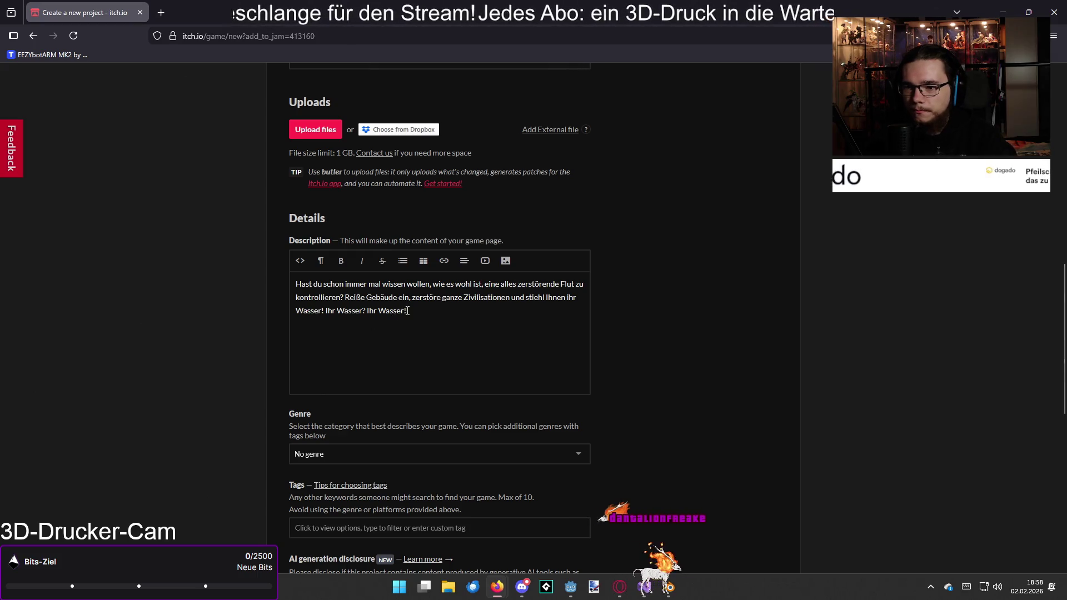
- Make the closing phrase 'Ihr Wasser!' bold
drag(407, 311, 367, 313)
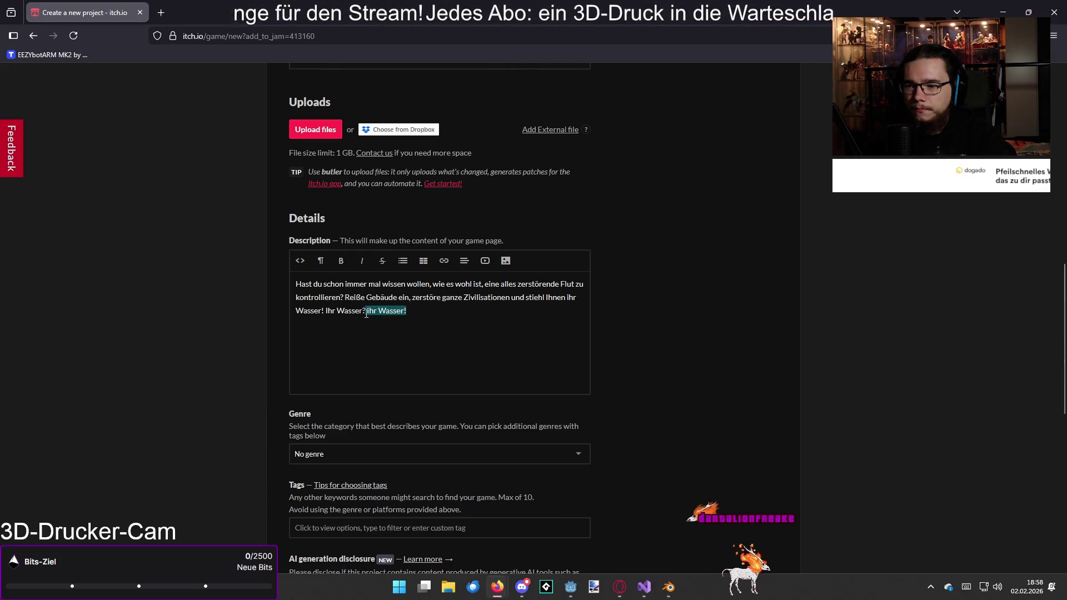
click(341, 261)
click(418, 315)
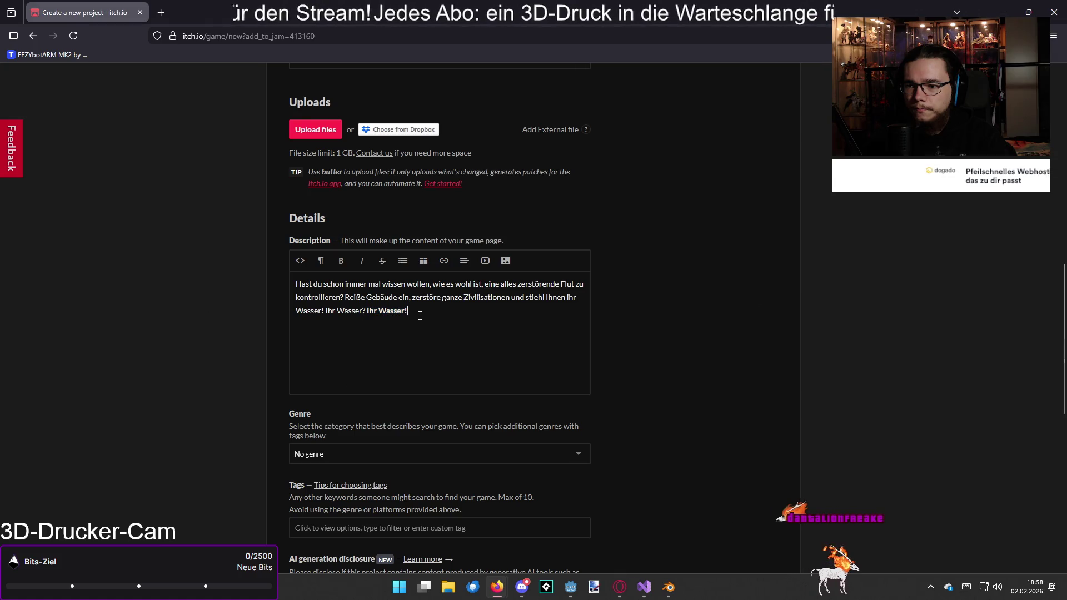
key(ctrl+plus)
key(ctrl+plus)
key(ctrl+0)
text(Steuere deinen Strahl)
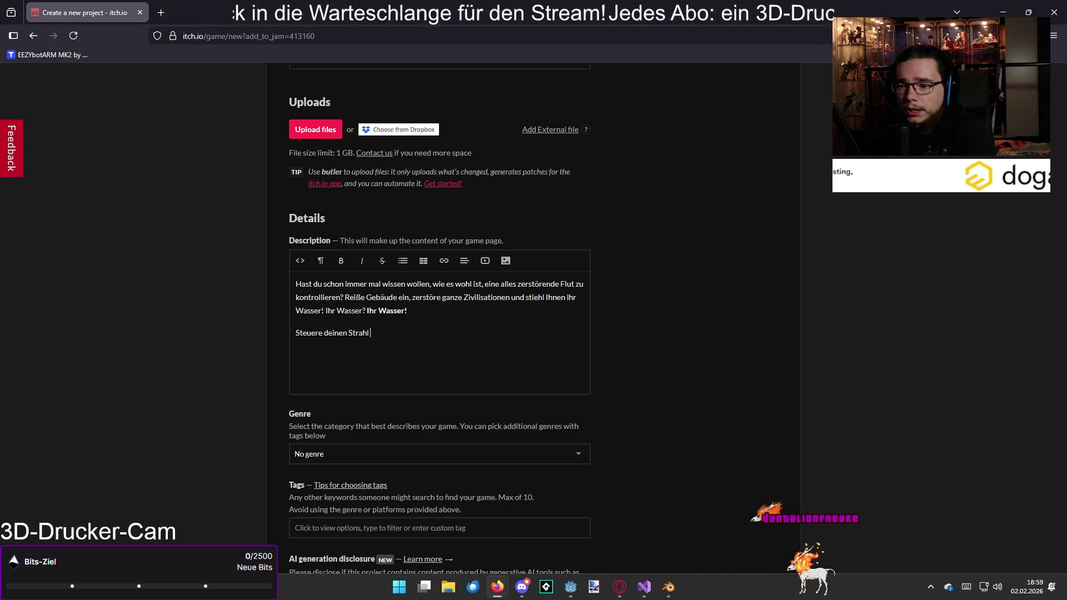
- Type the paragraph on mouse-aimed destruction, keeping the bladder full, and fully charged cannons
text(der Zerstörung mit der Maus. Zerstöre Wohnhäuser und Wassertü)
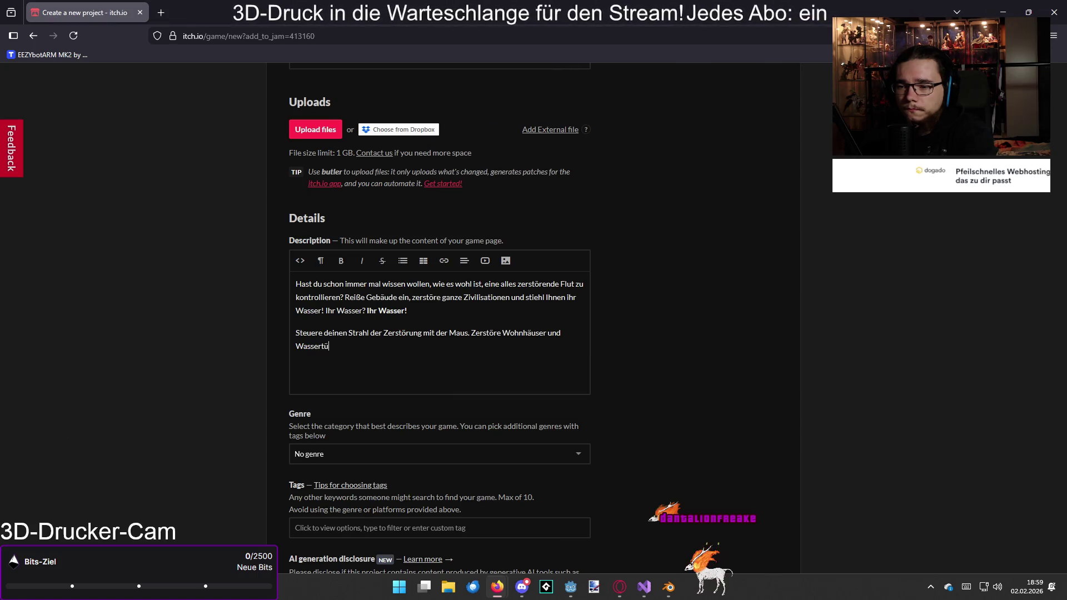
text(ne)
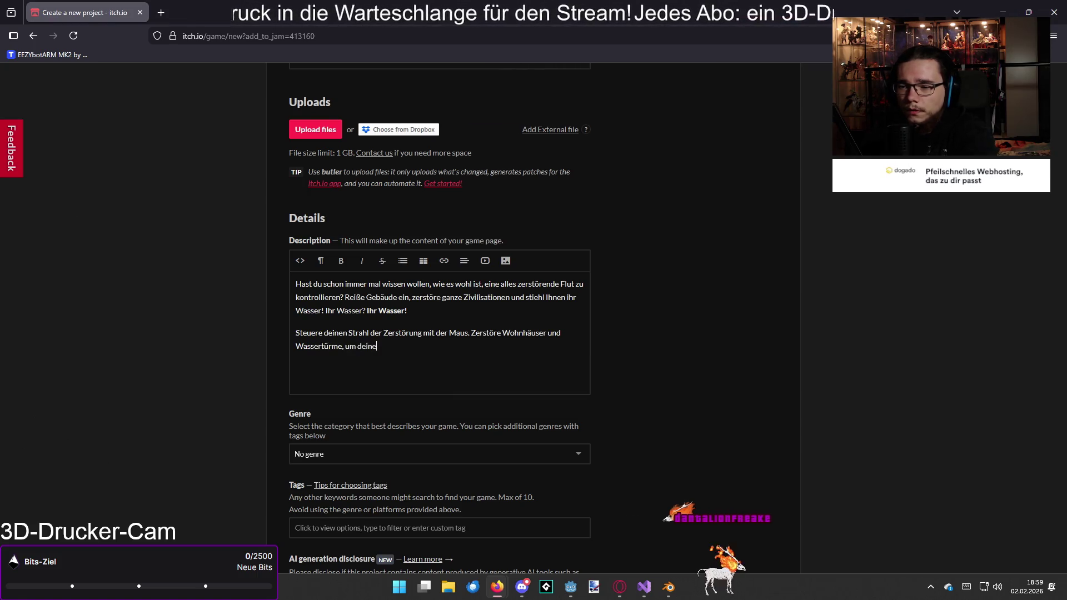
text( Blase )
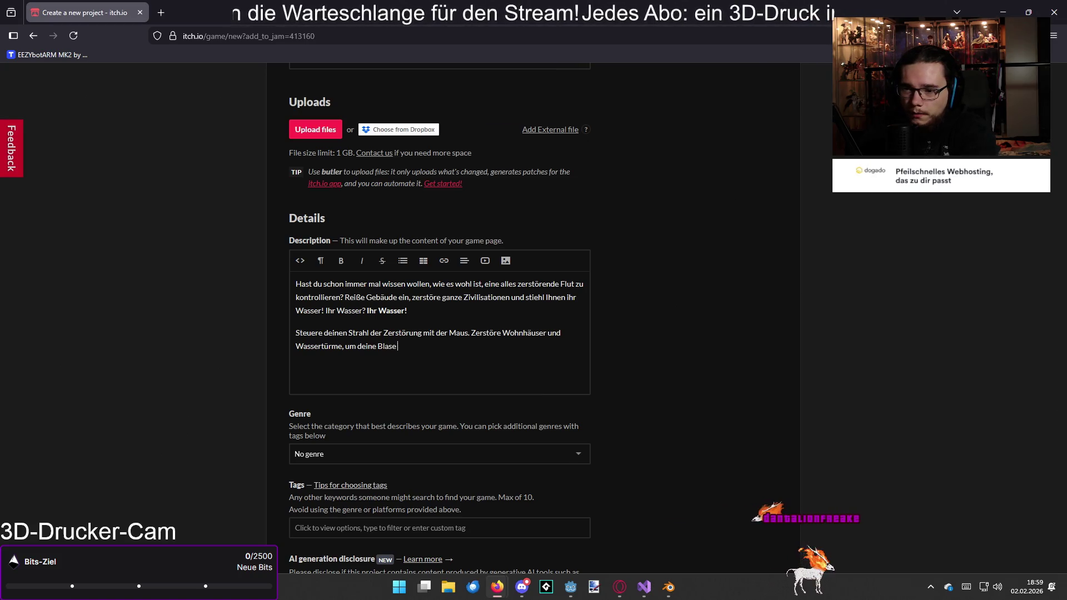
text(gefüllt)
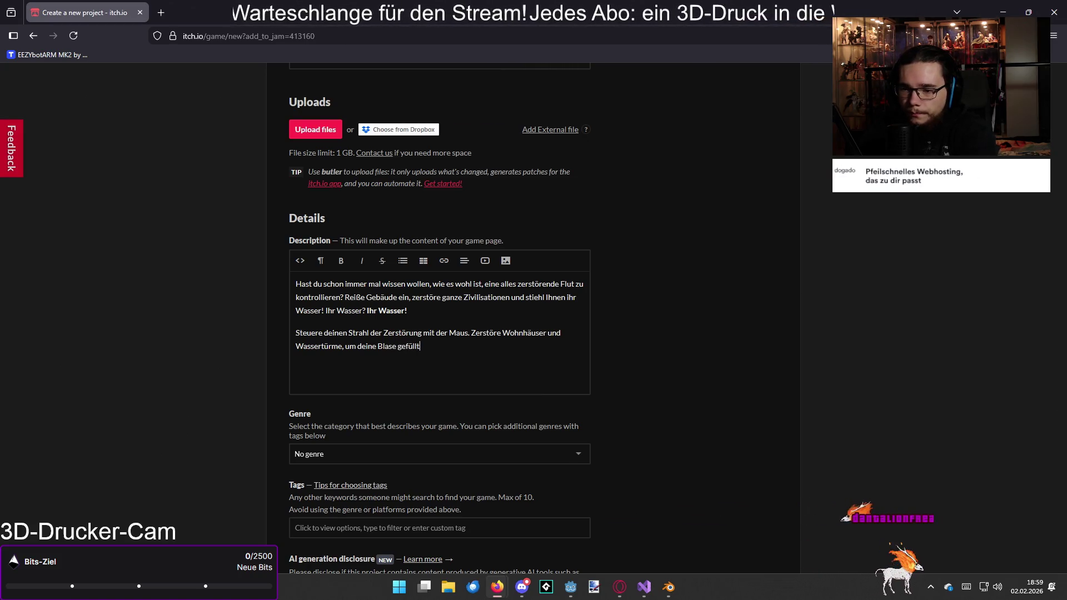
text( zu halten un)
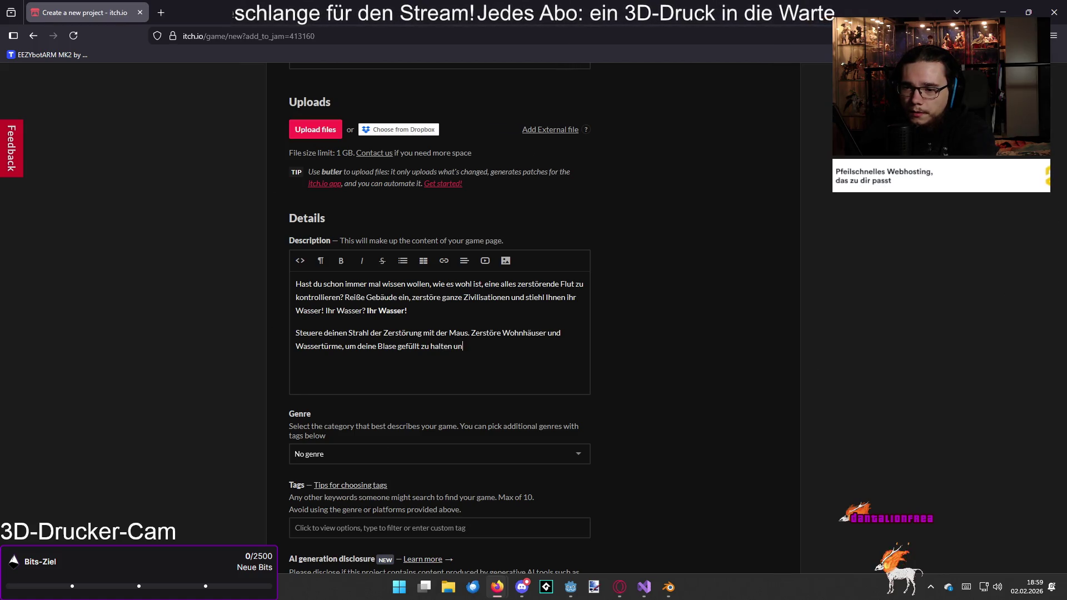
text(d nimmt)
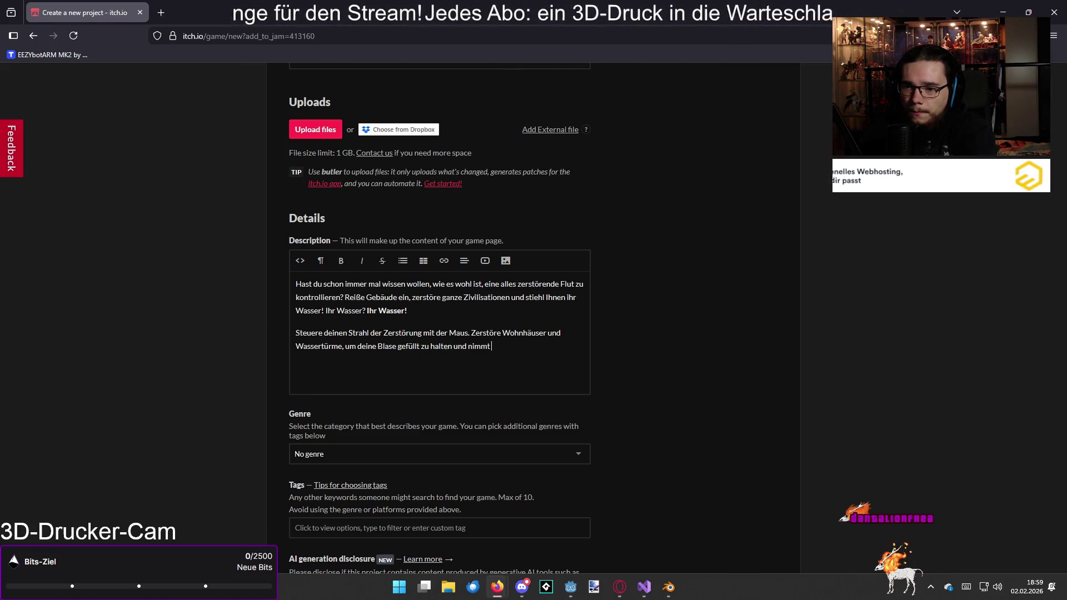
key(BackSpace)
text( dich i)
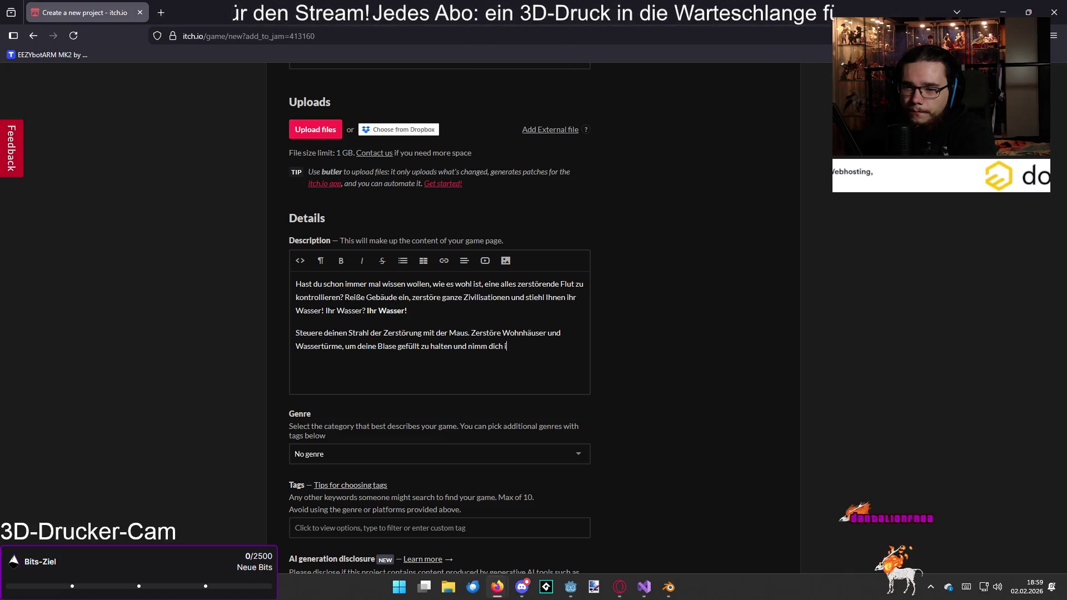
text(n Acht vo)
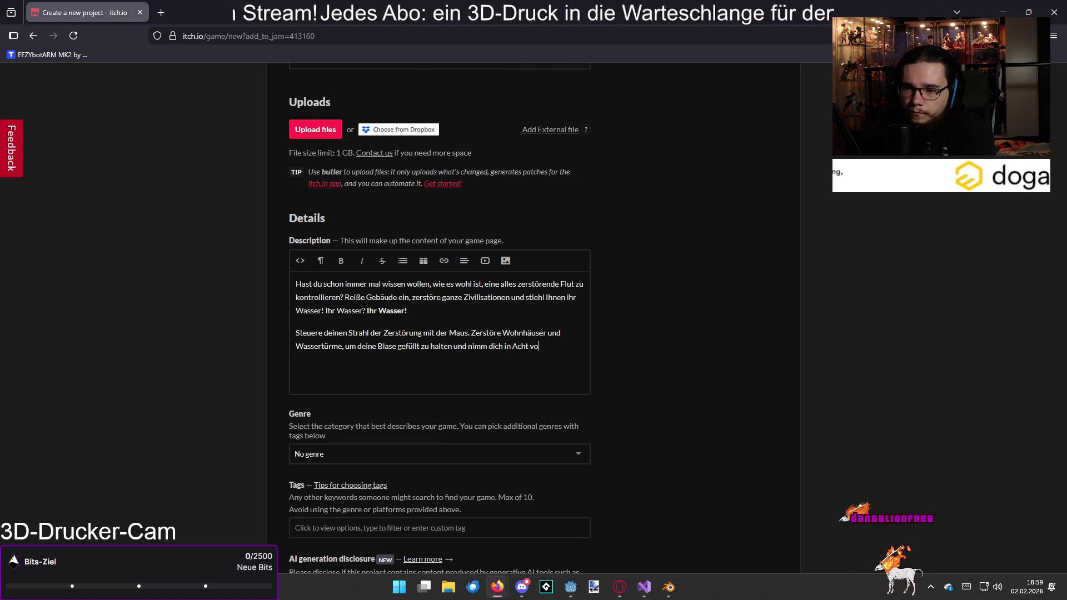
text(r den Kanonen)
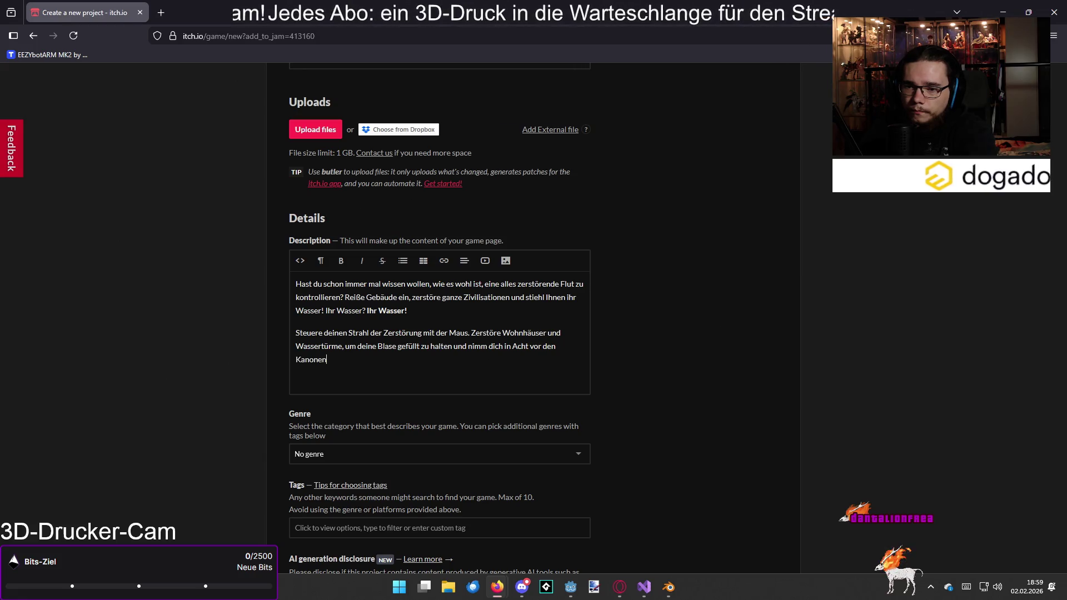
text(! Wenn diese)
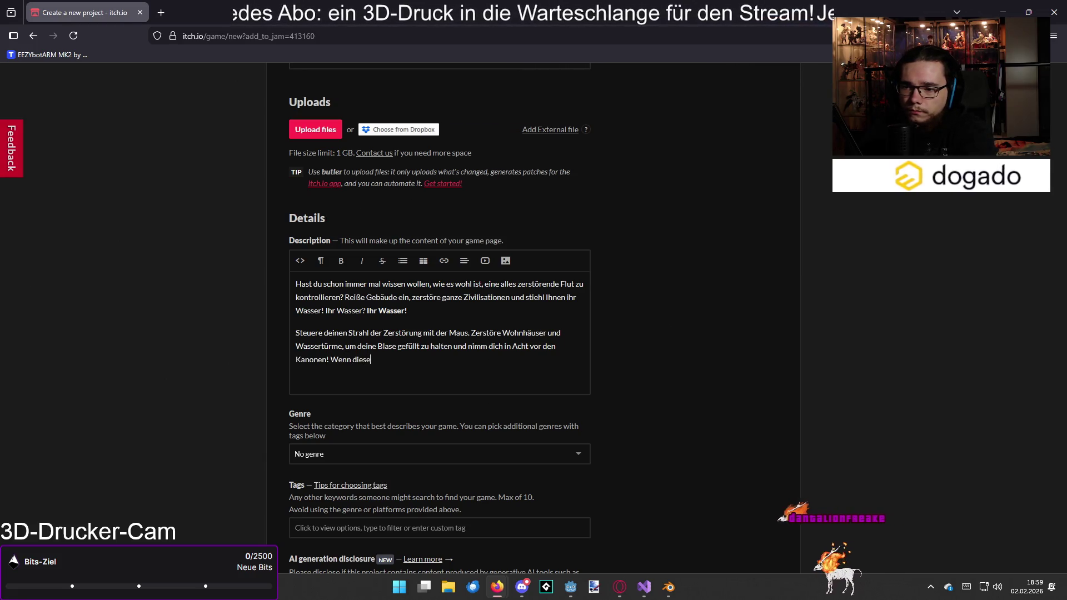
text( sich vollkomme)
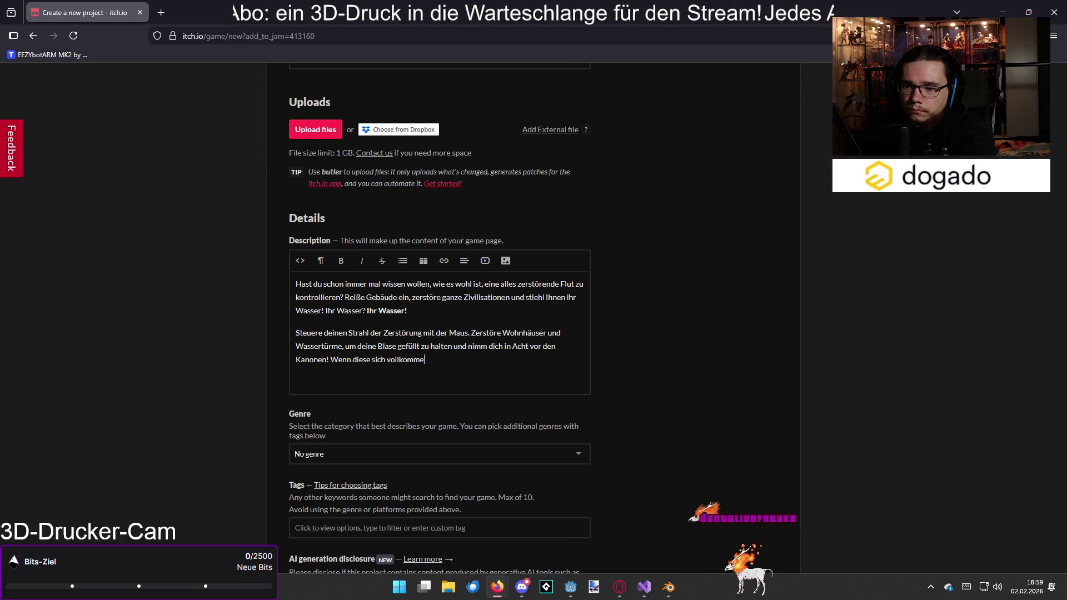
text(n aufladen, dann ist es vorbei!)
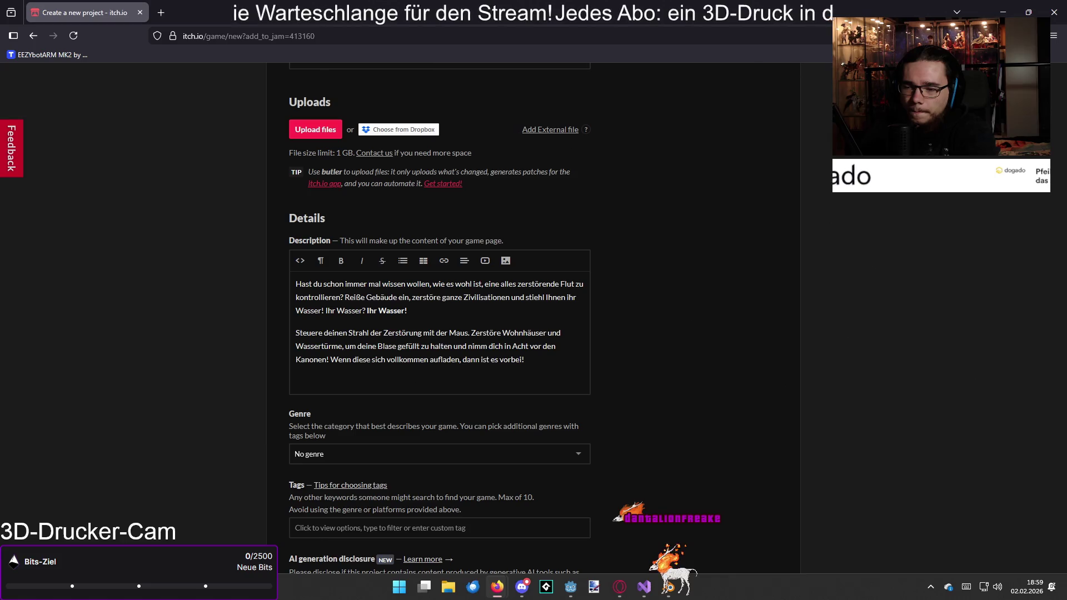
scroll(423, 314, down, 2)
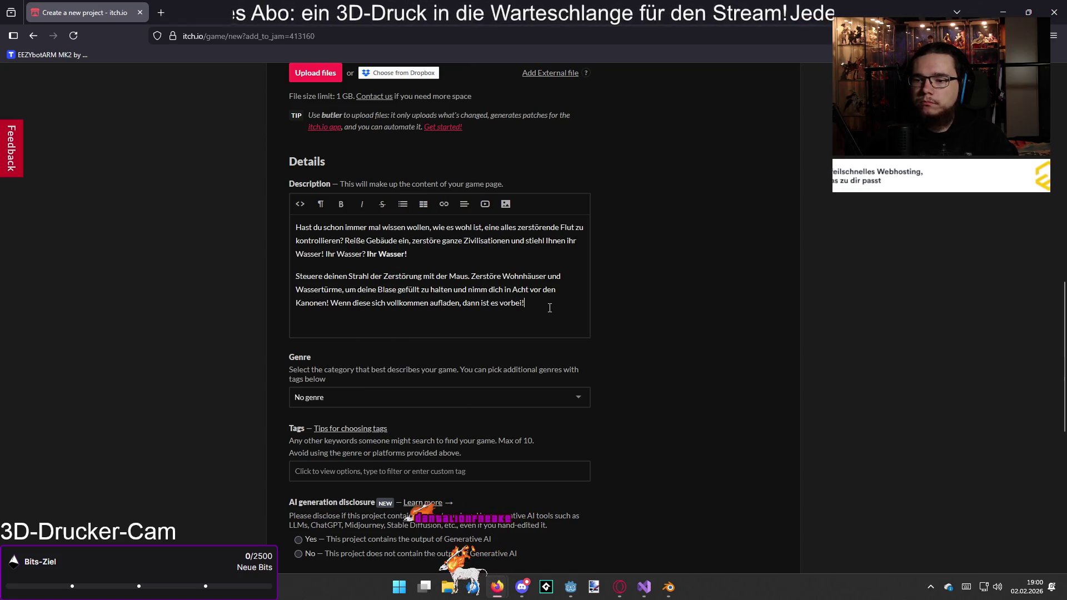
- Below the description, add the credit line '...tellt für den Bubblebombin Jam 3'
key(Return)
key(Return)
text(E)
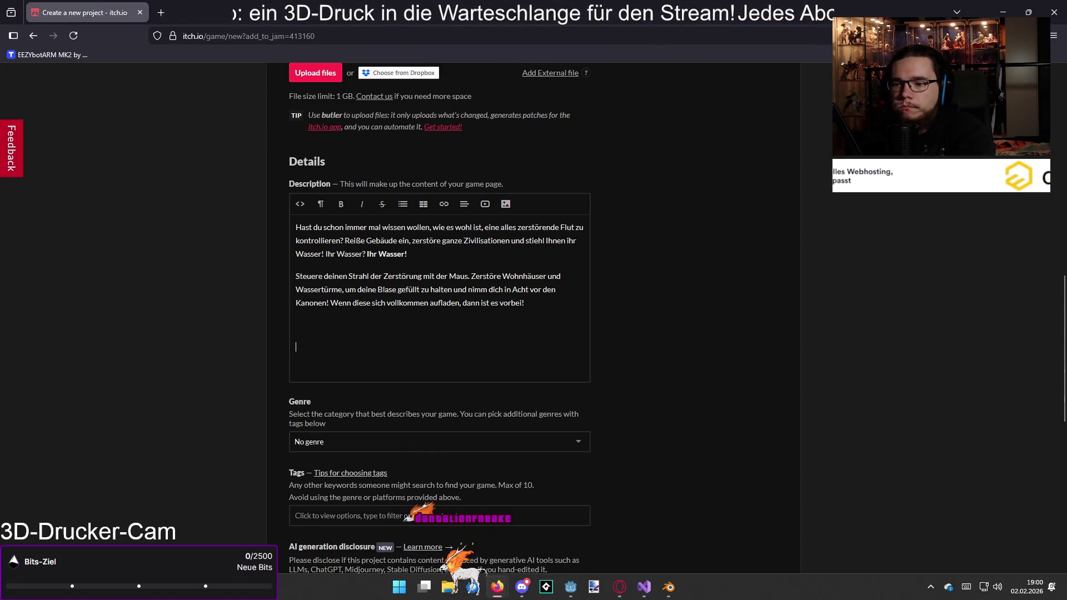
key(BackSpace)
key(BackSpace)
text(E)
key(BackSpace)
key(Return)
text(rstell)
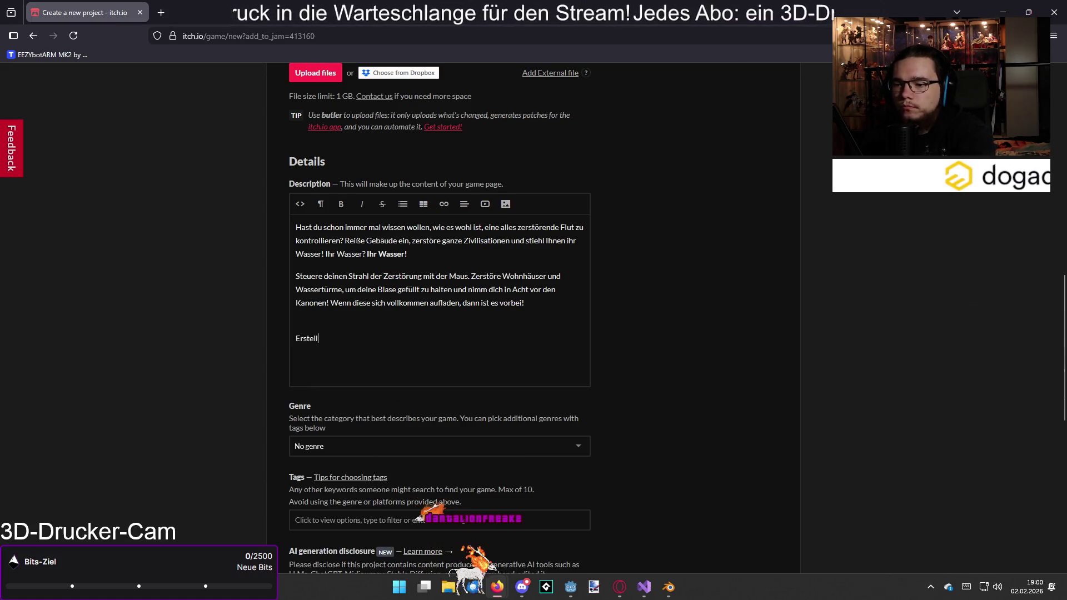
text(t für den B)
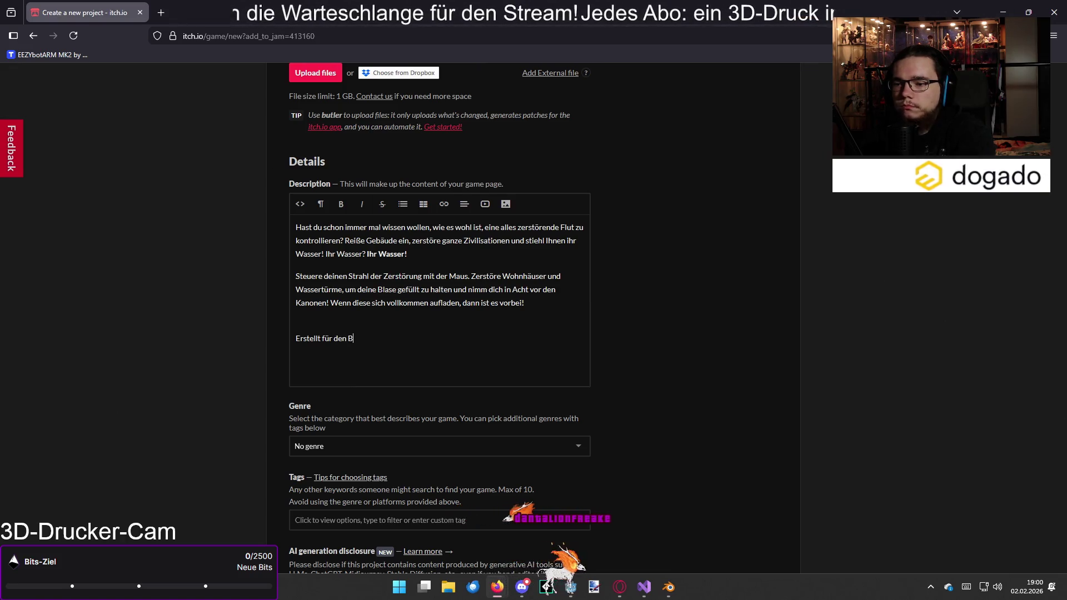
text(ubblebombin Jam 4)
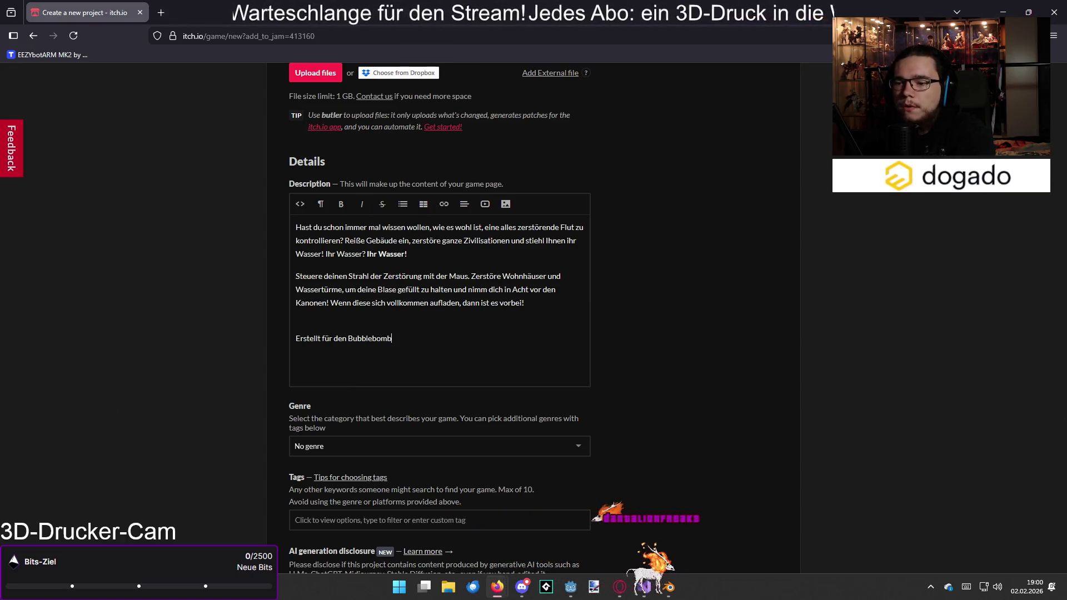
key(BackSpace)
text(3.)
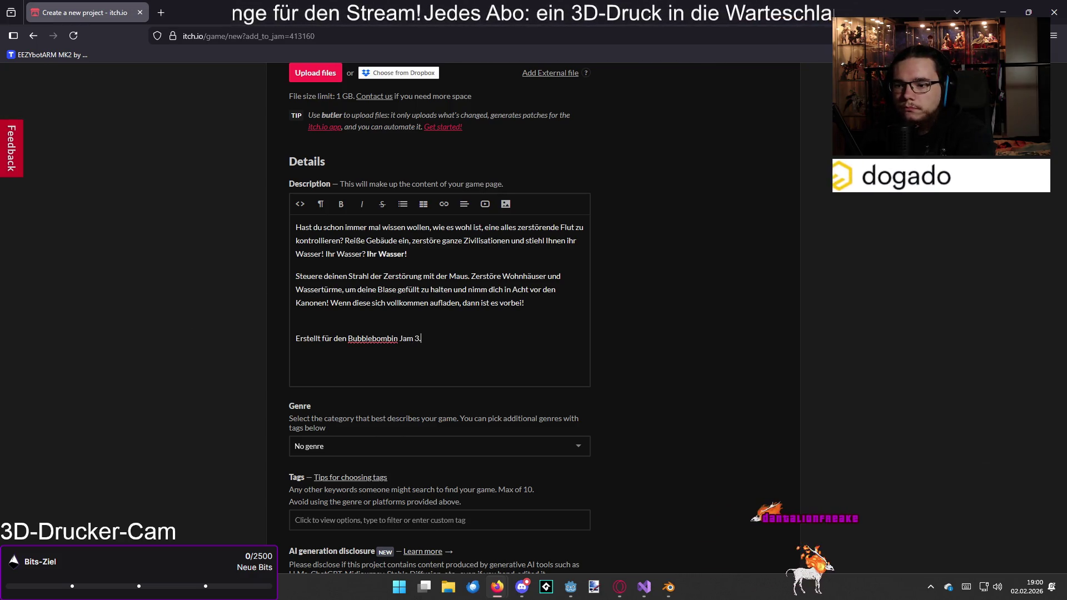
key(Return)
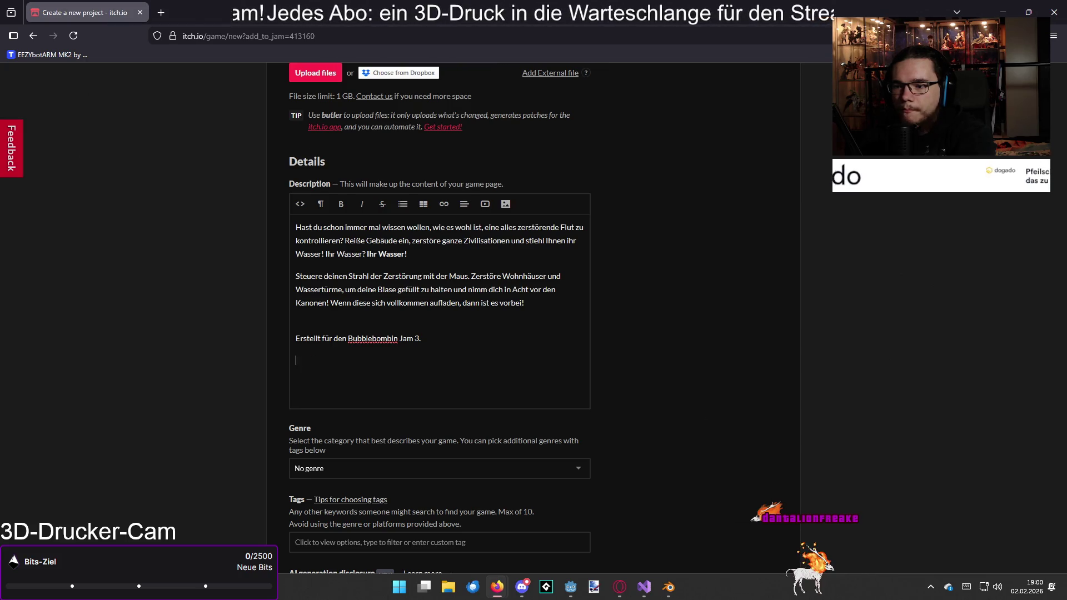
- Append the creator's name to the jam credit and add an AI code-help credit line
key(BackSpace)
key(BackSpace)
text(v)
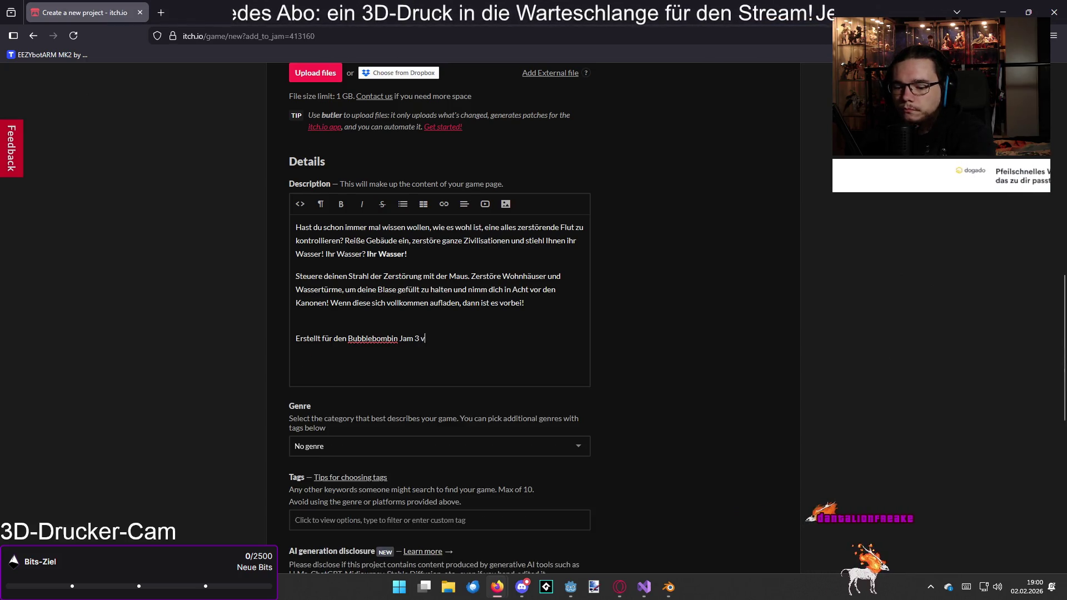
text(on Dantalion)
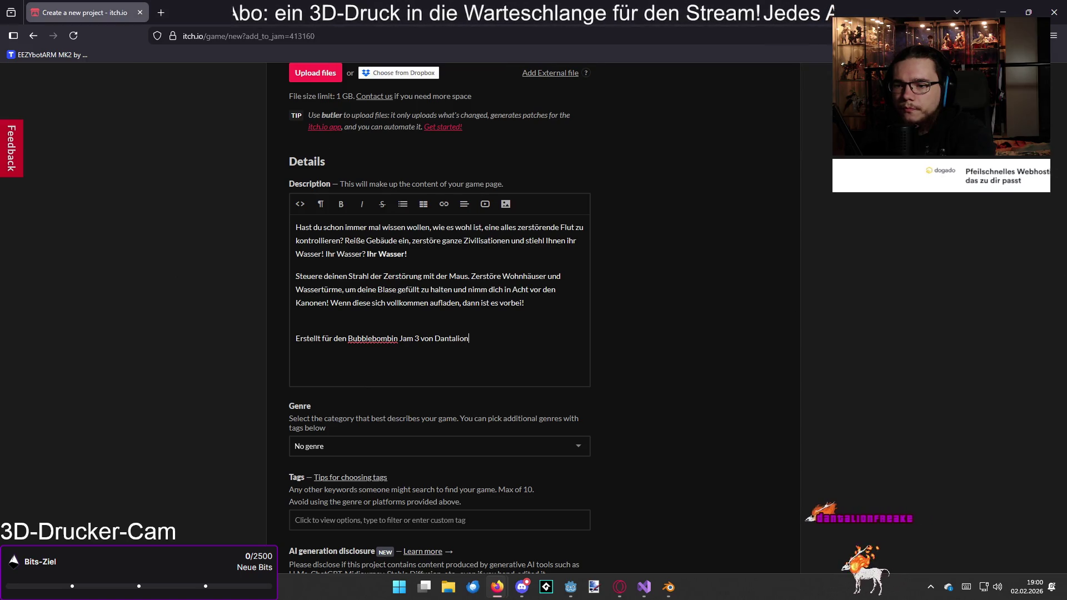
text(Freake)
key(Return)
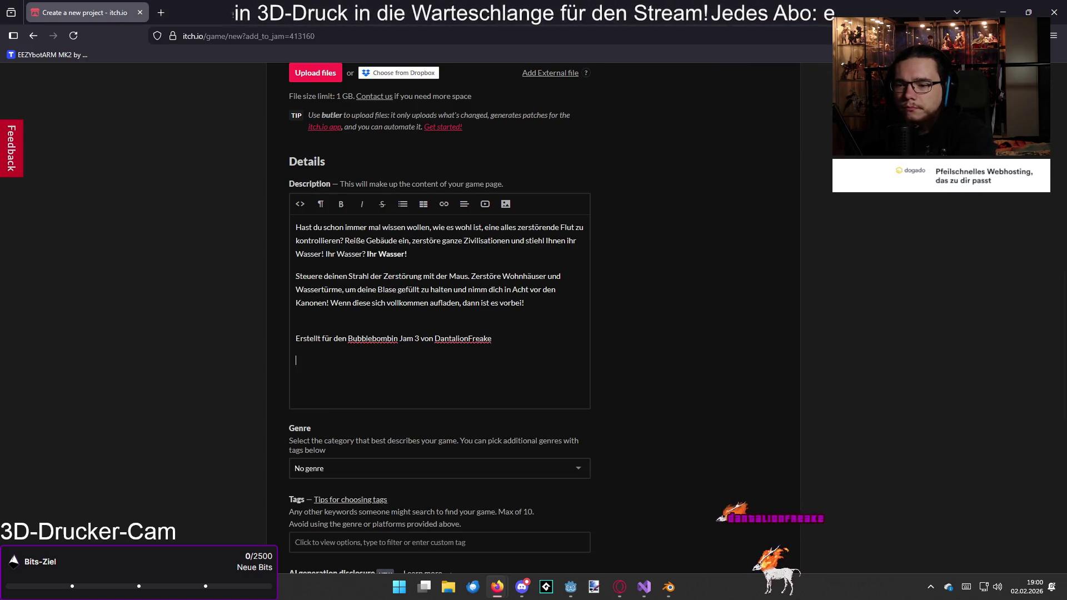
text(Unterstützung beim Code durch KI)
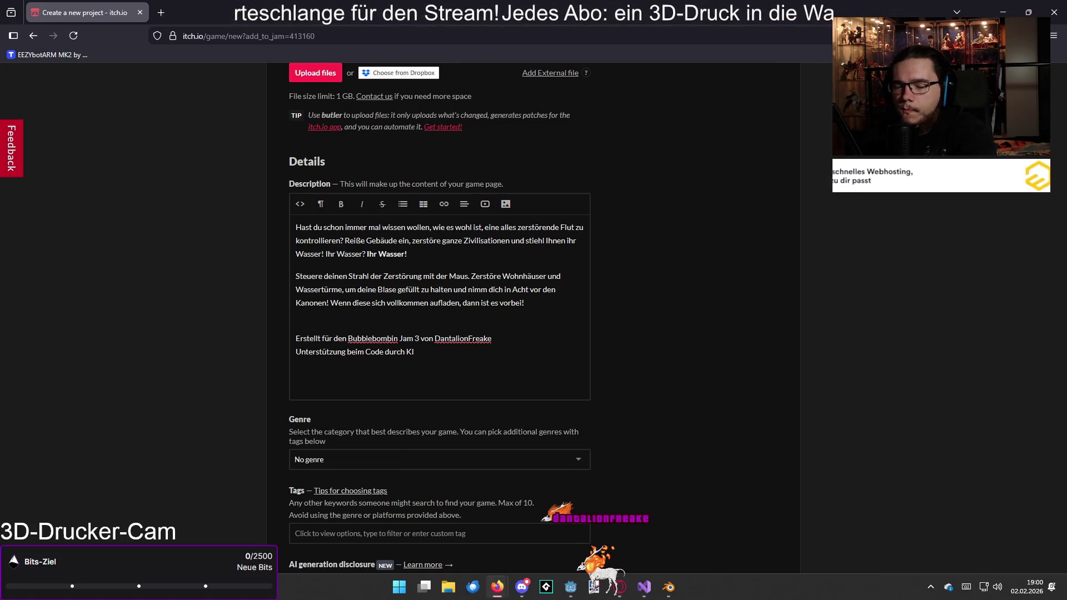
key(Return)
text(Urinal-Modell von)
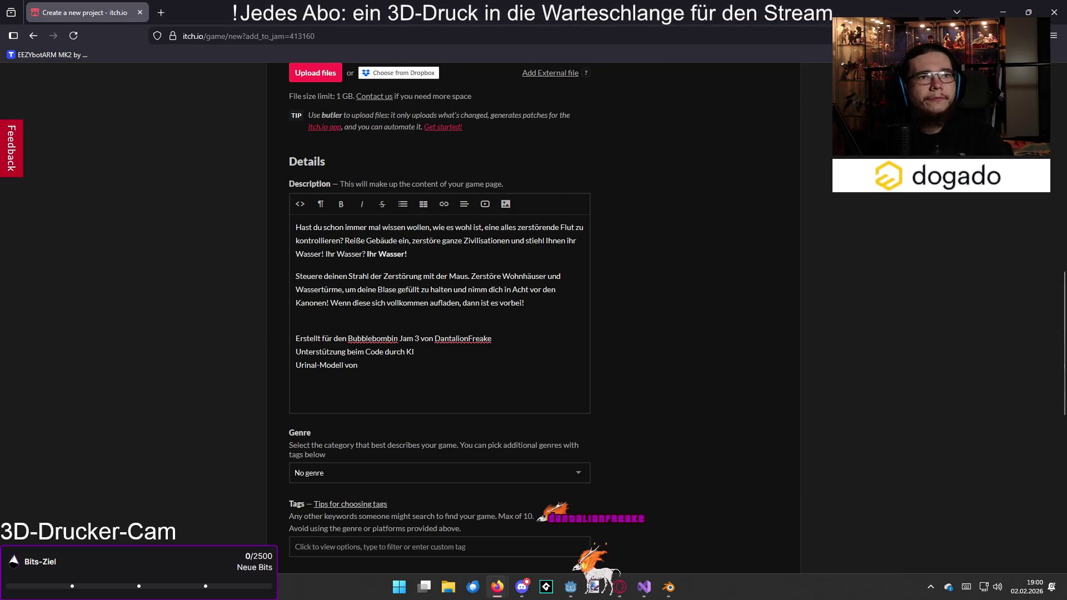
- Paste the urinal-model author's linked name as a credit, deleting the duplicated line
key(alt+Tab)
key(alt+Tab)
key(alt+Tab)
key(alt+Tab)
key(alt+Tab)
key(alt+Tab)
key(alt+Tab)
key(alt+Tab)
key(alt+Tab)
key(alt+Tab)
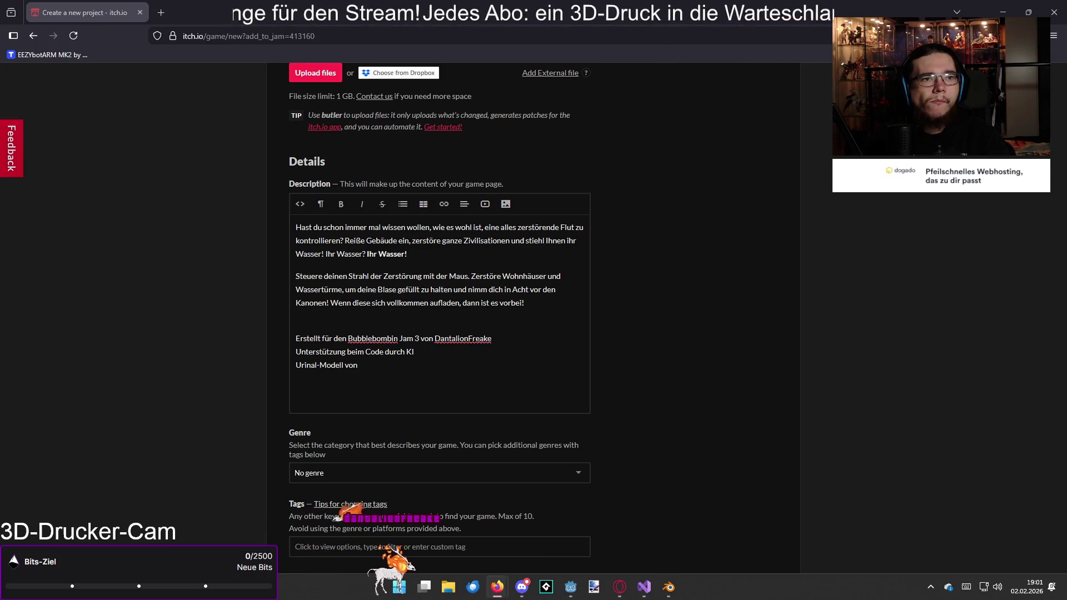
key(Return)
key(ctrl+v)
click(357, 365)
key(ctrl+v)
drag(359, 378, 278, 382)
key(BackSpace)
click(374, 365)
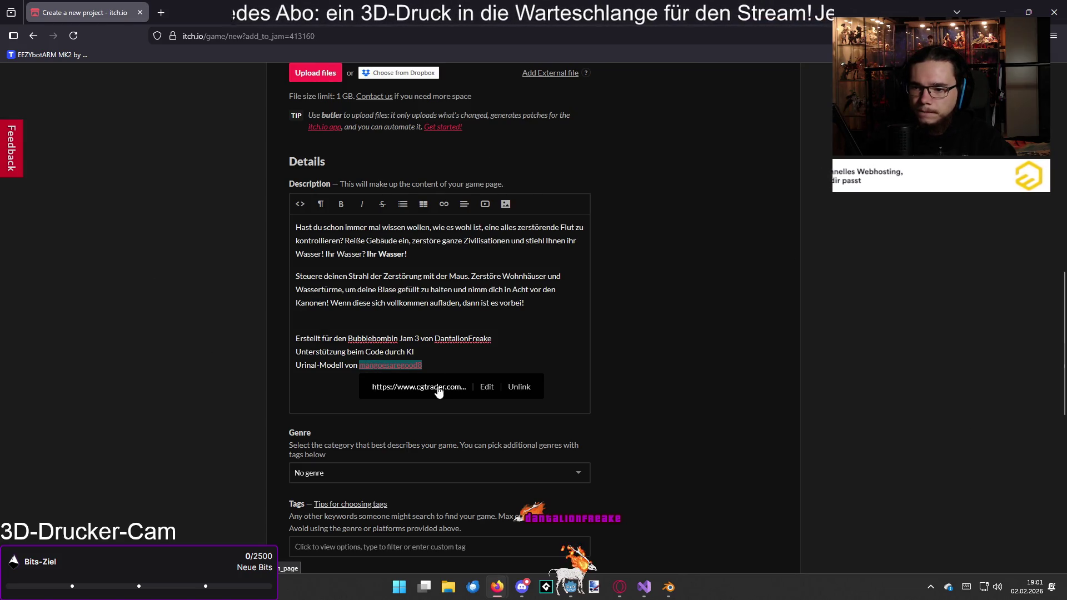
click(444, 361)
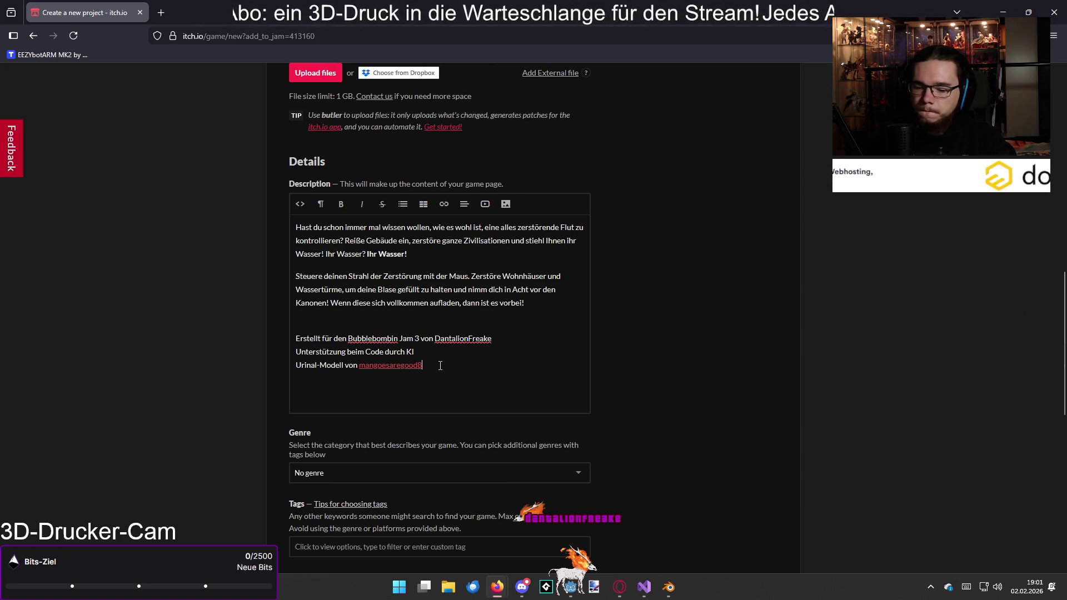
key(Return)
key(BackSpace)
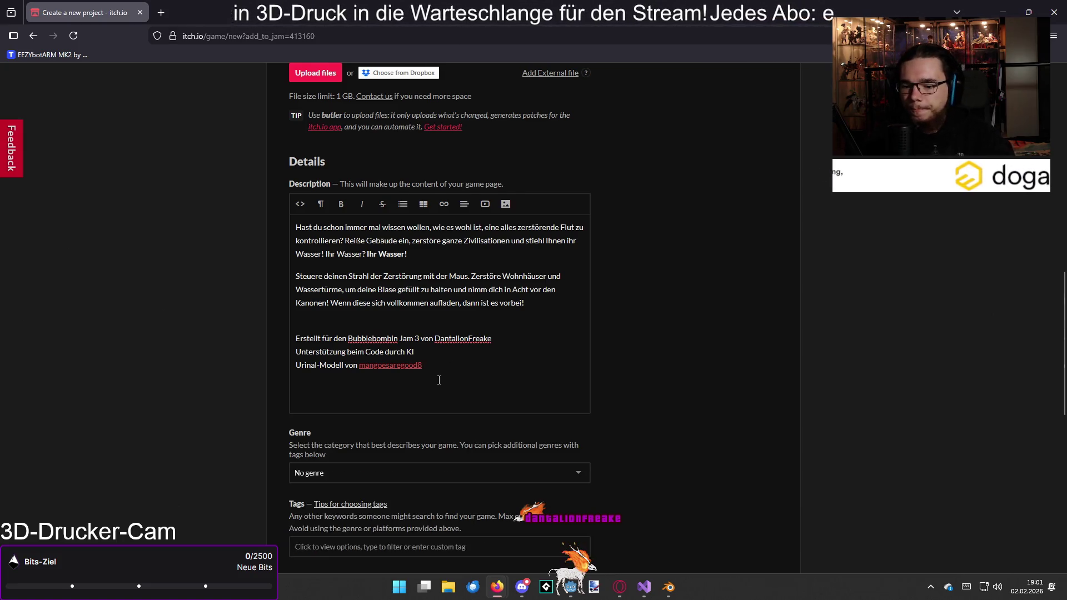
- Start a new credit line reading 'Background Musik von'
key(shift+Return)
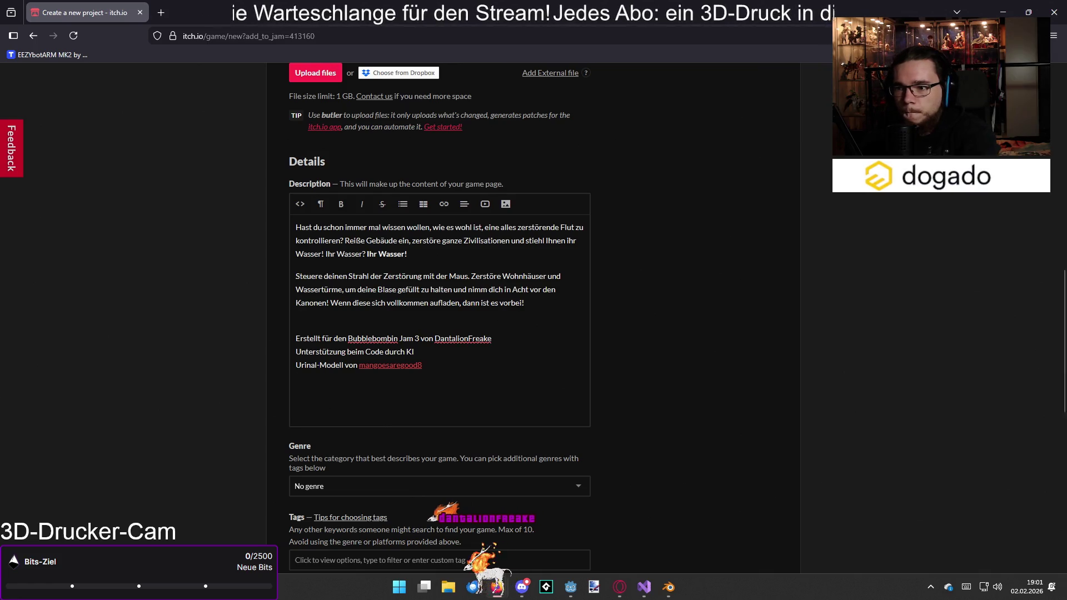
text(Background Musik von)
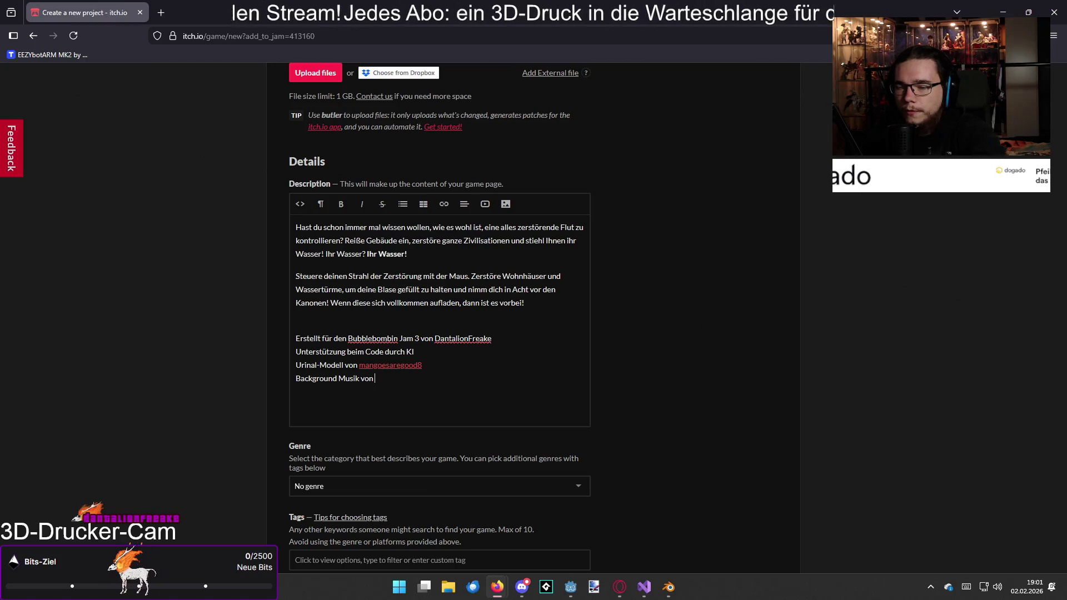
key(alt+Tab)
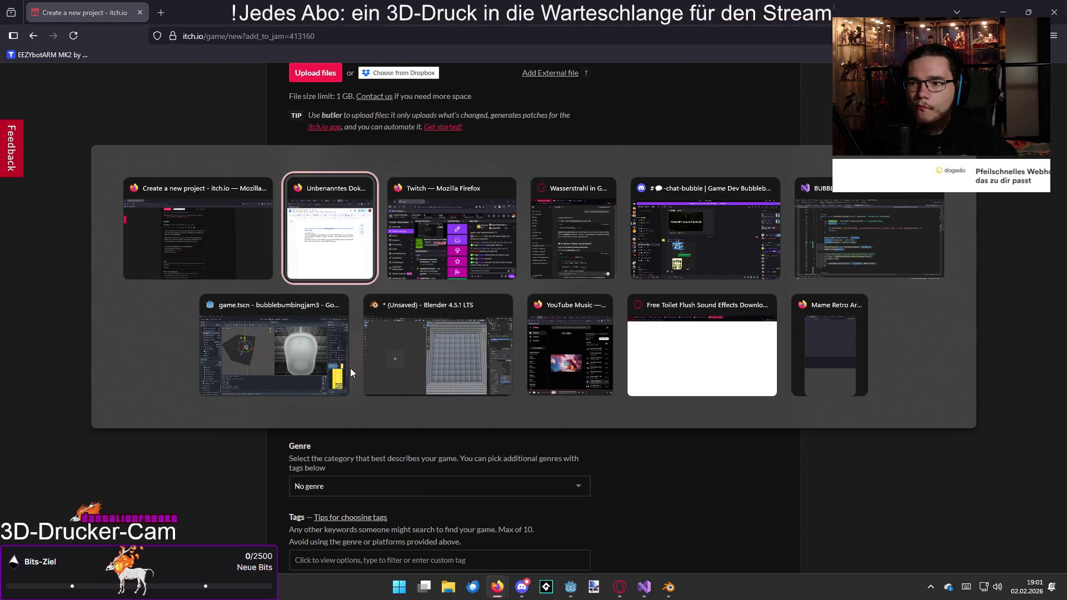
- In Opera, close the 200 Free SFX page among the sound-asset tabs
key(Tab)
key(Tab)
key(Tab)
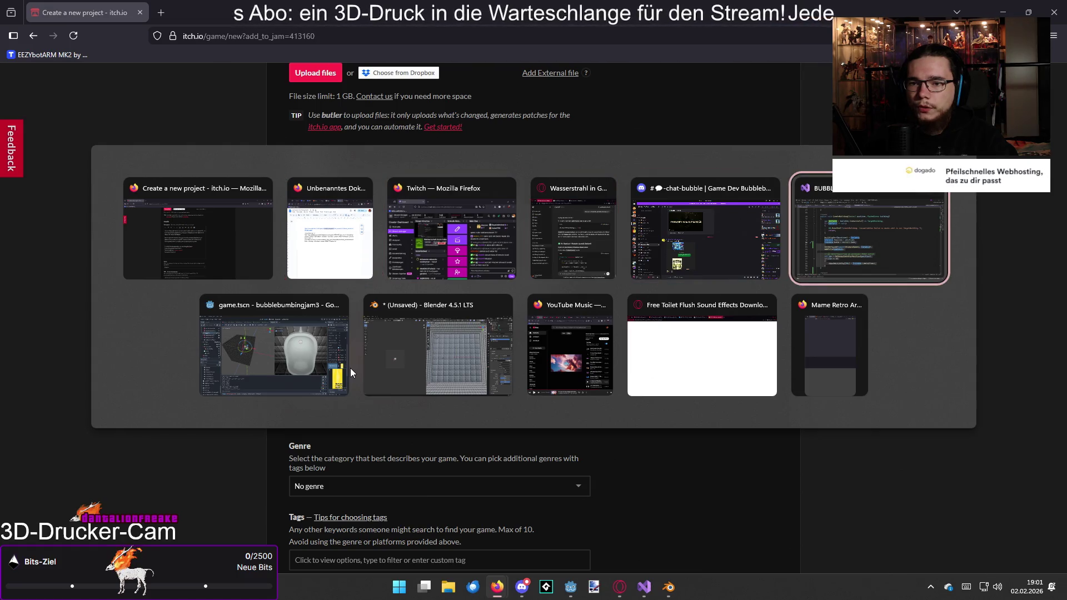
key(Tab)
key(Tab)
key(Tab)
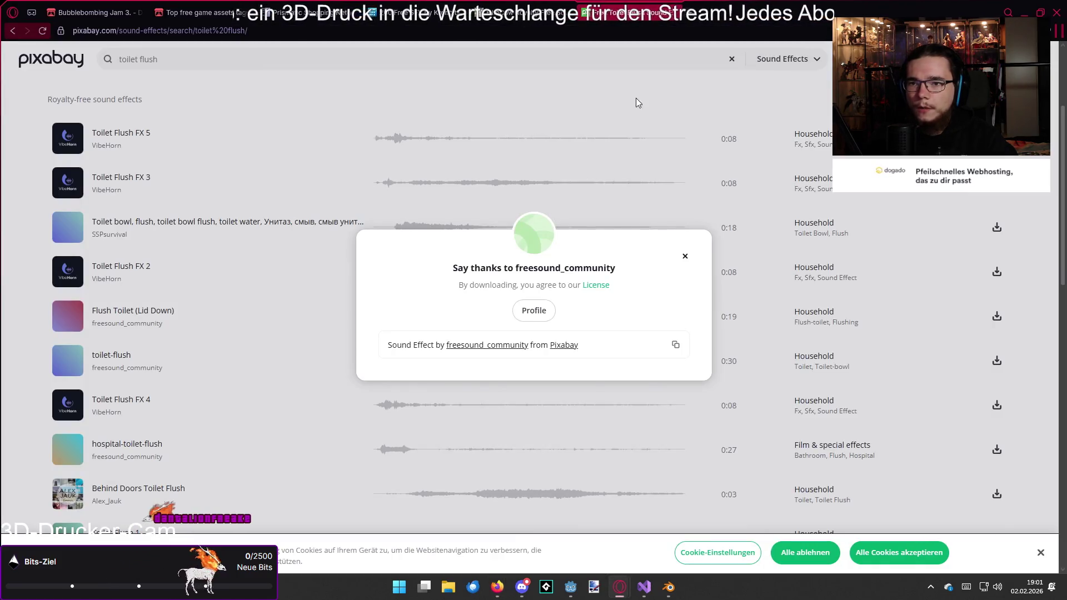
click(528, 12)
click(460, 14)
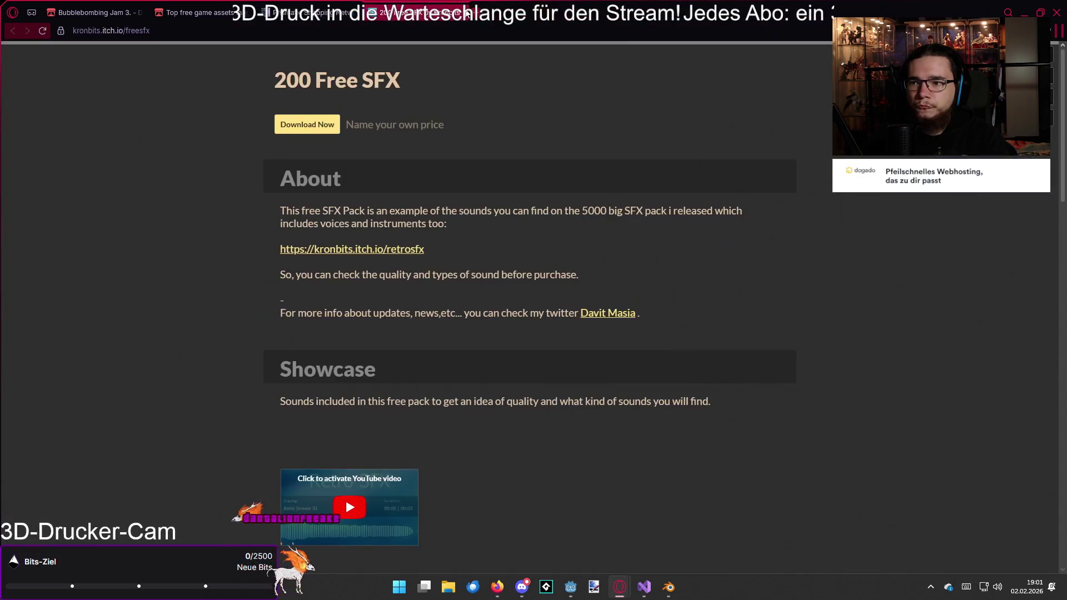
click(460, 13)
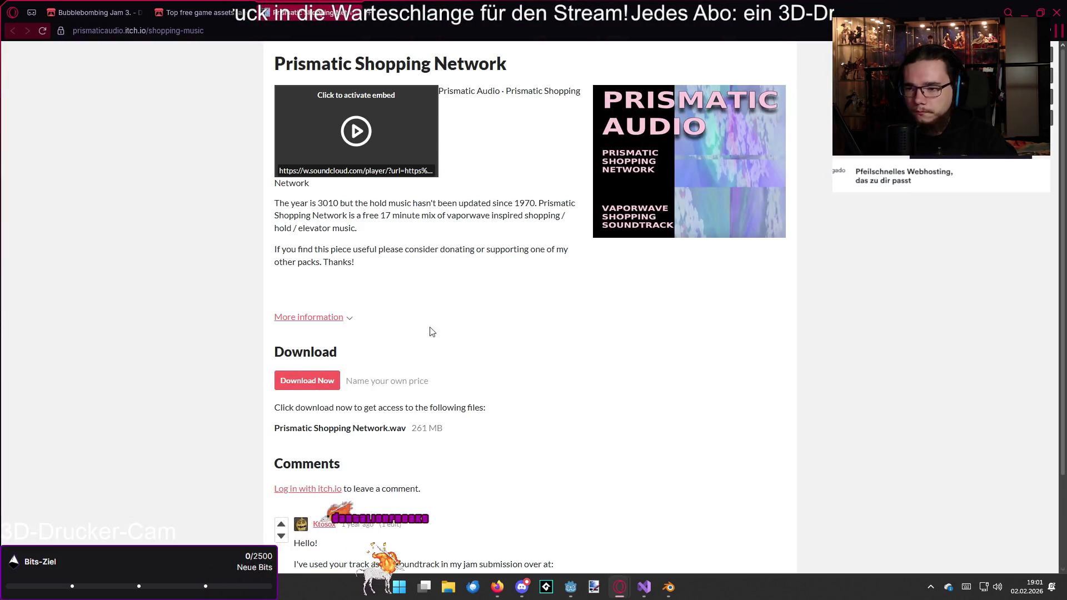
scroll(382, 376, down, 2)
scroll(383, 375, up, 2)
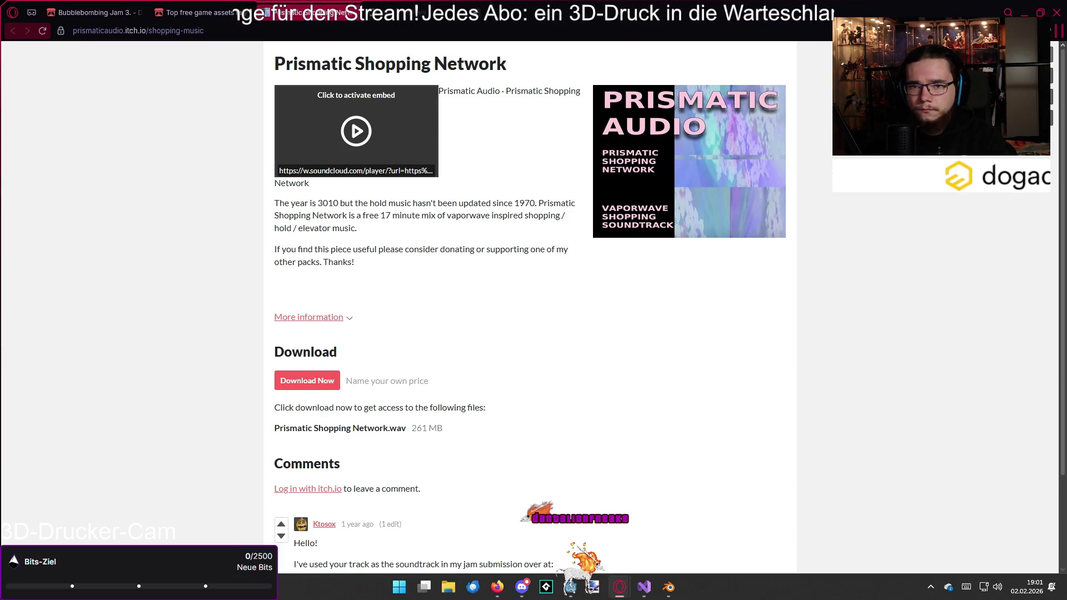
- Load the prismaticaudio.itch.io creator page and copy its address
click(178, 31)
key(ctrl+BackSpace)
key(ctrl+BackSpace)
key(ctrl+BackSpace)
key(Return)
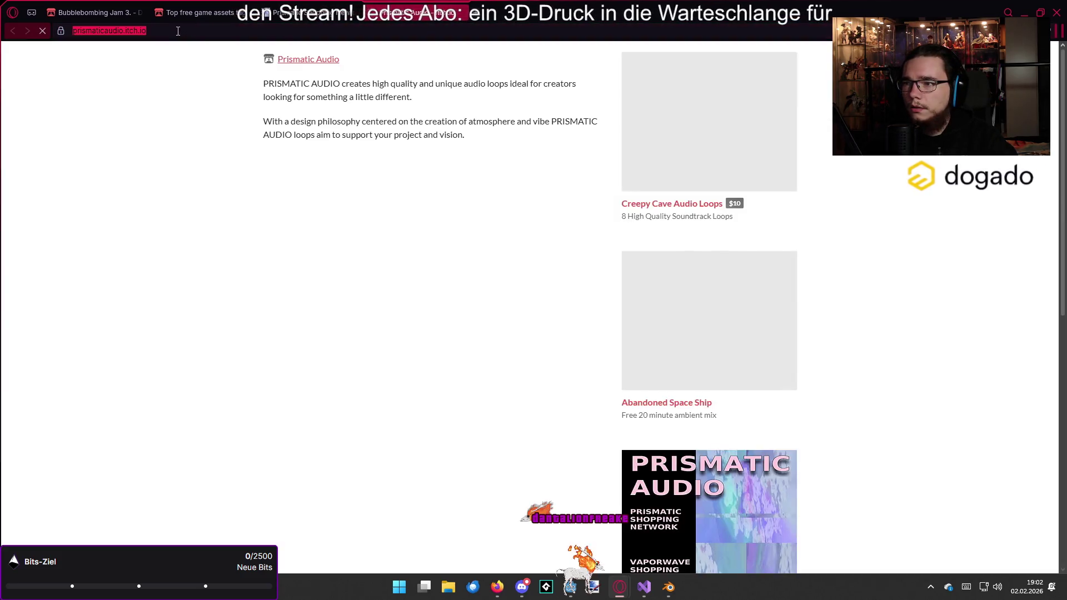
right_click(178, 31)
click(206, 82)
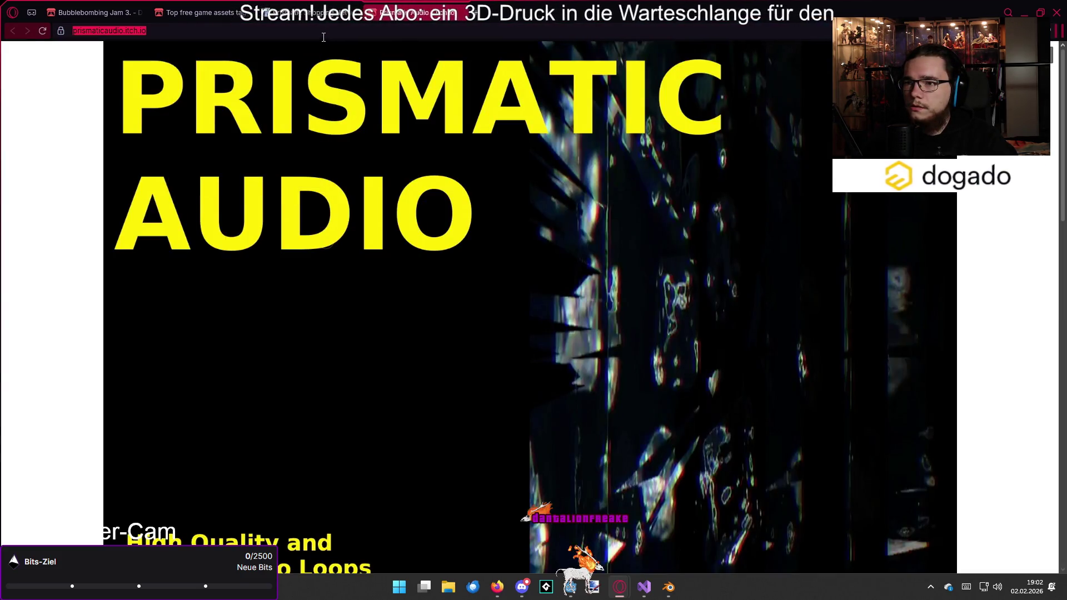
key(ctrl+shift+Tab)
key(ctrl+shift+Tab)
key(ctrl+shift+Tab)
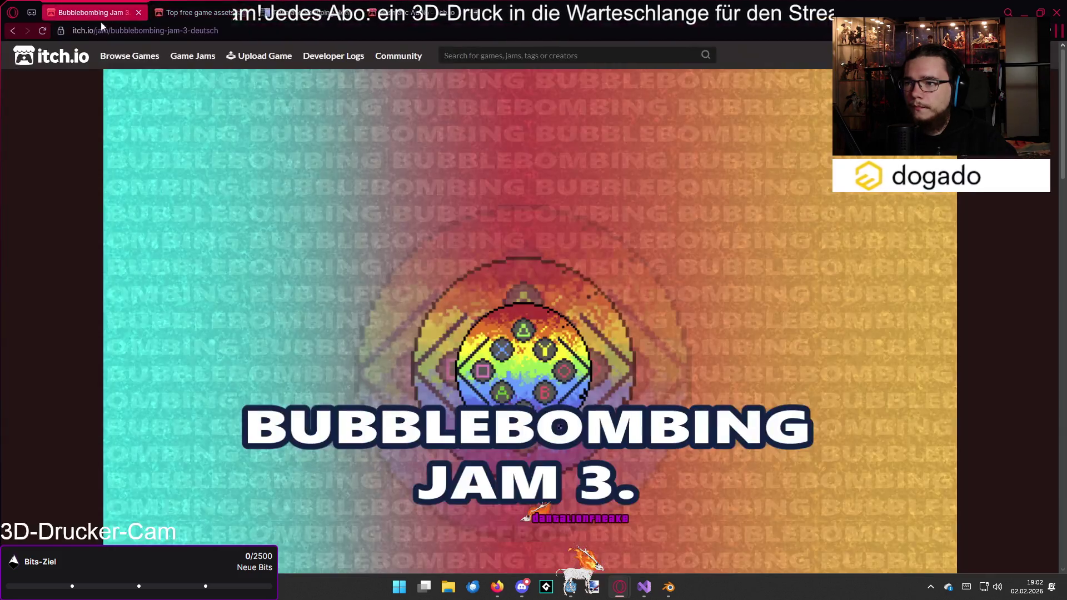
key(ctrl+Tab)
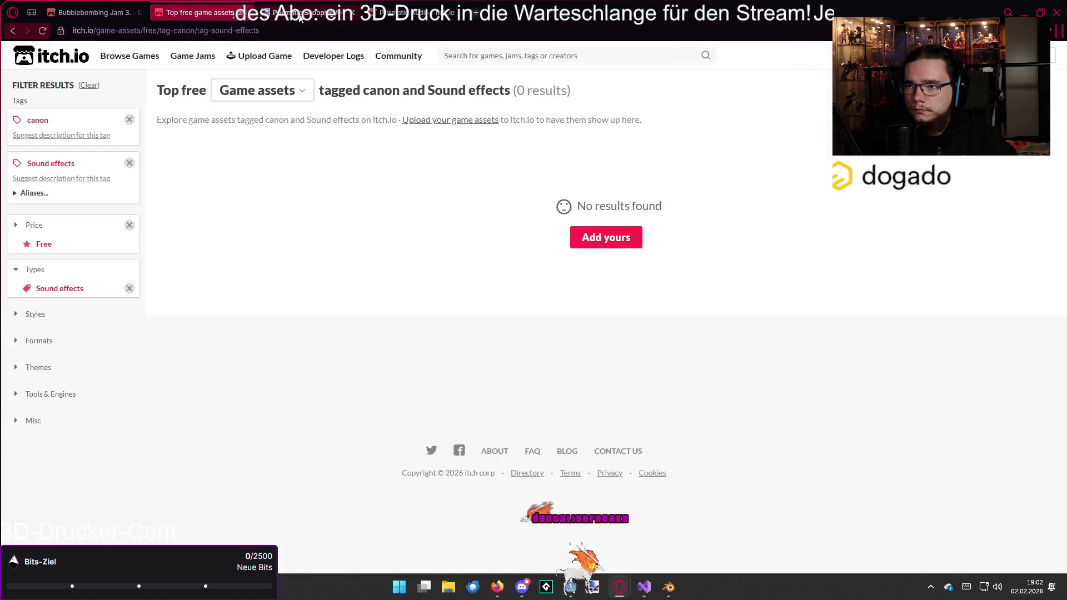
key(ctrl+Tab)
key(alt+Tab)
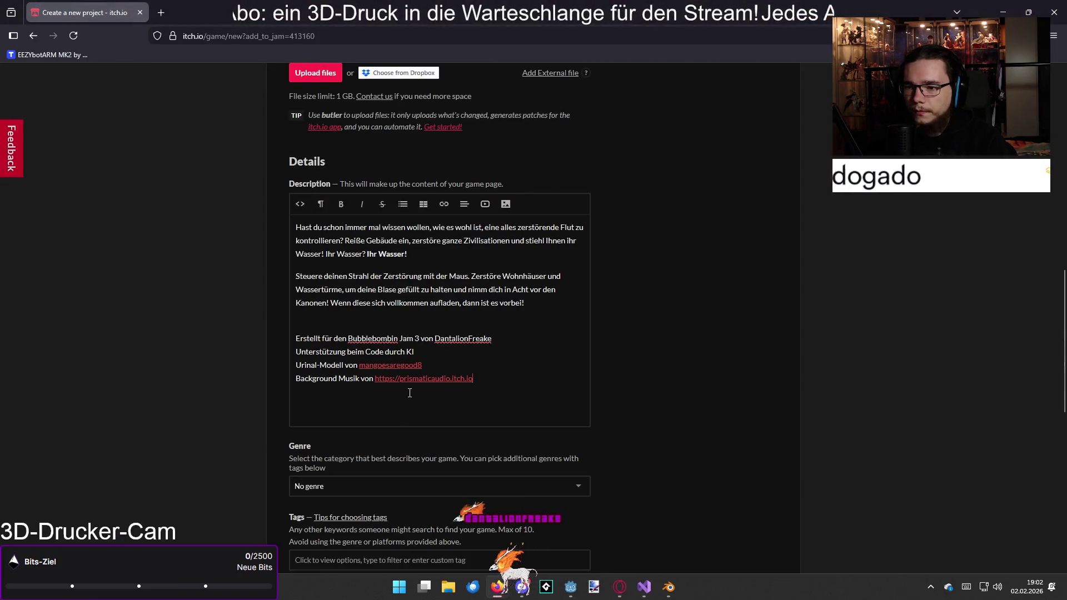
- Trim the pasted link text down to 'prismaticaudio' and remove its link
drag(473, 381, 452, 382)
key(BackSpace)
drag(401, 382, 376, 382)
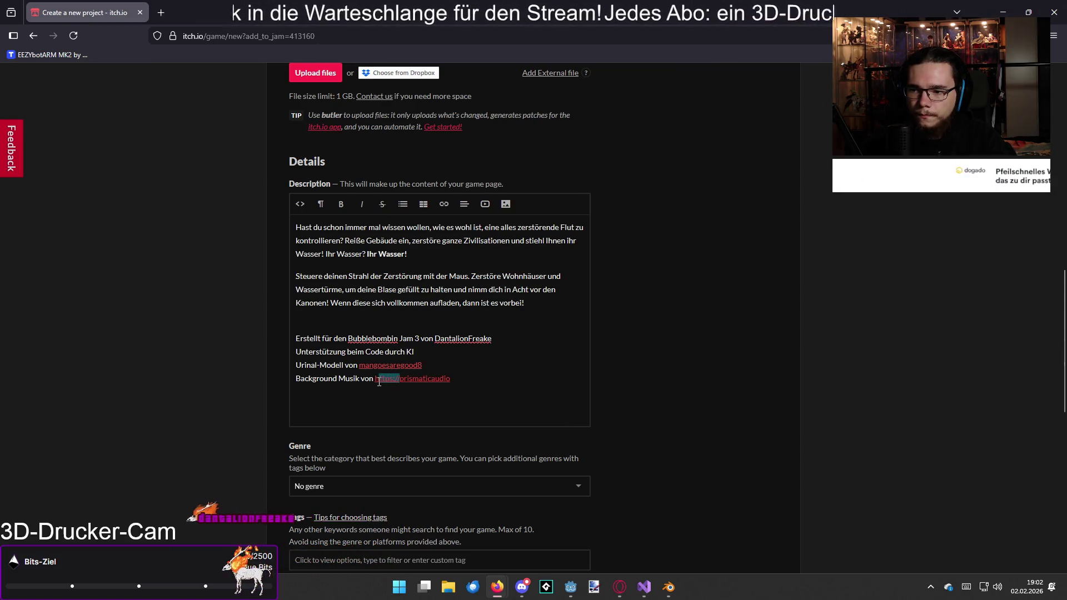
key(BackSpace)
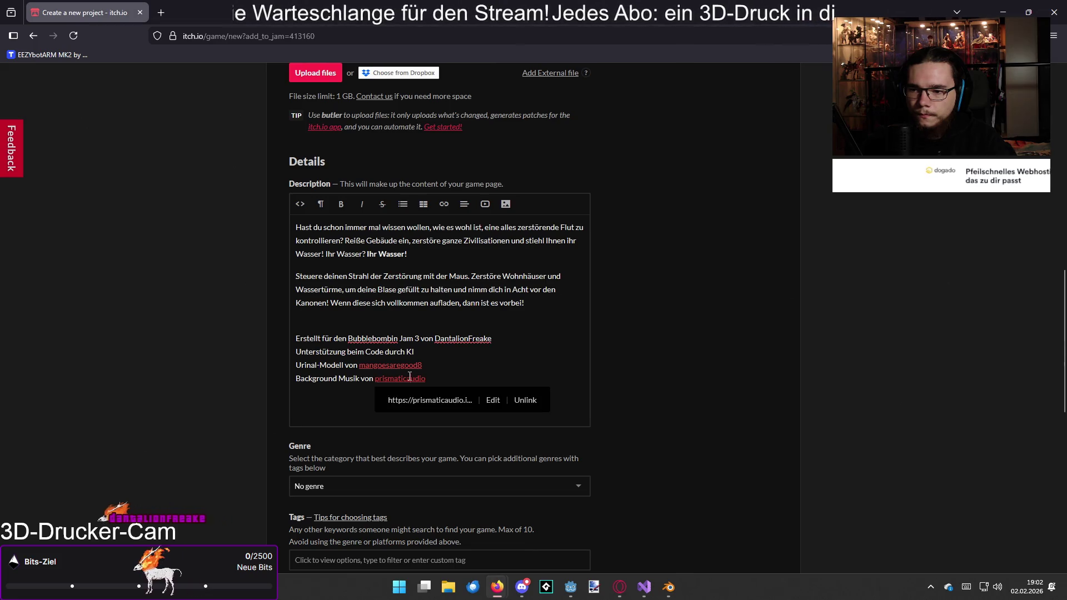
click(524, 403)
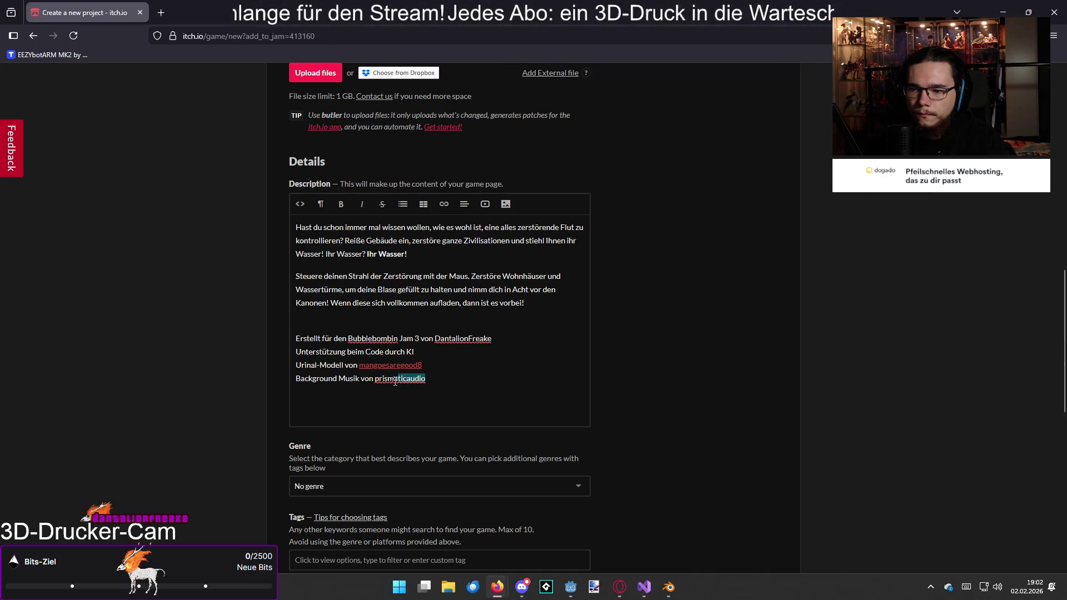
right_click(377, 382)
key(Escape)
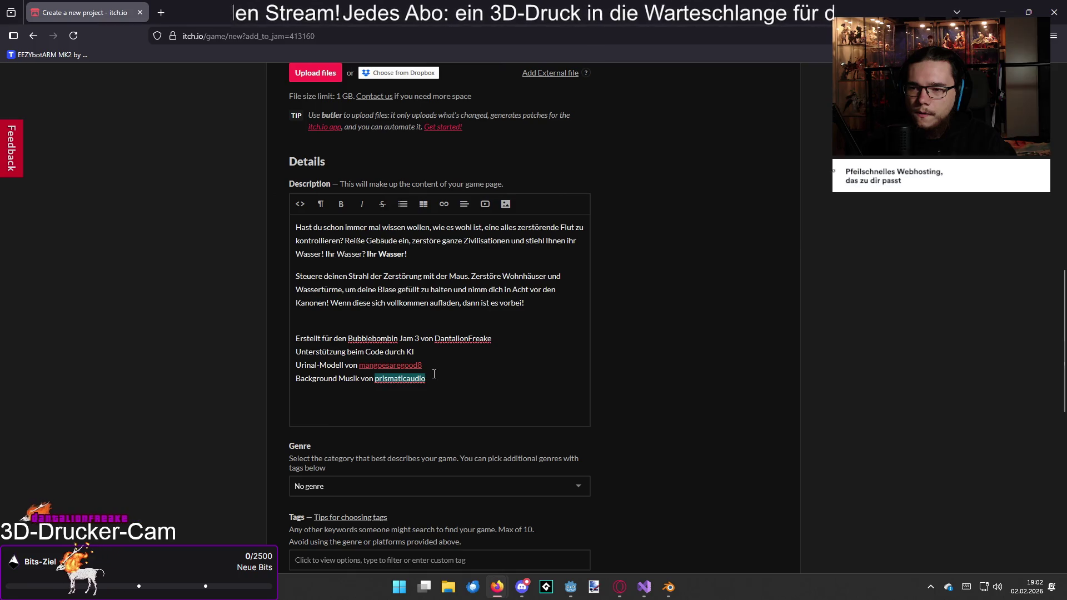
- Link 'prismaticaudio' to the Prismatic Shopping Network music page URL
click(444, 205)
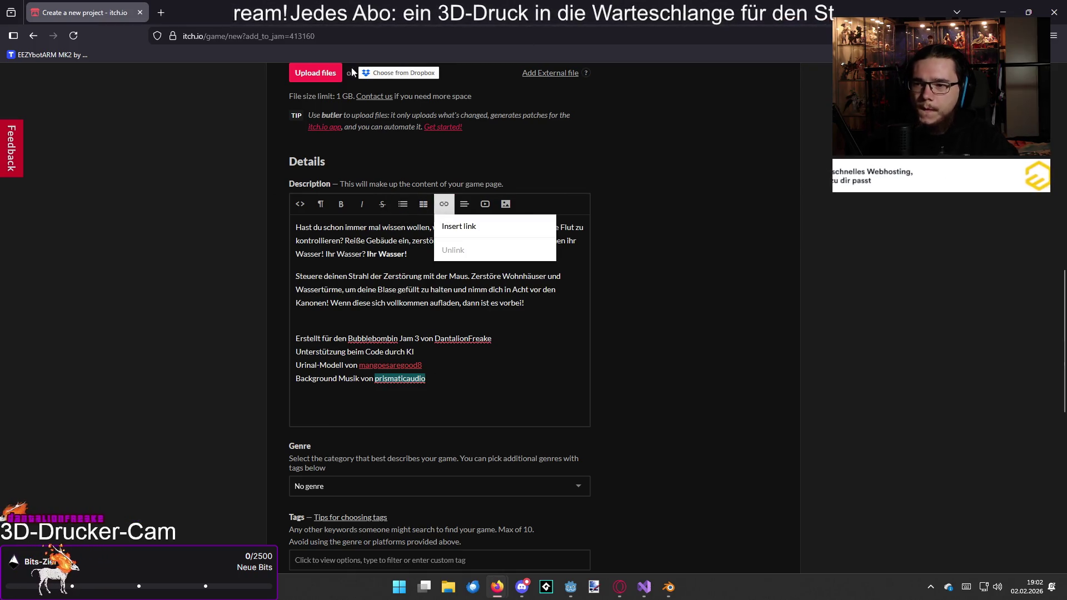
key(alt+Tab)
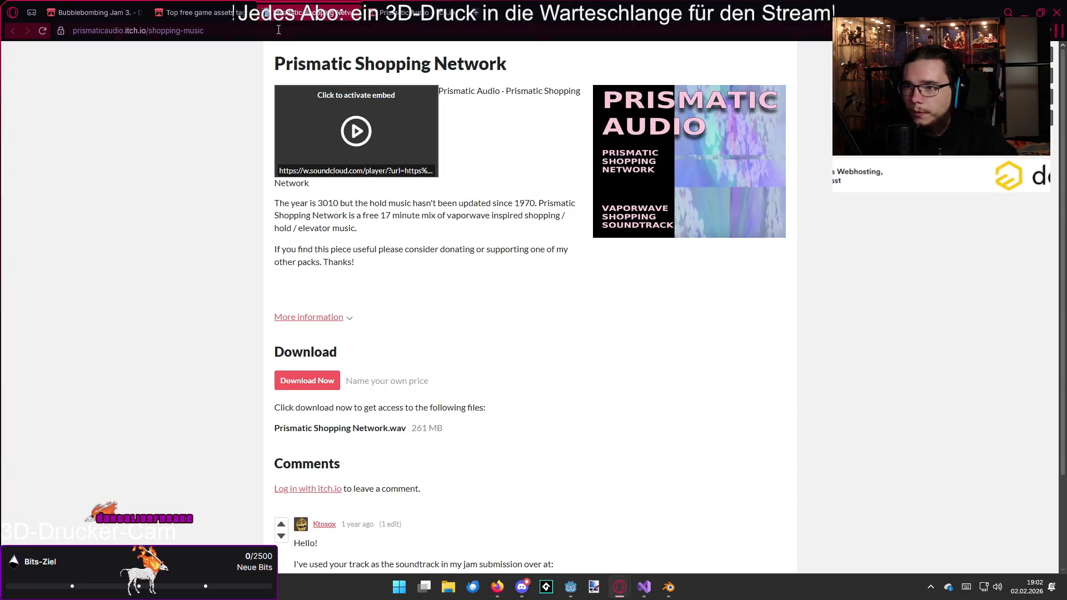
click(266, 30)
key(alt+Tab)
click(458, 230)
text(https://prismaticaudio.itch.io/shopping-music)
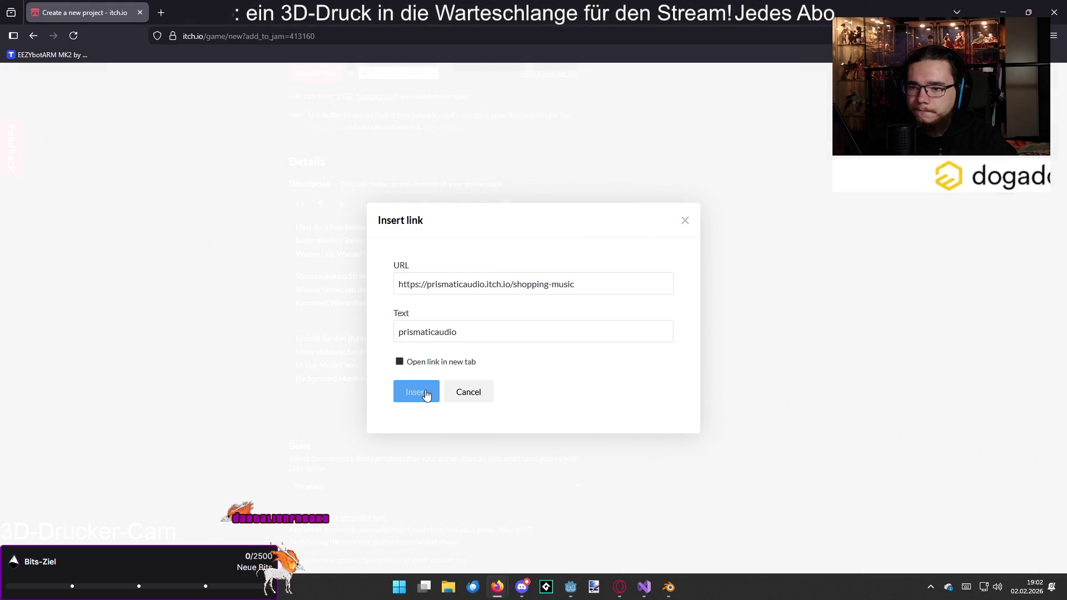
click(427, 394)
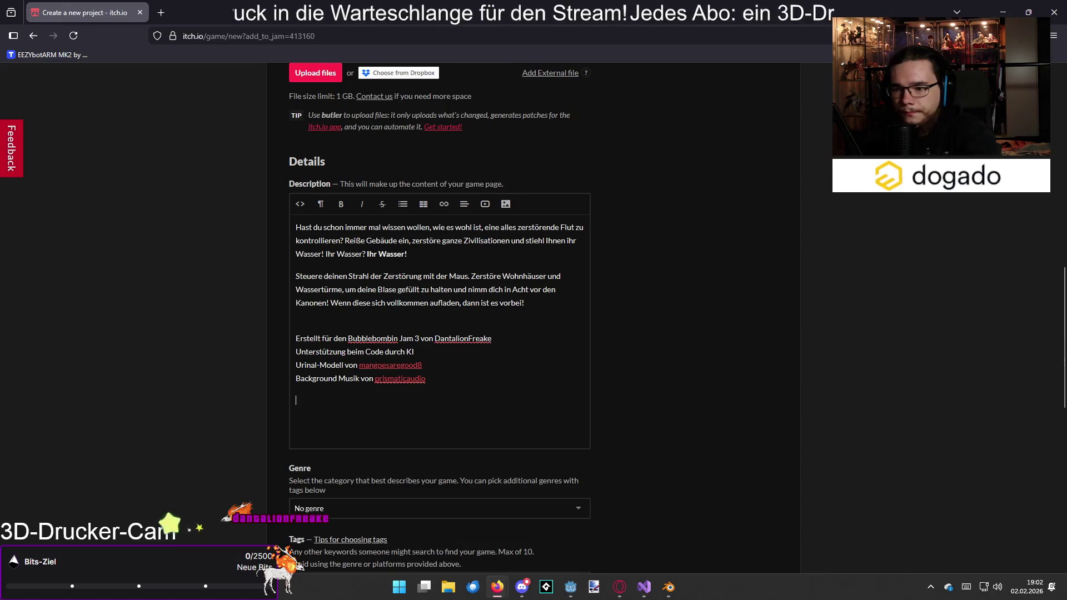
- Add a new line 'Andere Modelle, Sounds und Texturen erstellt von' plus the creator's name, correcting the 'erstellt' typo
key(Return)
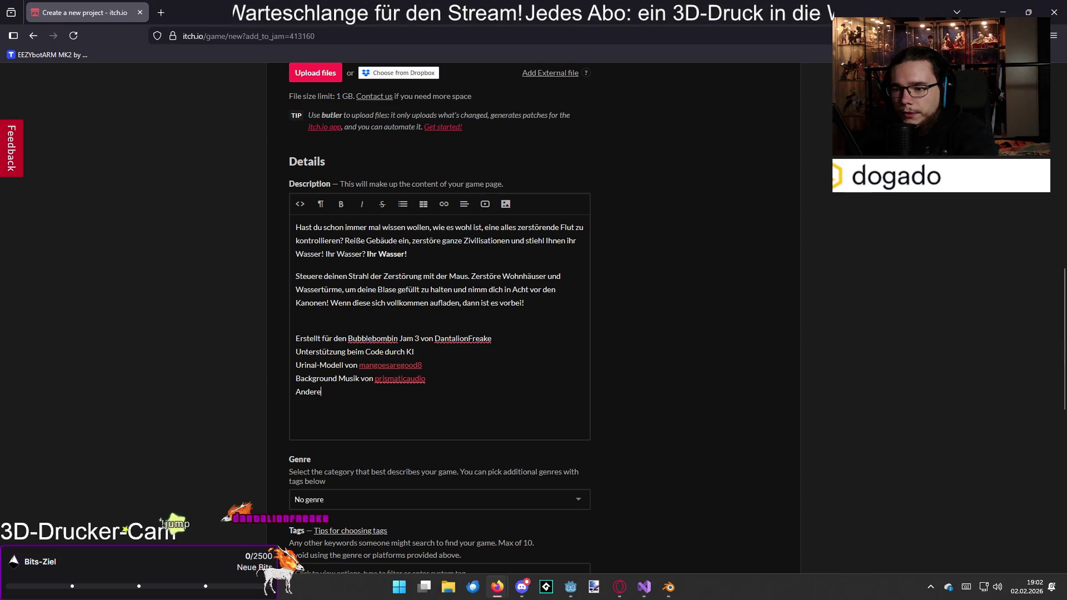
text(nd S)
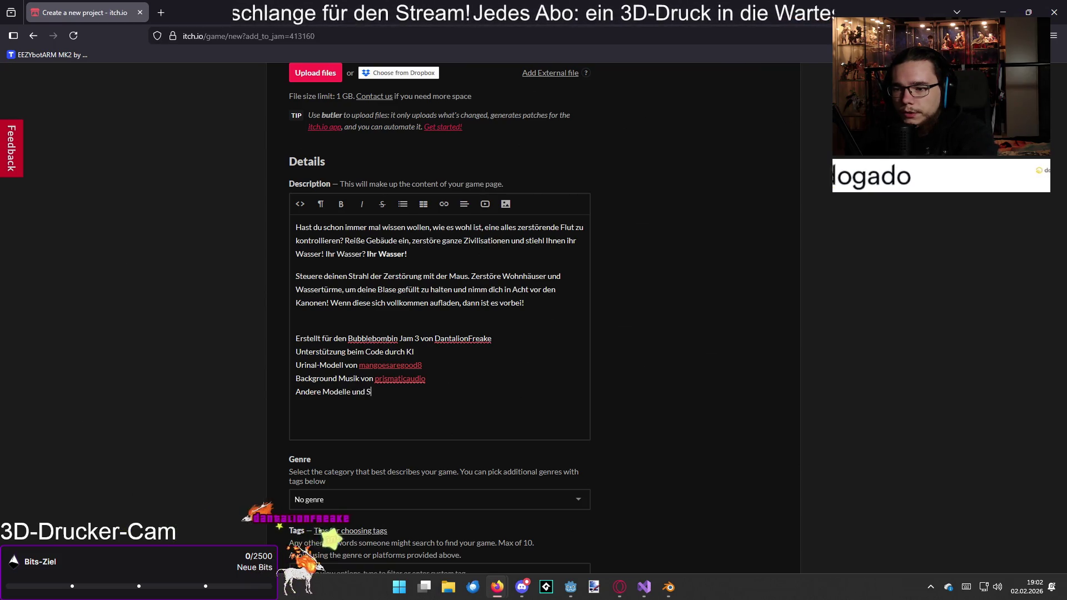
key(BackSpace)
key(BackSpace)
key(BackSpace)
key(BackSpace)
text(, Sounds und )
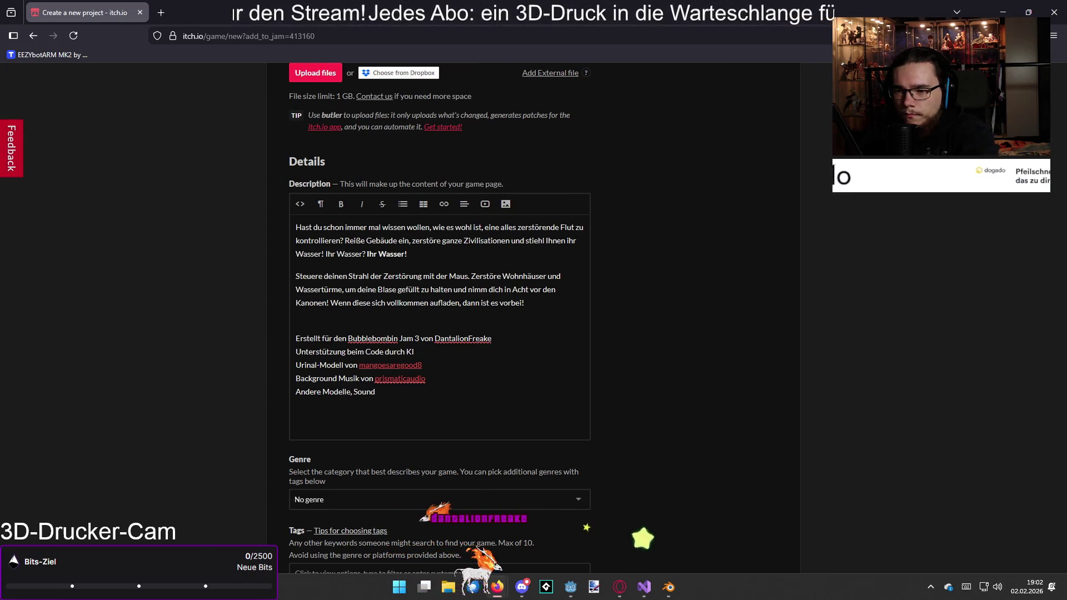
text(Texturen er)
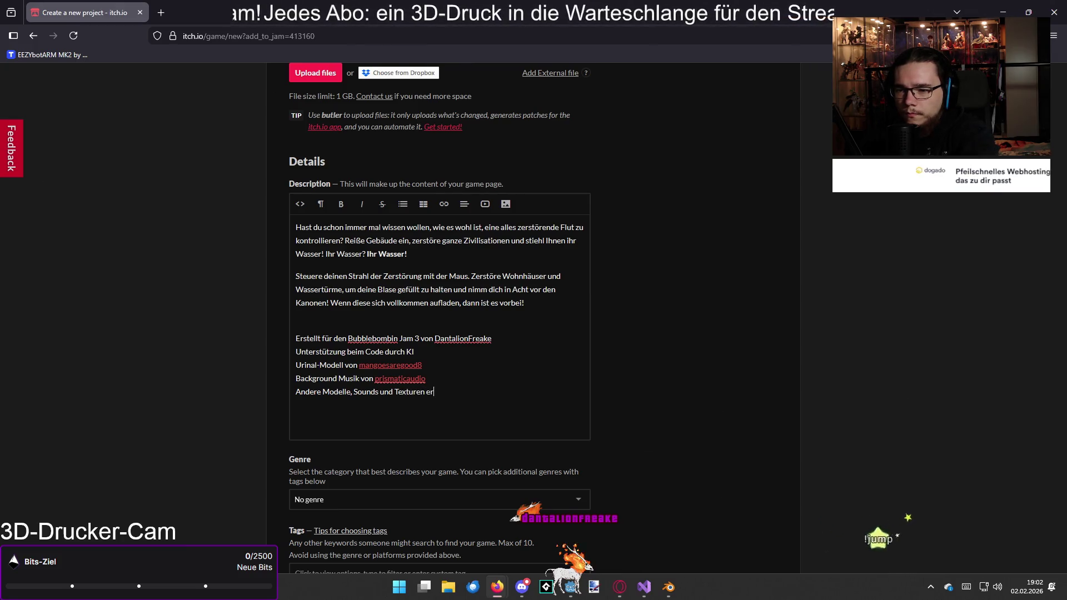
text( DantalionFreake)
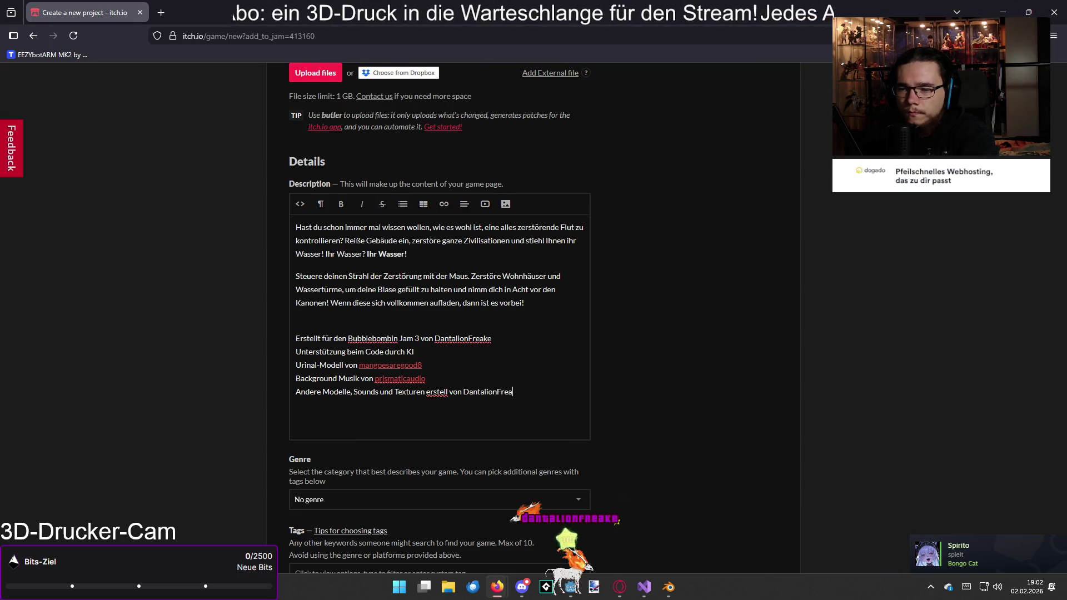
click(446, 393)
text(t)
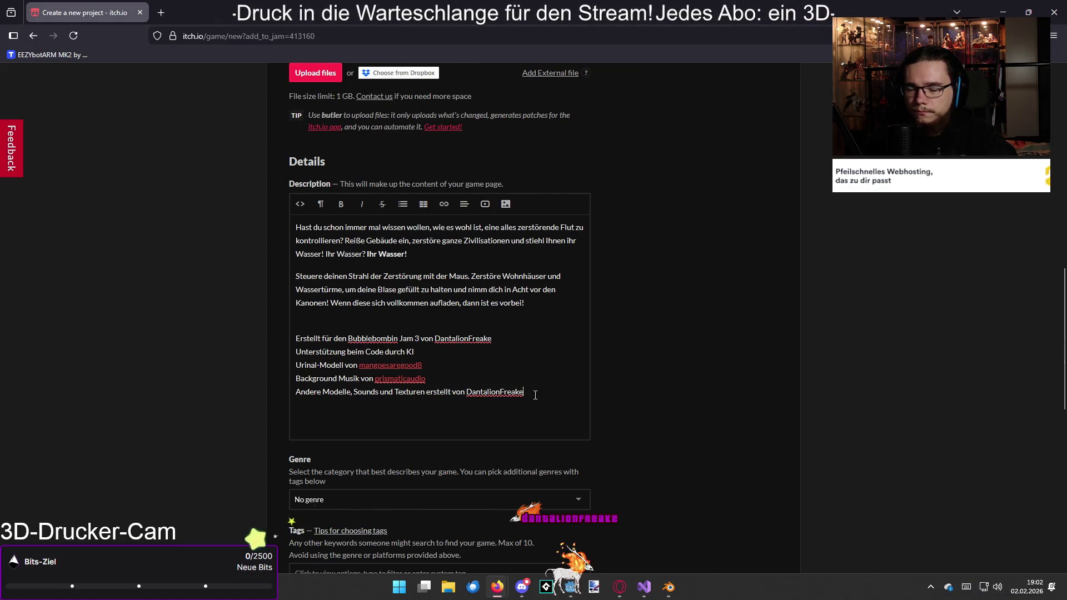
scroll(532, 394, up, 2)
scroll(532, 394, down, 3)
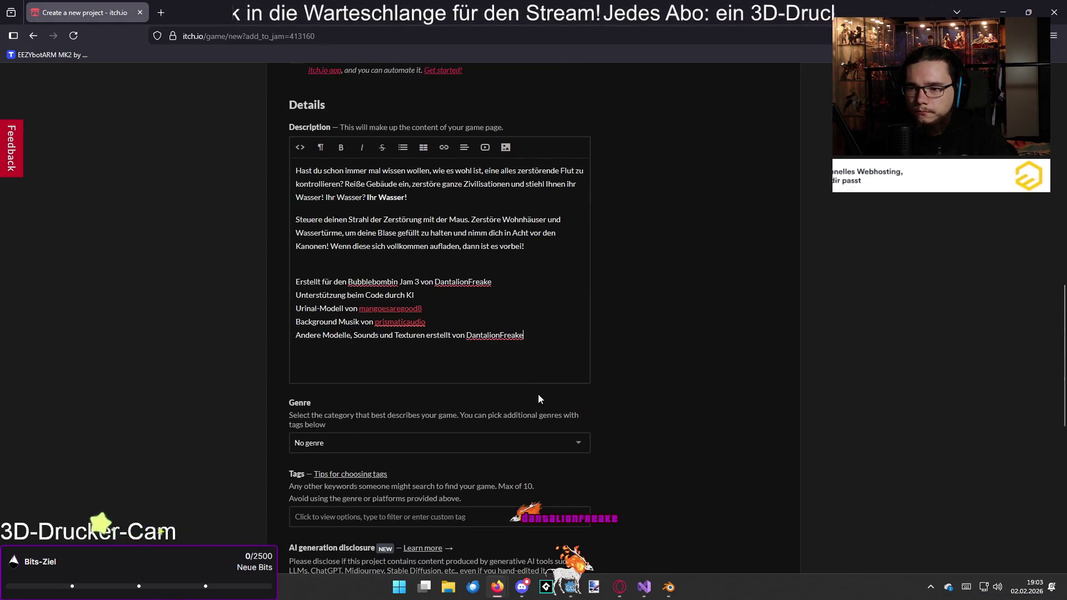
- Dismiss the accidental save dialog, pick Educational in the Genre dropdown, then review the genre list
scroll(639, 388, down, 4)
key(ctrl+s)
key(Escape)
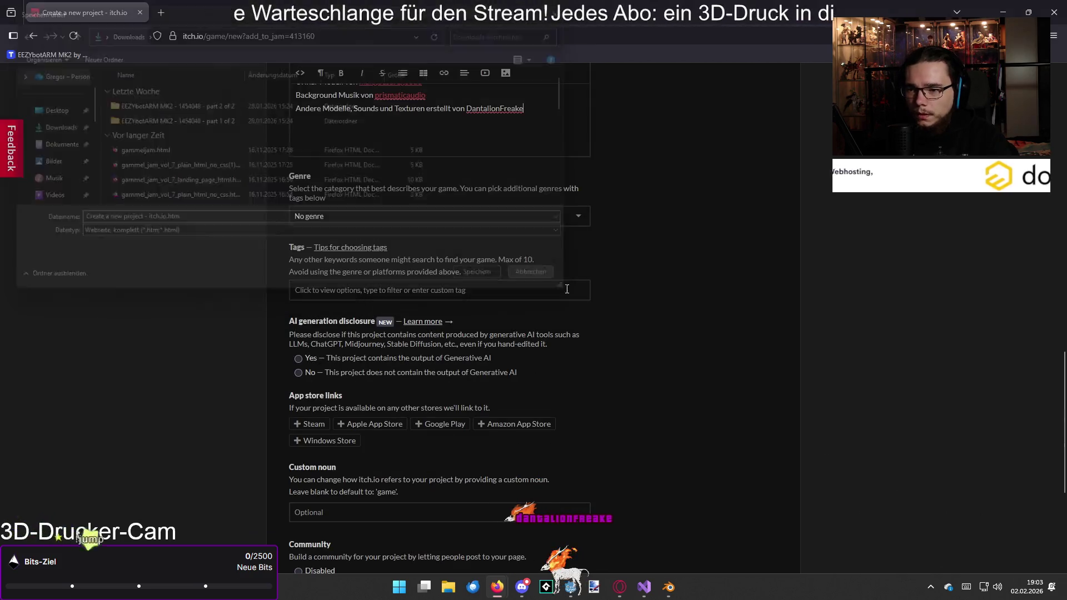
scroll(589, 295, up, 1)
click(403, 272)
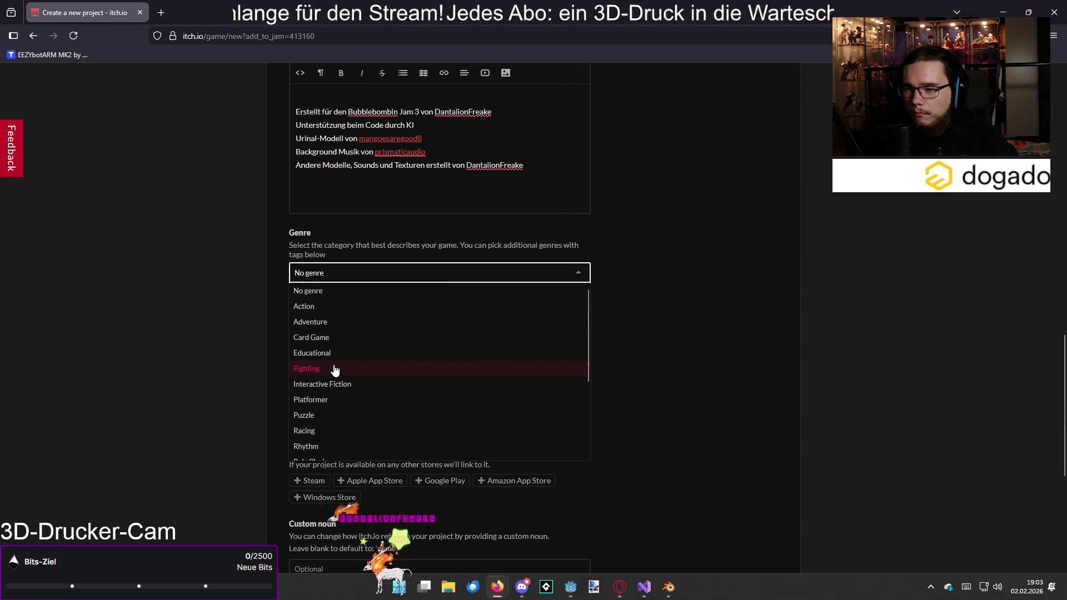
click(335, 354)
click(369, 273)
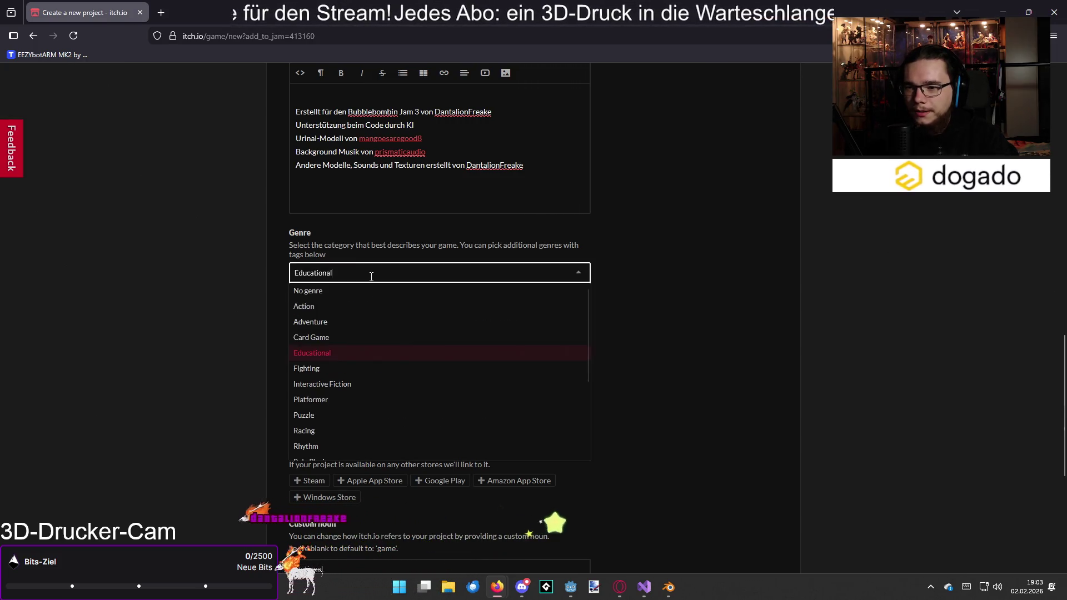
scroll(367, 369, down, 2)
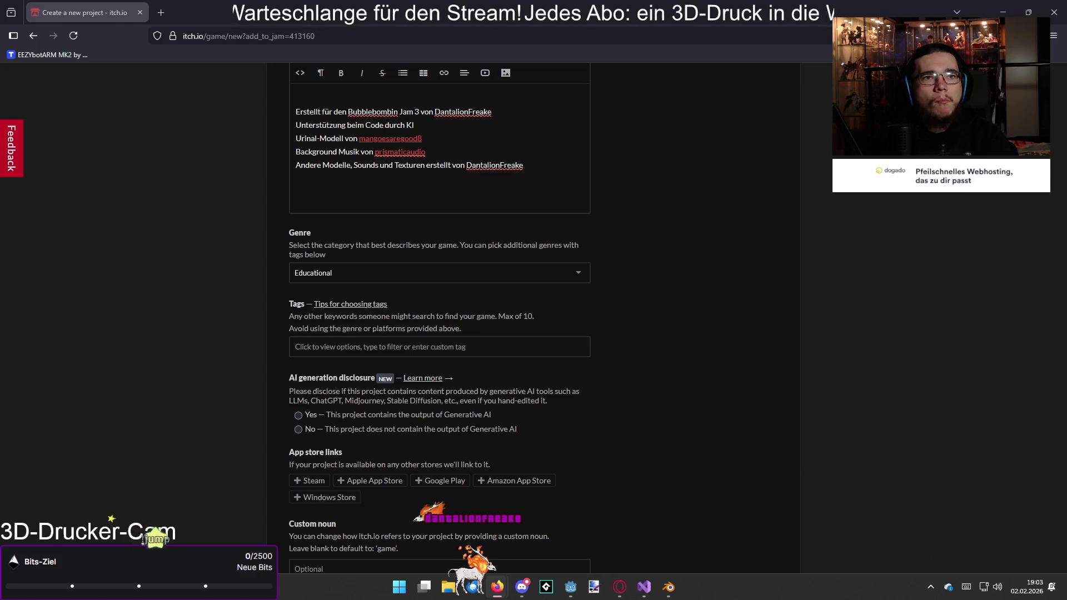
click(439, 272)
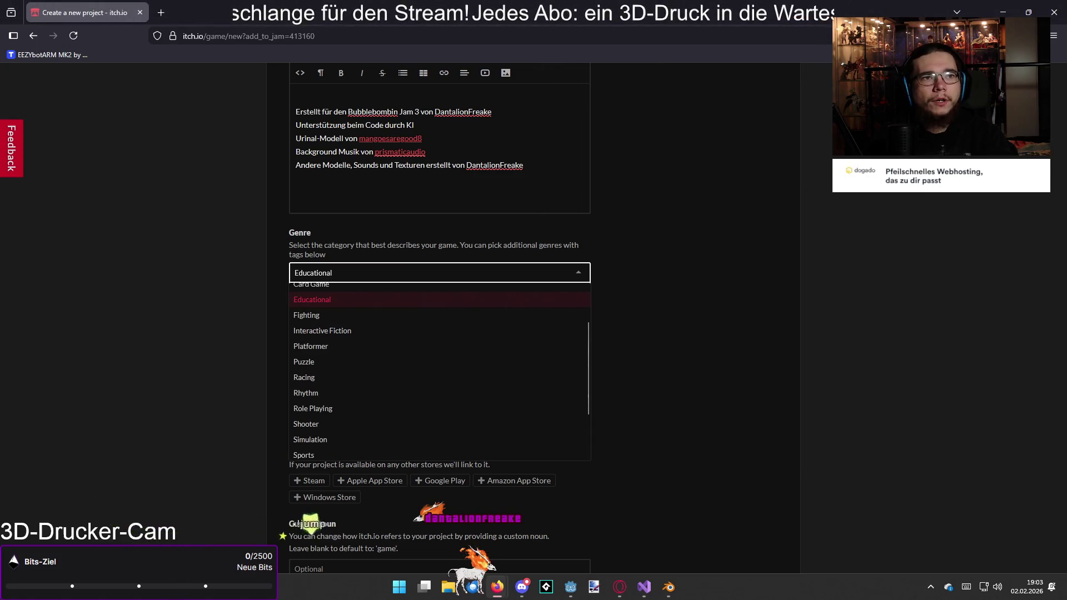
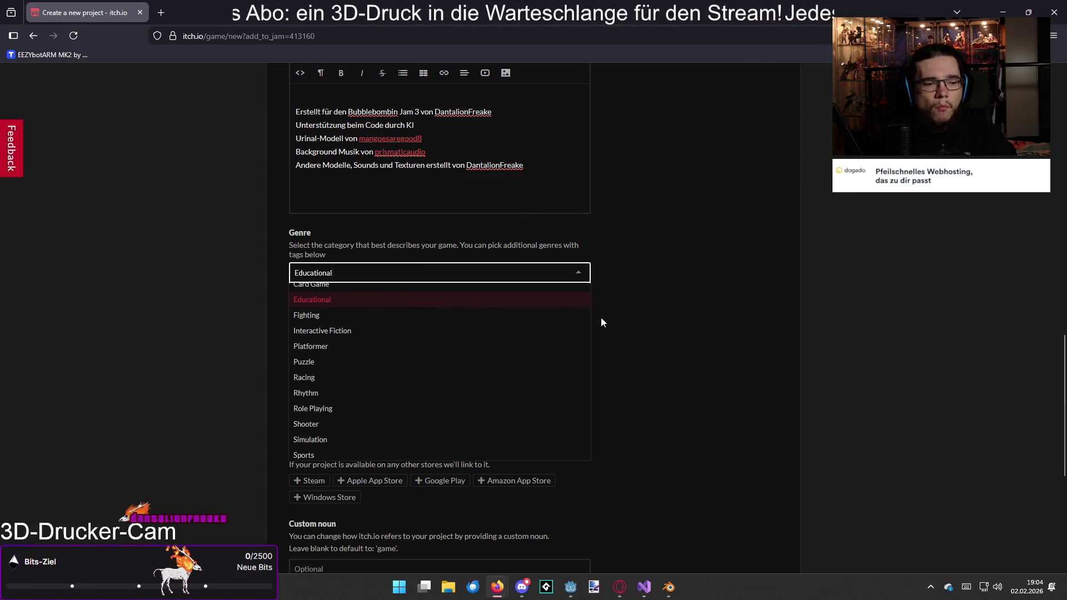
- Change the itch.io project's genre from Educational to Simulation in the Genre dropdown
scroll(422, 367, down, 2)
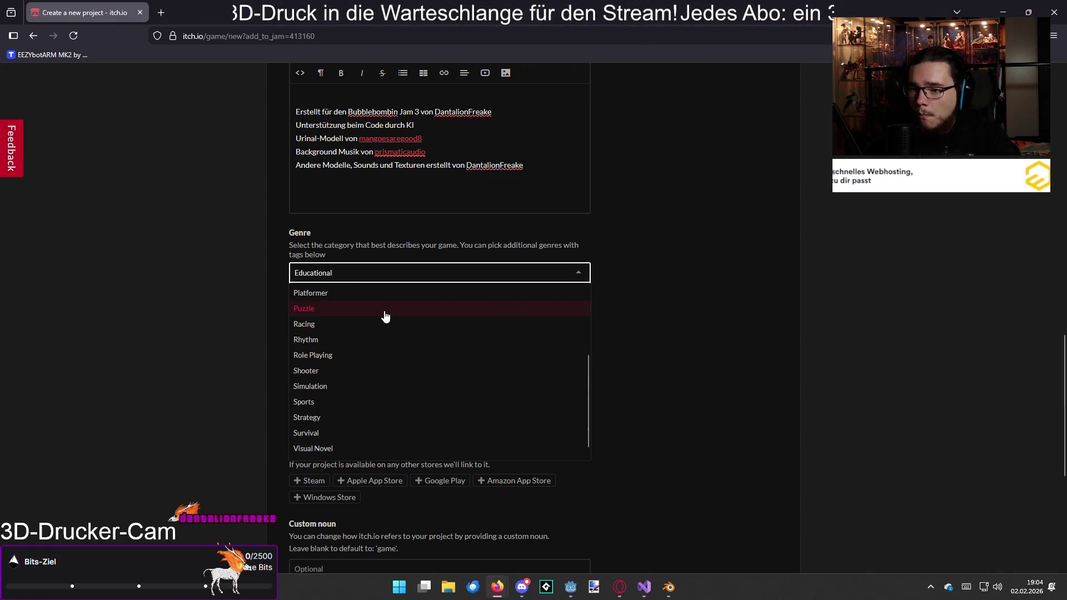
scroll(390, 379, down, 1)
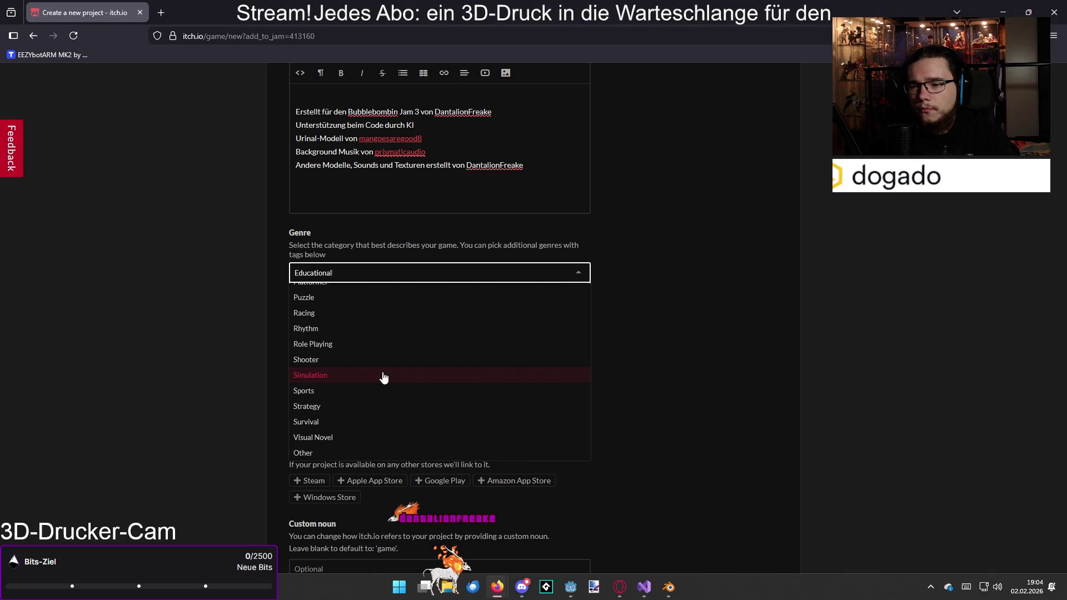
click(384, 377)
click(364, 272)
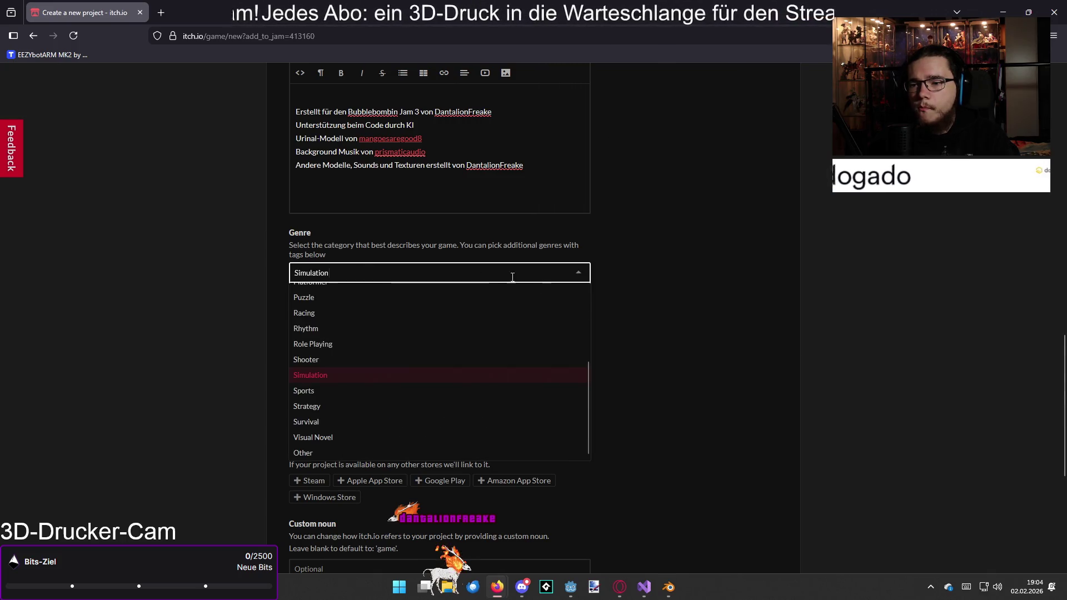
click(613, 298)
click(454, 350)
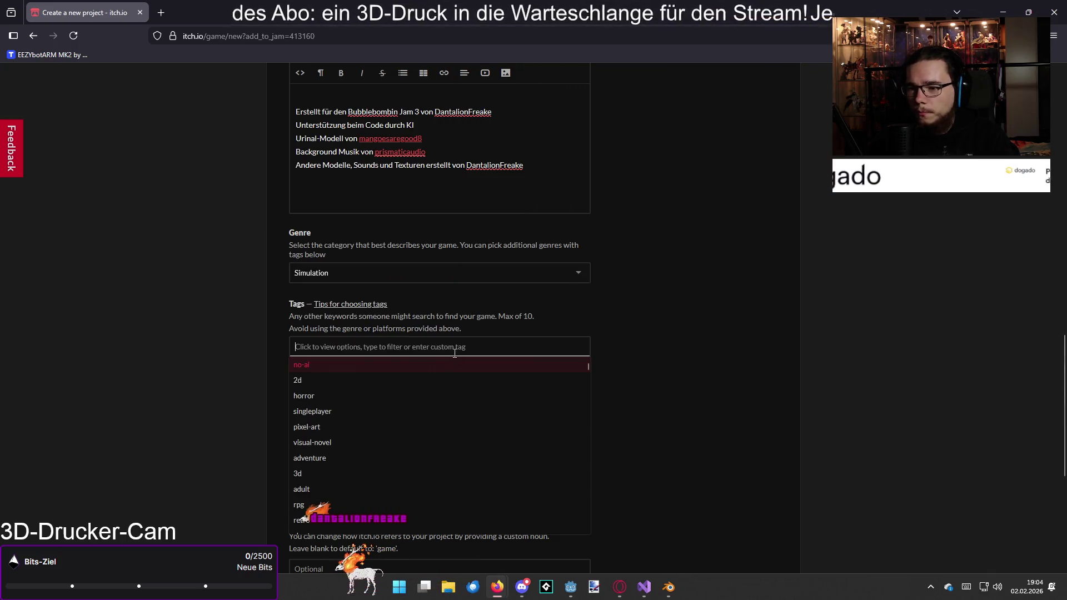
- Add the singleplayer, 3d and short tags from the tag suggestions
click(327, 411)
click(377, 346)
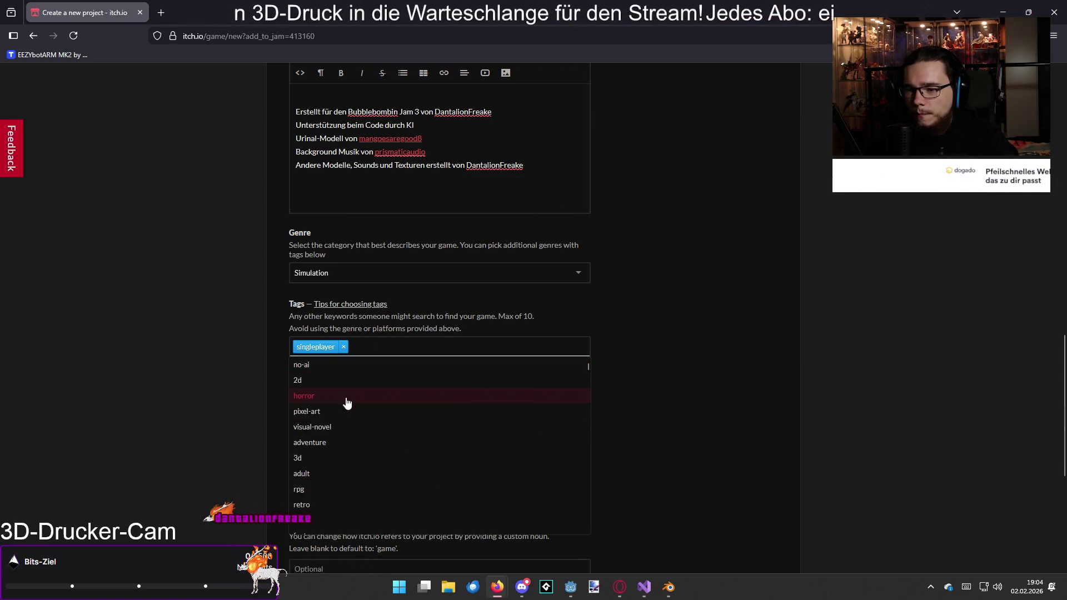
click(313, 457)
click(420, 348)
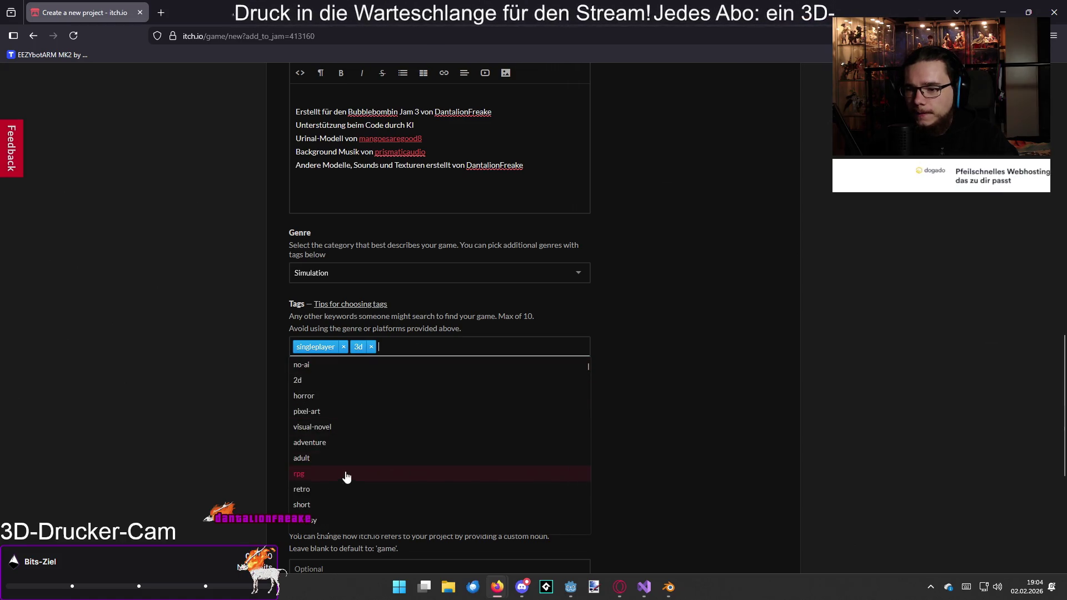
scroll(328, 467, down, 2)
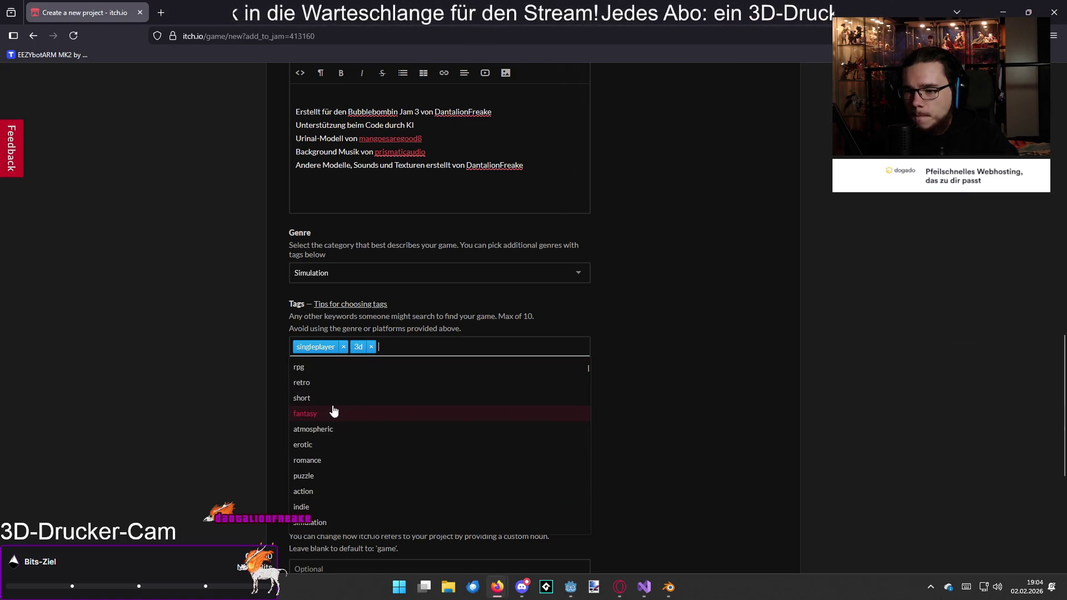
click(328, 436)
- Add the atmospheric and cute tags from the suggestions
click(450, 349)
scroll(369, 429, down, 4)
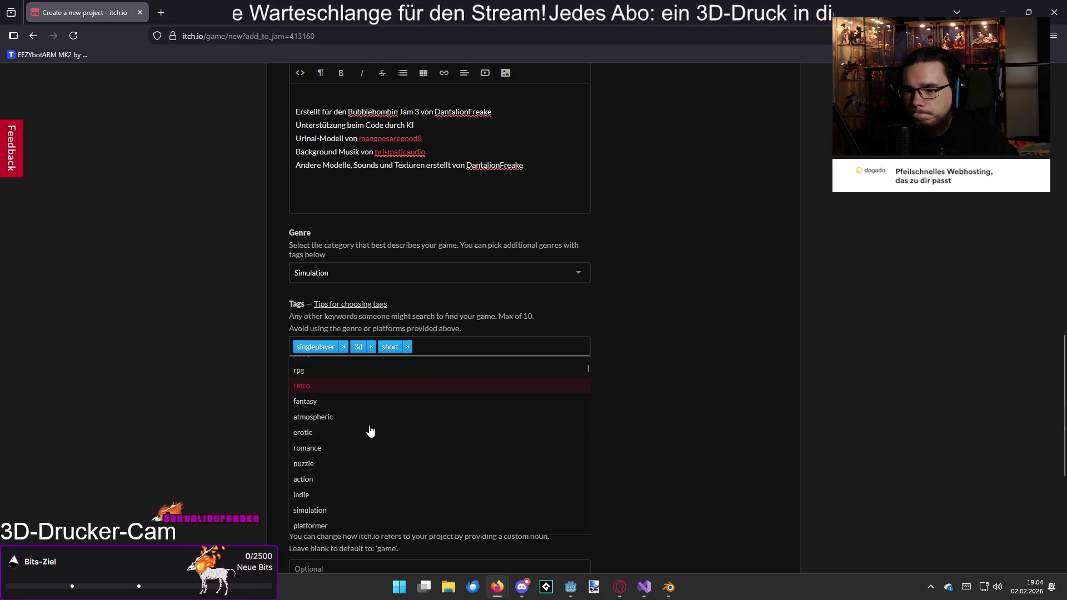
click(350, 416)
click(478, 354)
scroll(362, 425, down, 6)
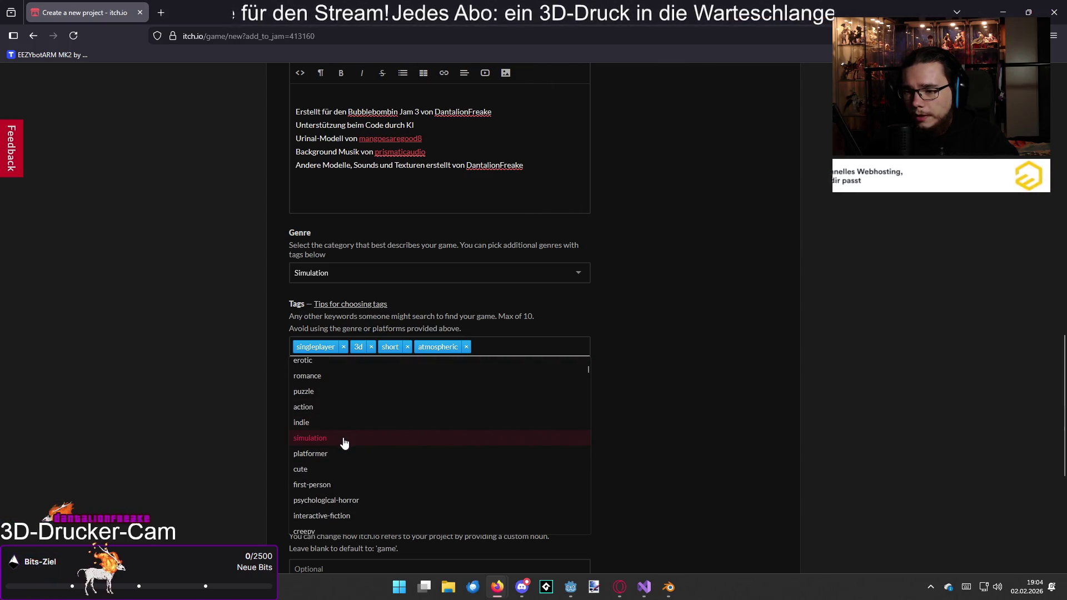
scroll(345, 443, down, 2)
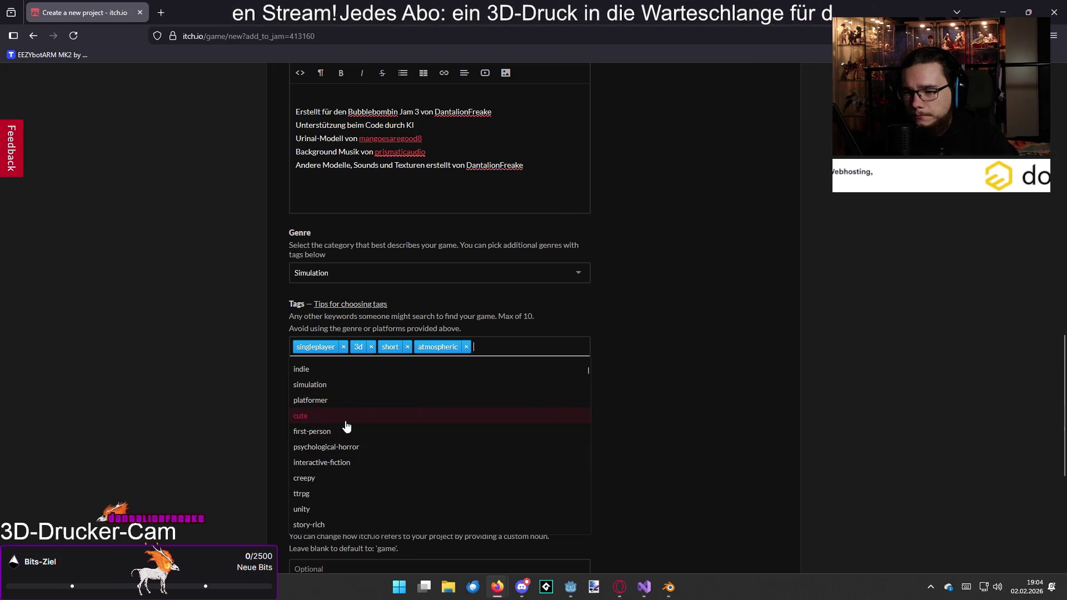
click(346, 422)
- Search 'fir' in the Tags field and add the first-person tag
click(522, 347)
scroll(389, 440, down, 5)
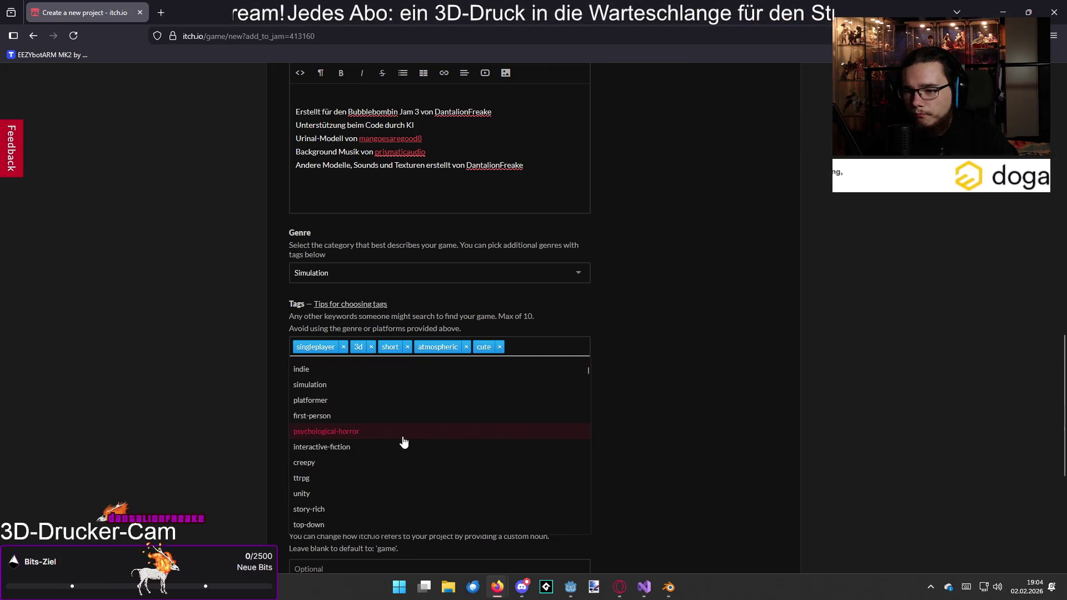
scroll(364, 439, down, 2)
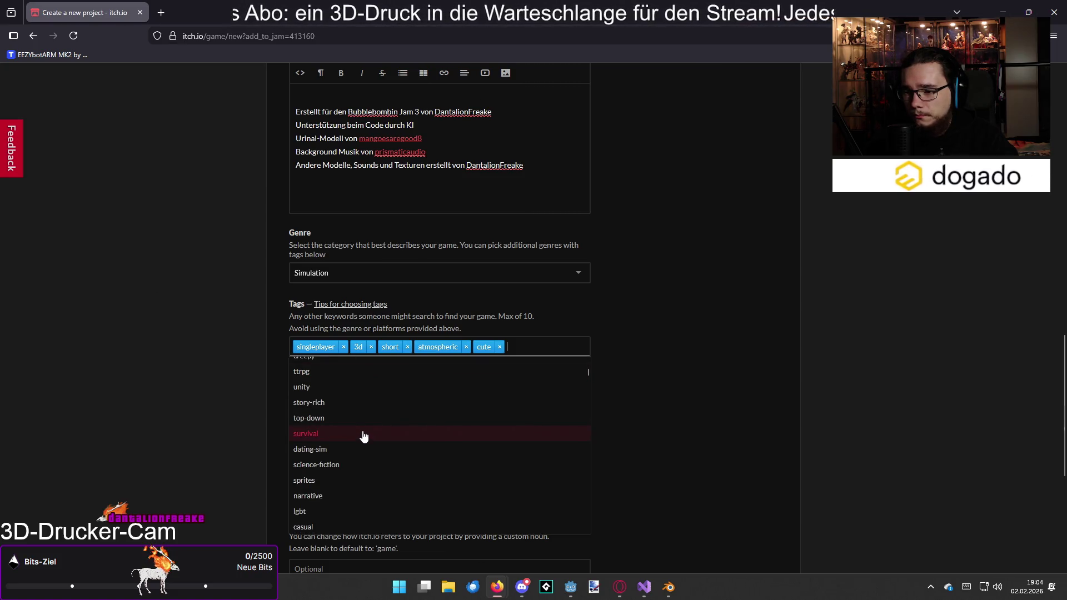
scroll(360, 466, down, 8)
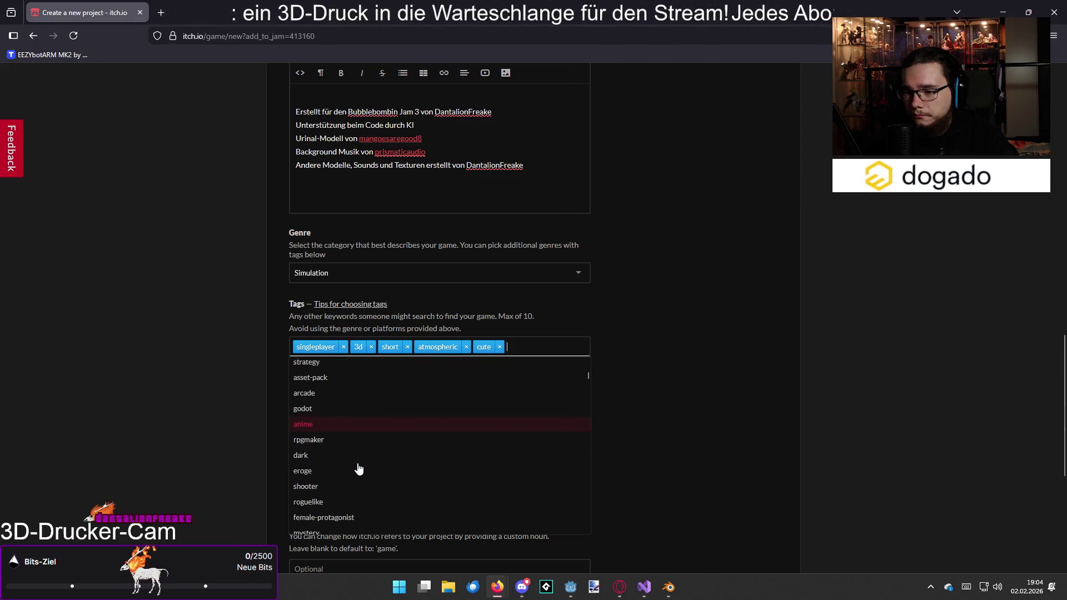
scroll(358, 468, down, 6)
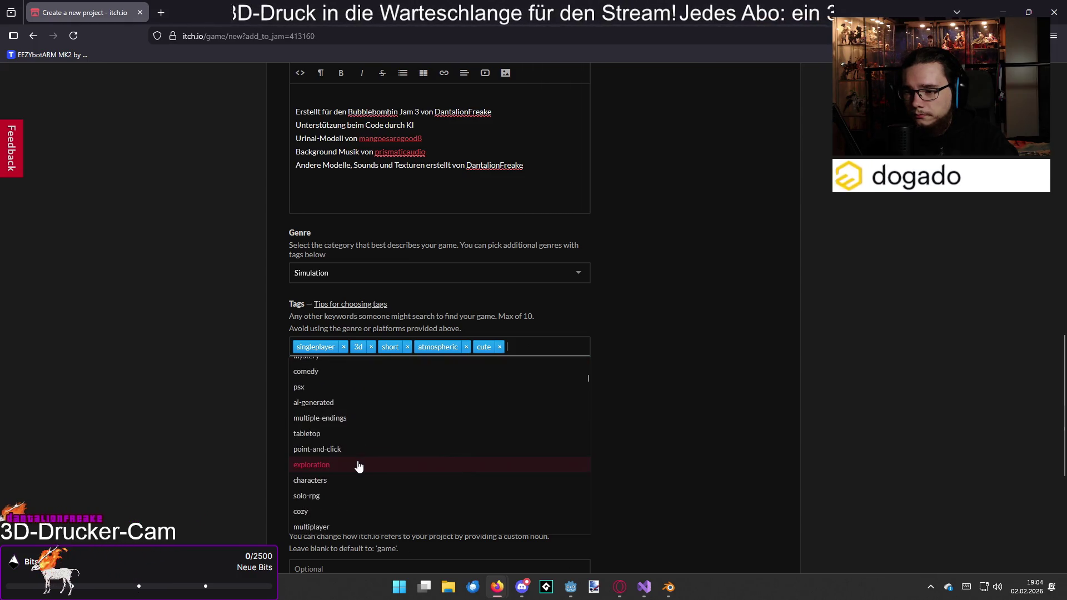
scroll(358, 465, down, 6)
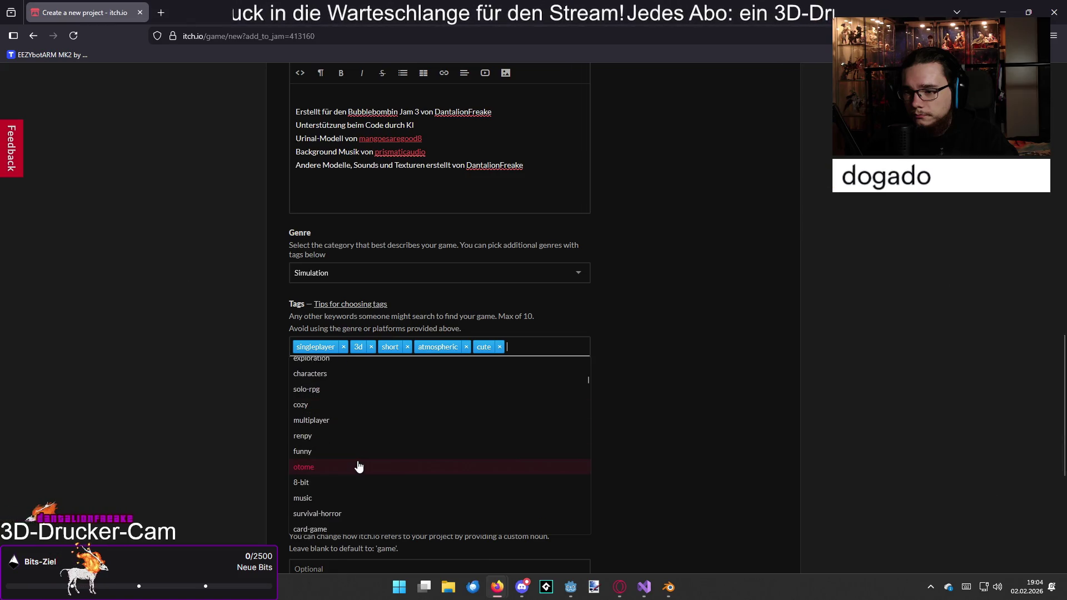
scroll(358, 466, down, 2)
text(f)
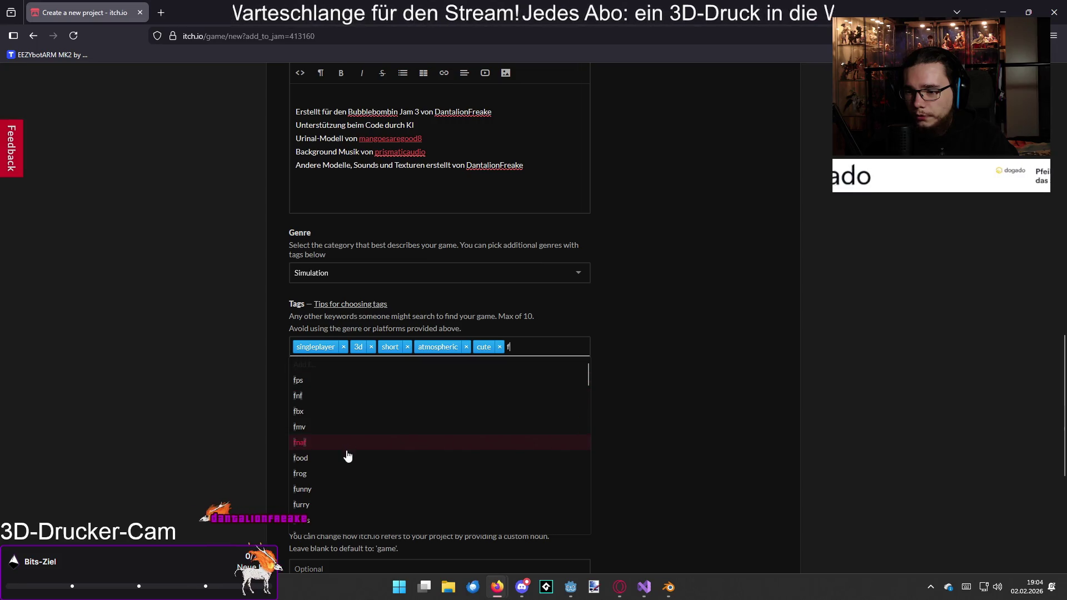
text(i)
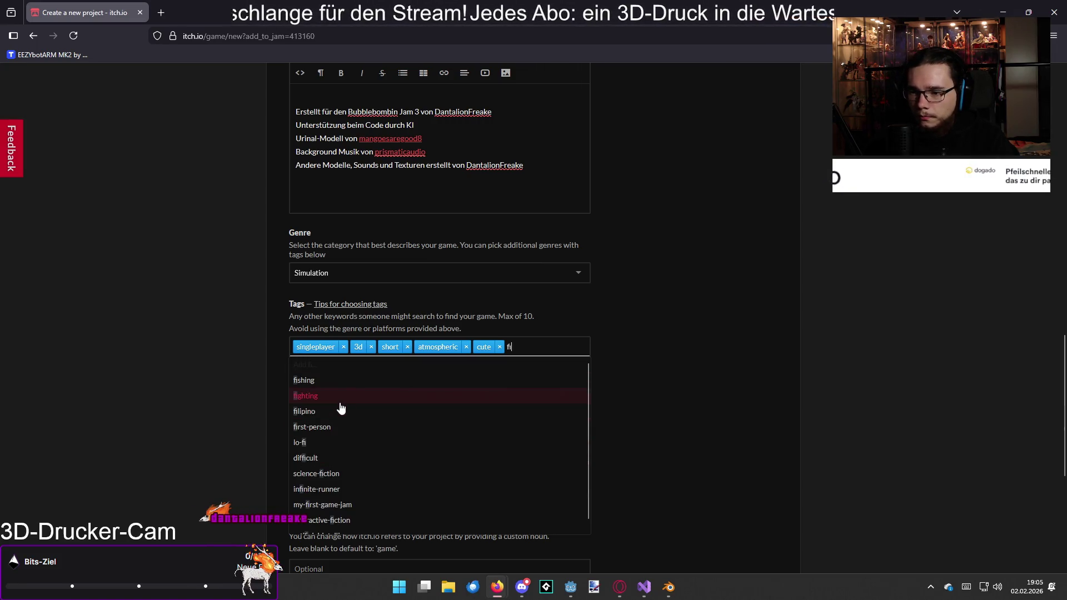
text(r)
click(335, 382)
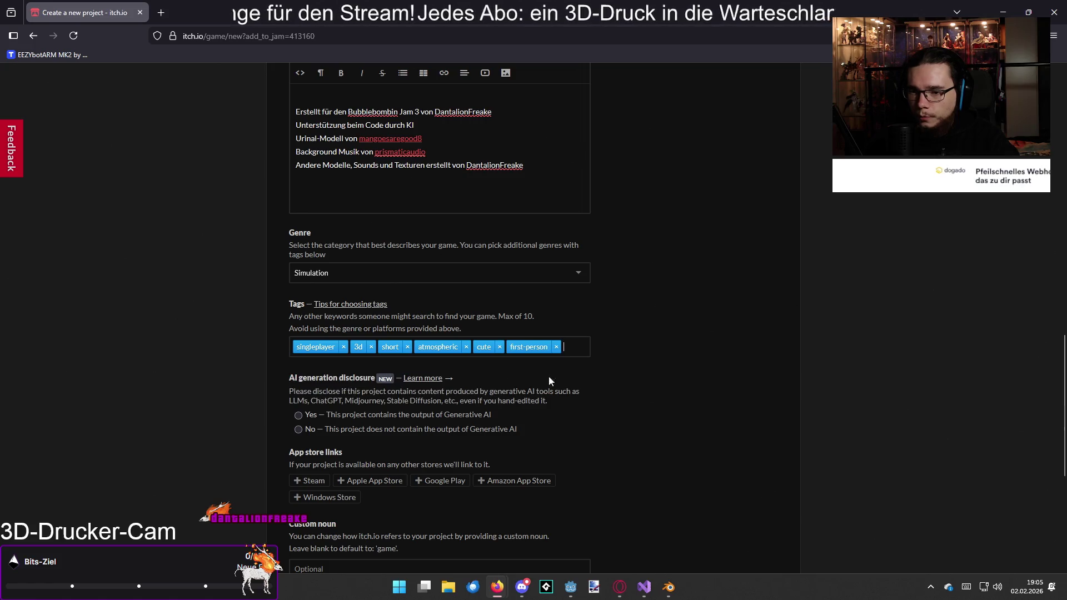
scroll(493, 374, down, 1)
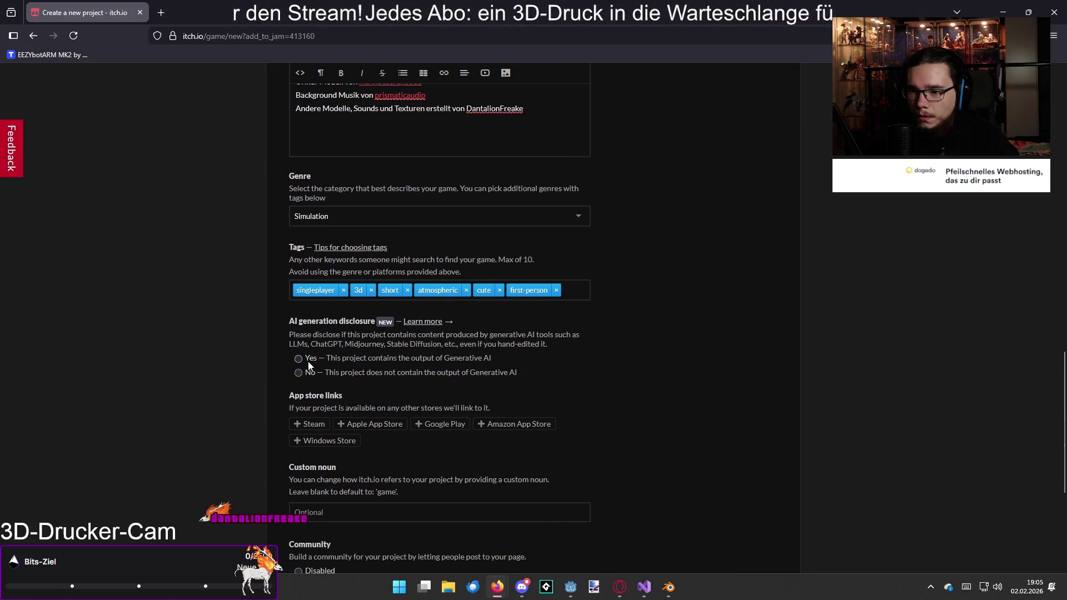
- Choose 'No' for the generative AI disclosure
click(298, 373)
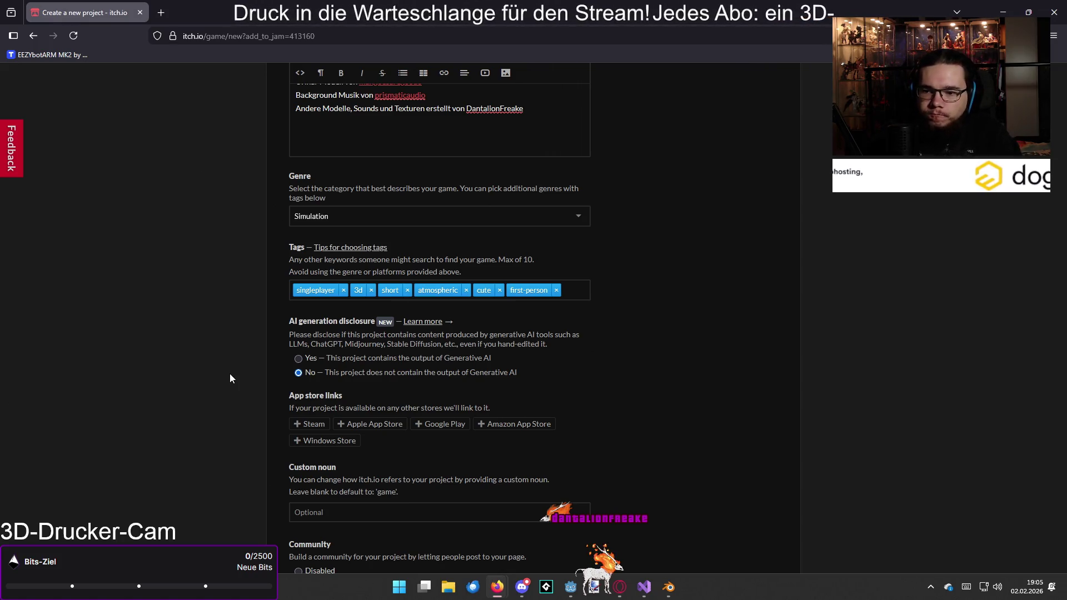
- Open the AI disclosure guidelines through the 'Learn more' link
click(421, 322)
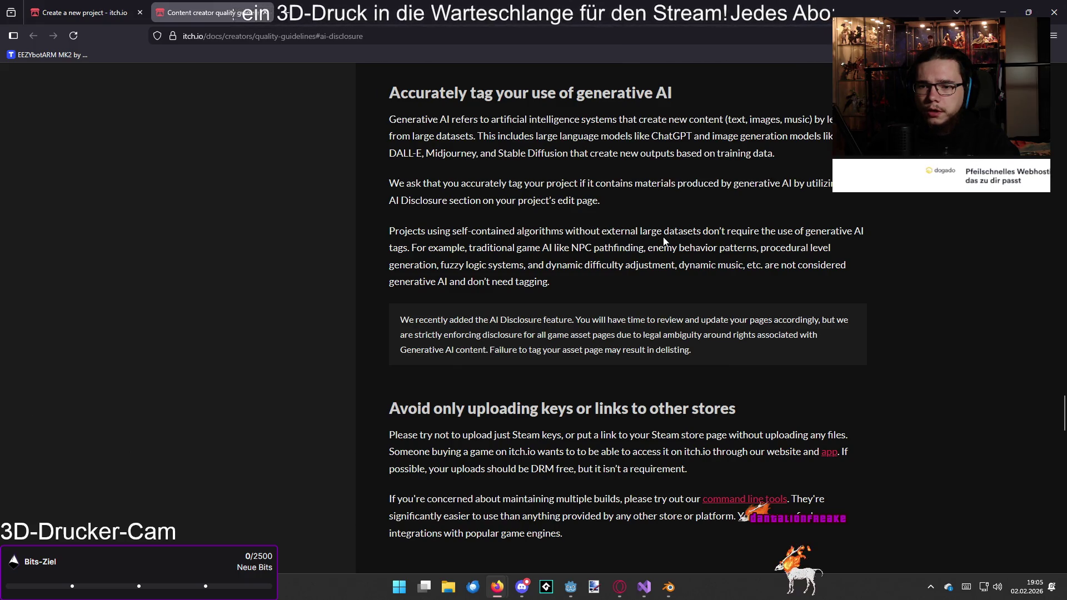
- Skim the generative AI guidelines page, then close that tab with Ctrl+W
scroll(556, 306, down, 2)
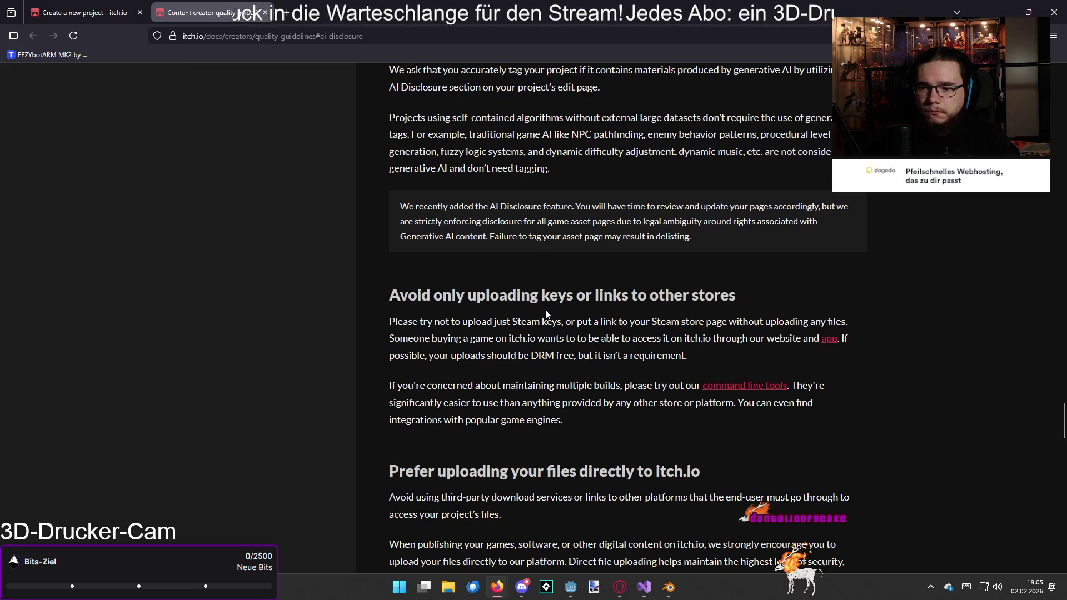
scroll(546, 313, up, 2)
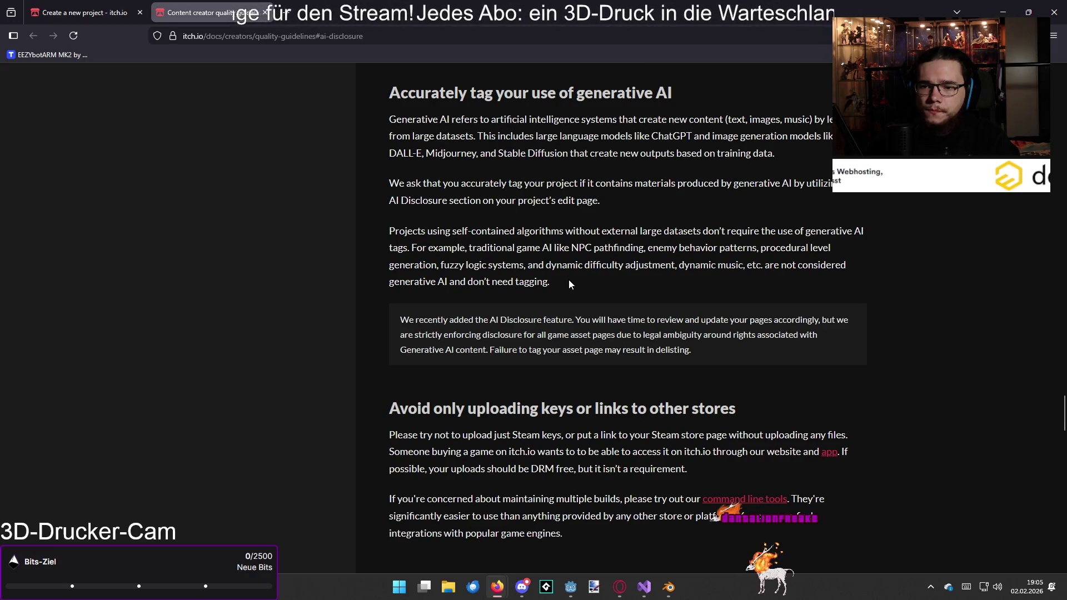
scroll(573, 277, up, 1)
key(ctrl+w)
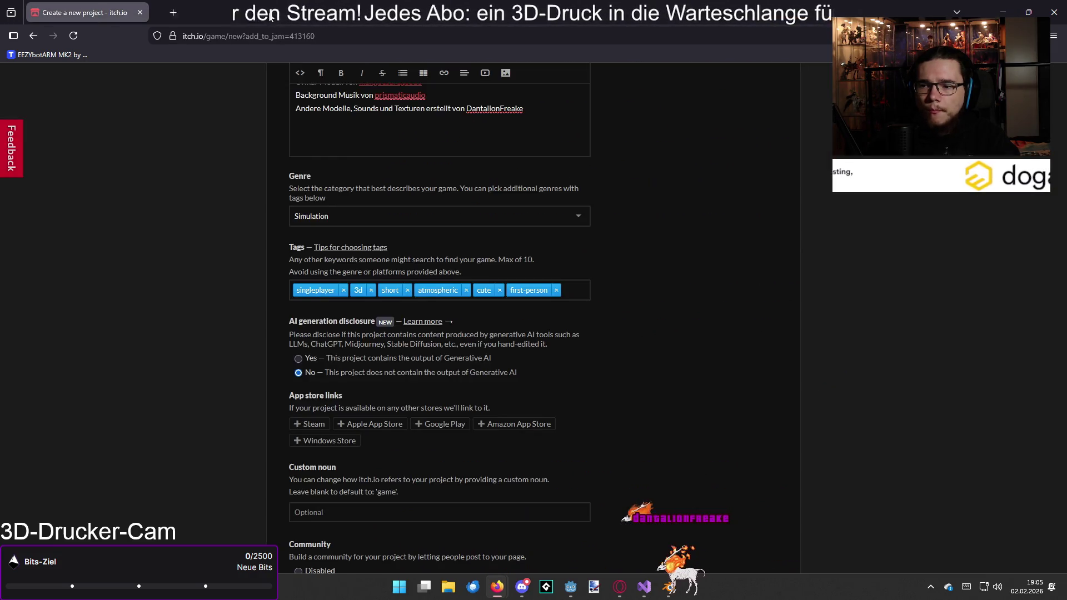
- Leave visibility on Draft and save with 'Save & view page'
scroll(573, 299, down, 3)
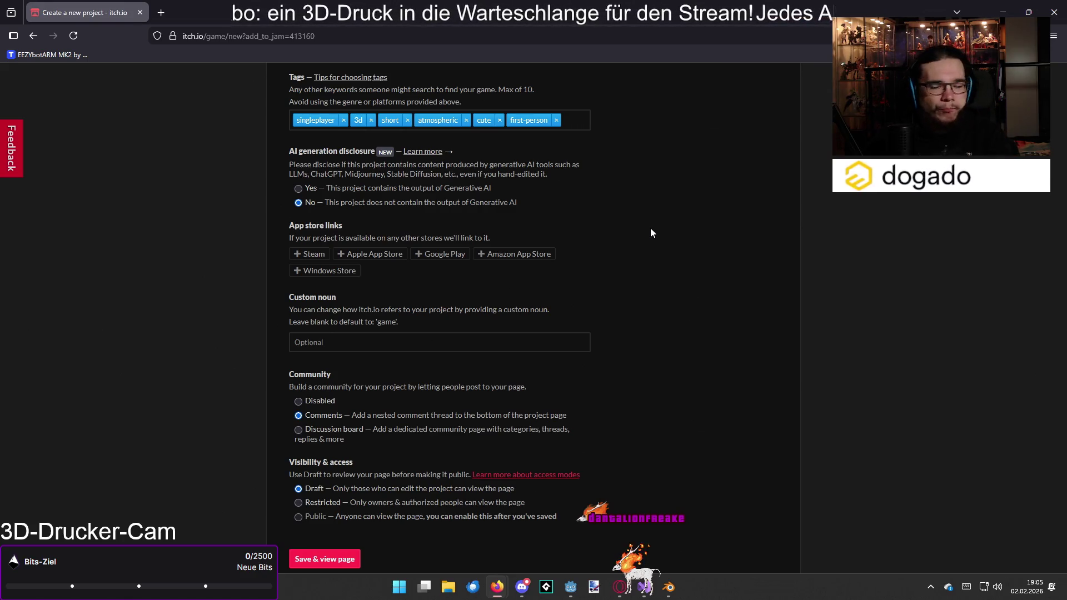
scroll(619, 238, down, 2)
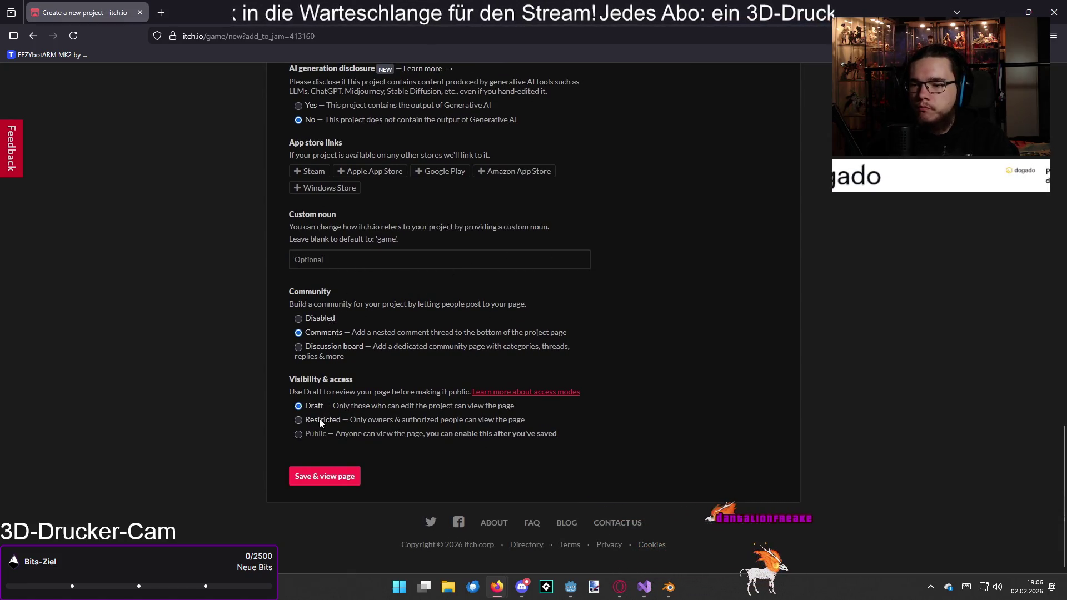
click(336, 478)
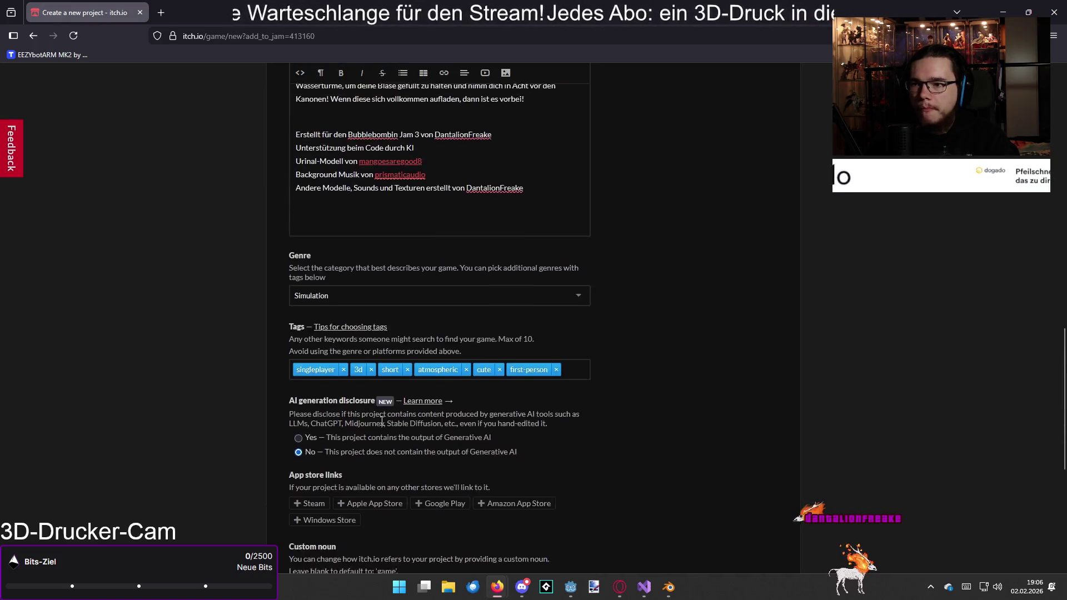
scroll(500, 389, down, 15)
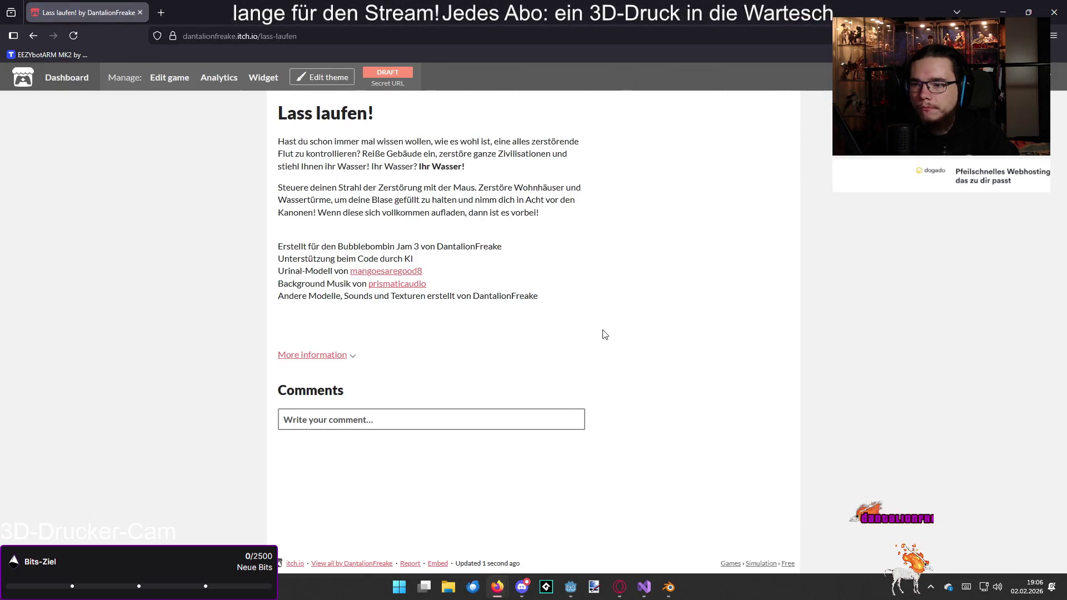
- Open the 'Edit theme' settings for the game page
click(335, 79)
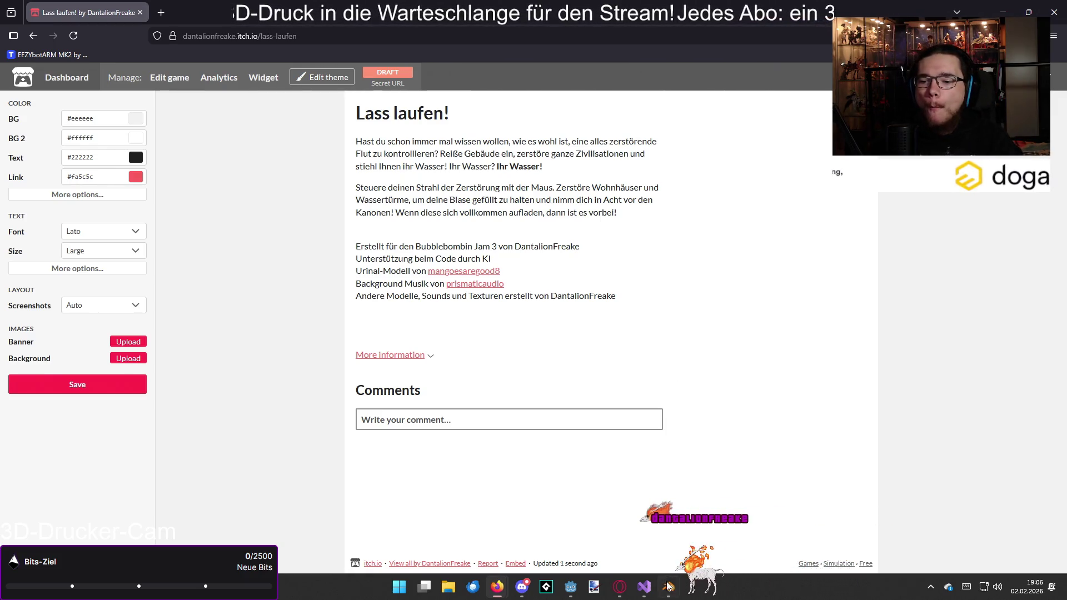
- Switch to the Godot editor showing the bubblebumbingjam3 game scene
click(570, 587)
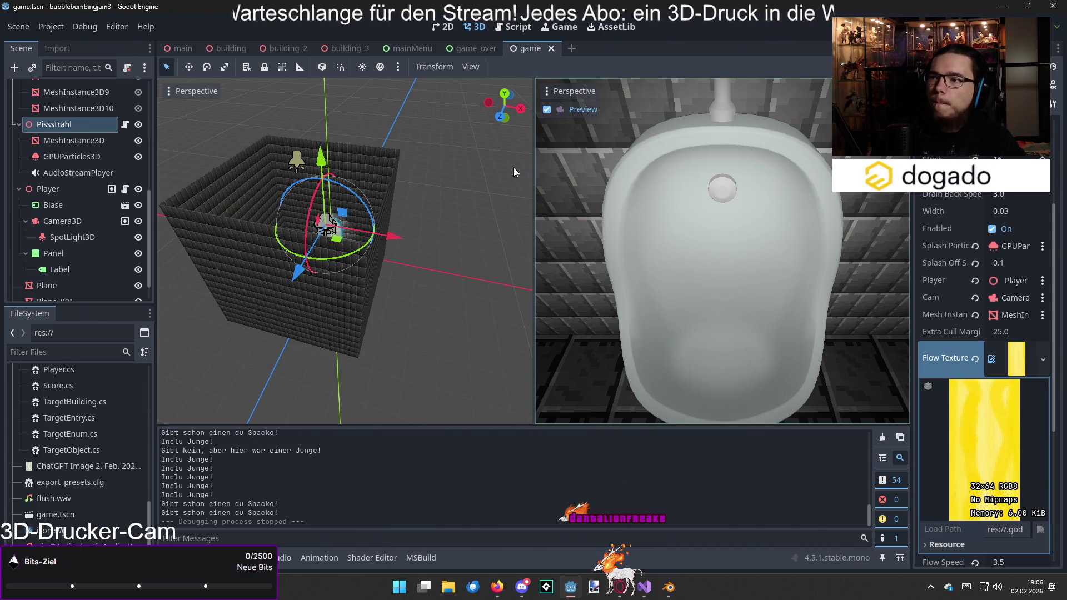
- Glance through Godot's Project menu, then bring the Blender window forward
click(55, 30)
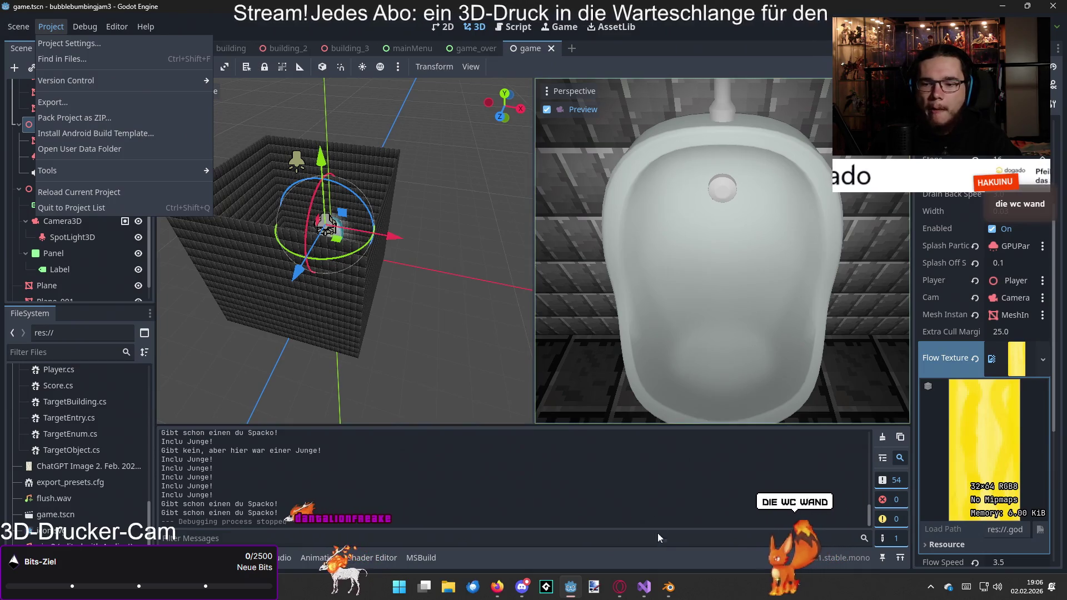
click(668, 587)
scroll(606, 279, up, 5)
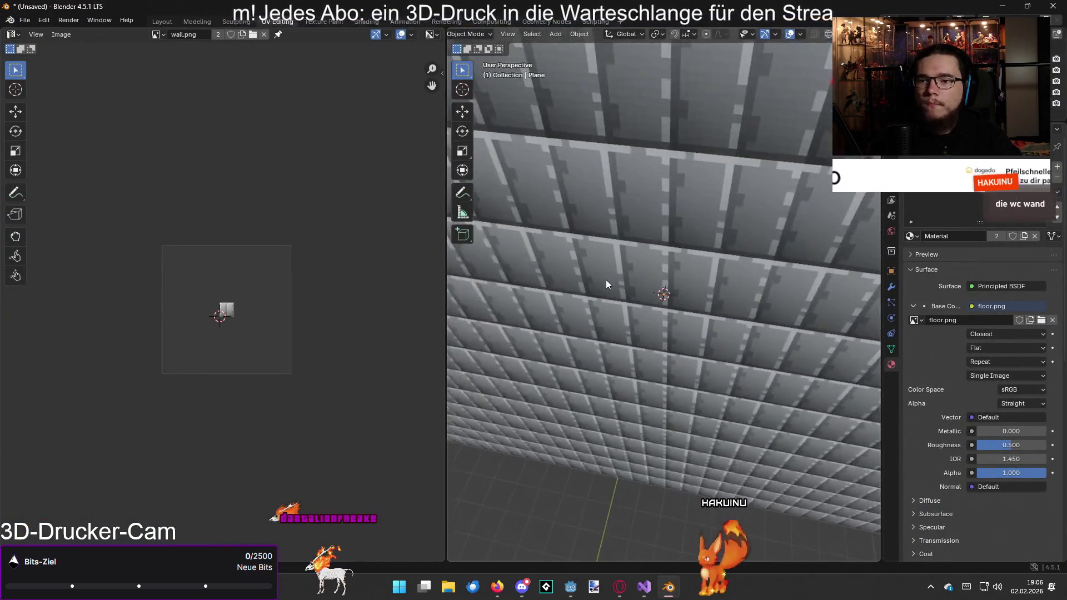
- Orbit the view down onto the tiled floor and select the camera
right_click(654, 256)
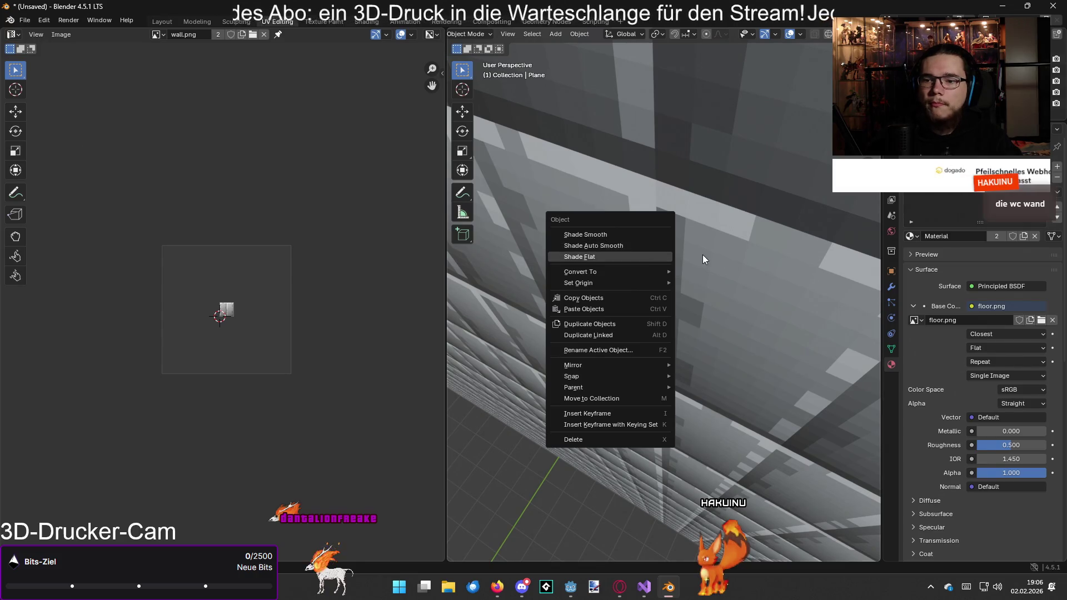
scroll(722, 231, down, 6)
mouse_move(739, 185)
mouse_down()
mouse_move(735, 305)
mouse_move(721, 339)
mouse_move(688, 259)
mouse_move(614, 235)
mouse_move(734, 148)
mouse_up()
click(752, 126)
click(753, 128)
click(753, 128)
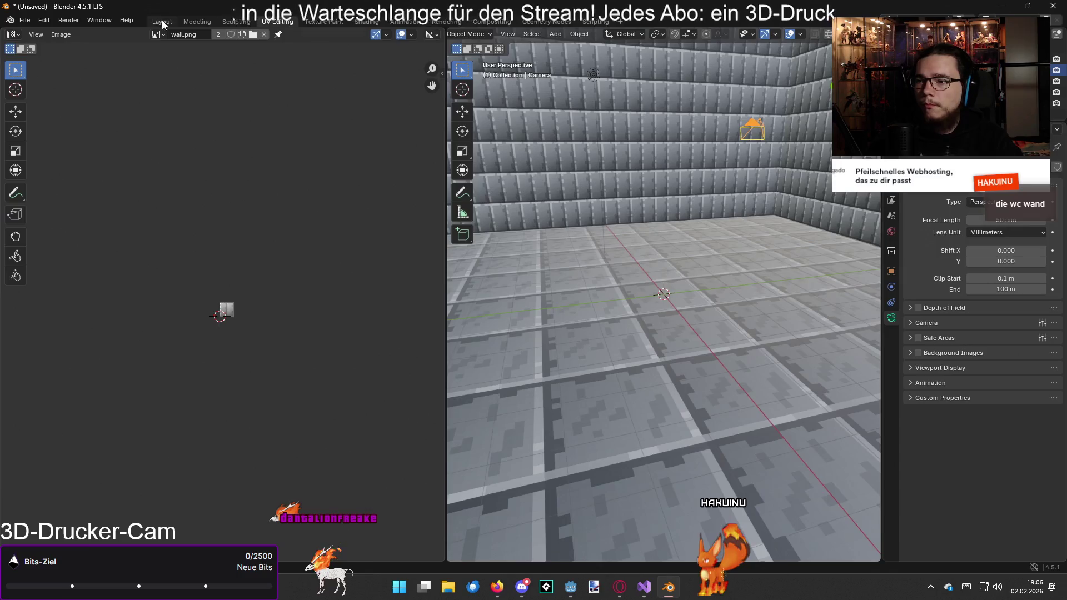
- In Layout, look straight down into the box, then switch to Rendering
click(162, 21)
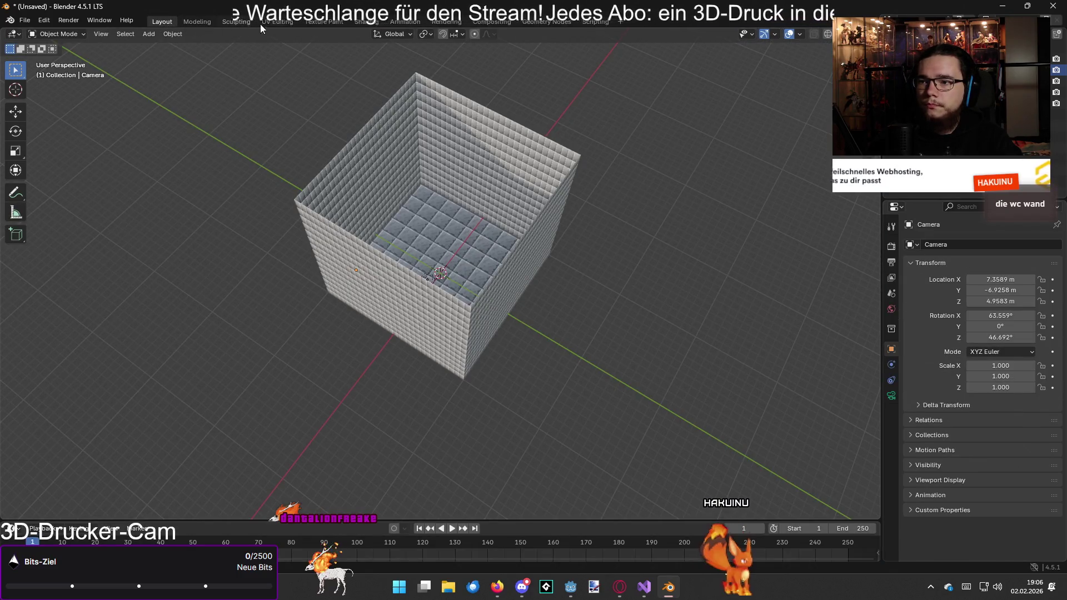
mouse_move(382, 76)
mouse_down()
mouse_move(454, 146)
mouse_move(364, 245)
mouse_up()
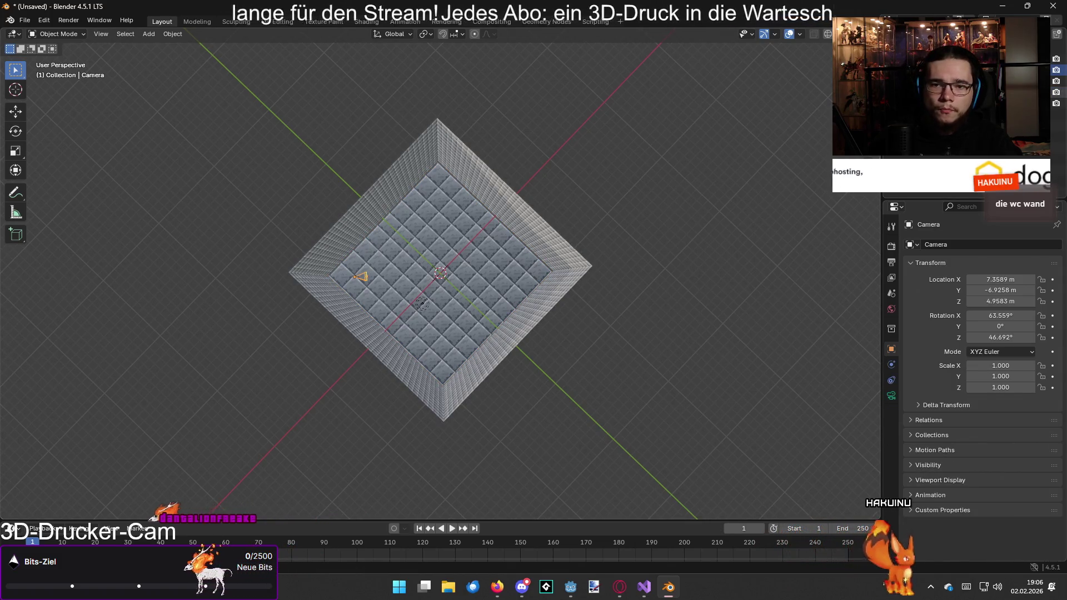
right_click(922, 225)
key(Escape)
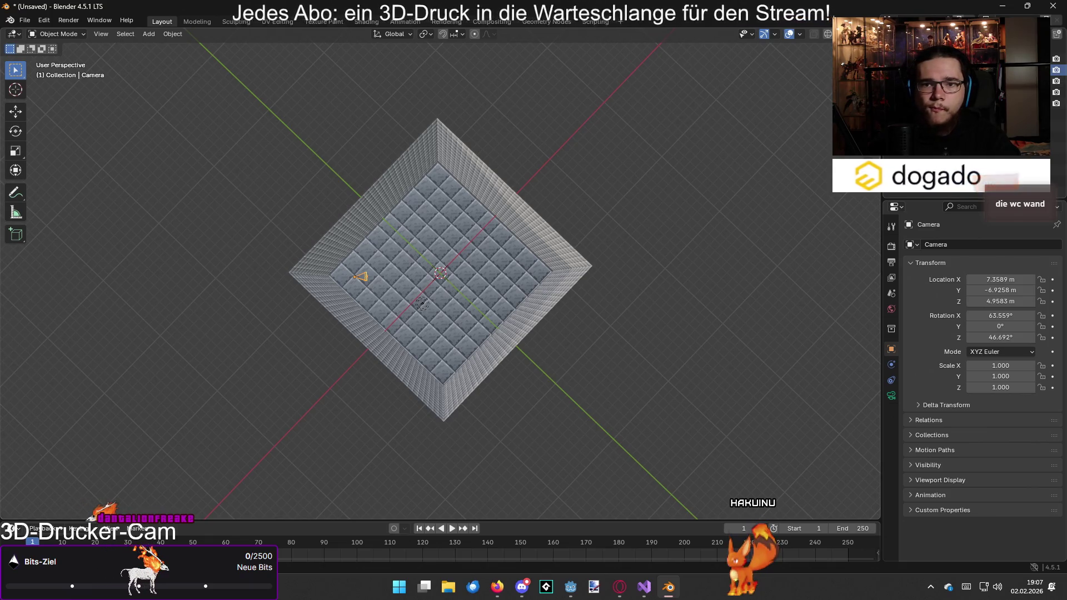
right_click(895, 167)
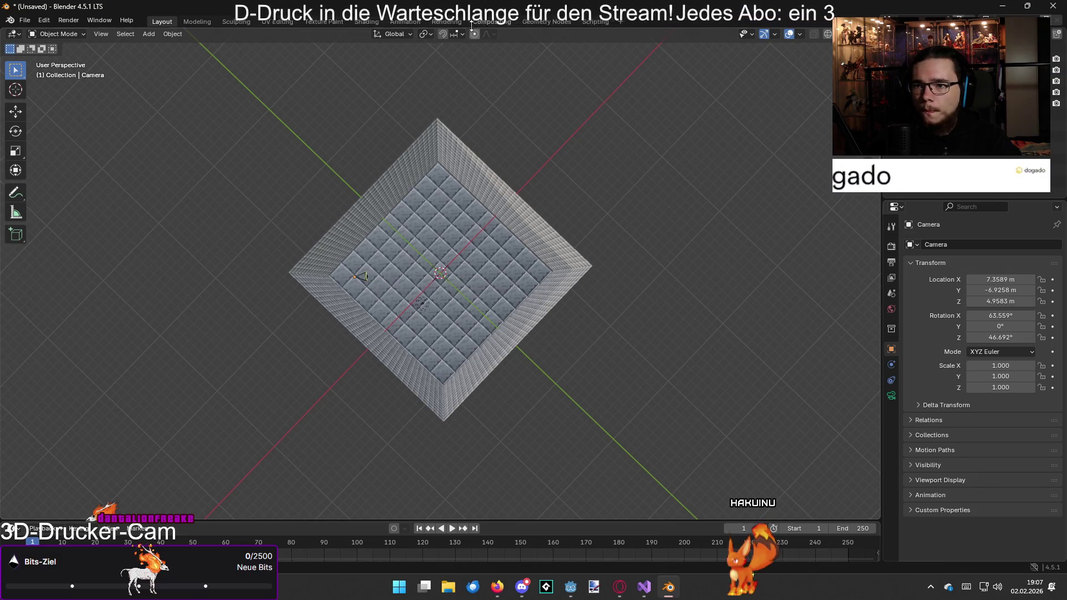
click(455, 23)
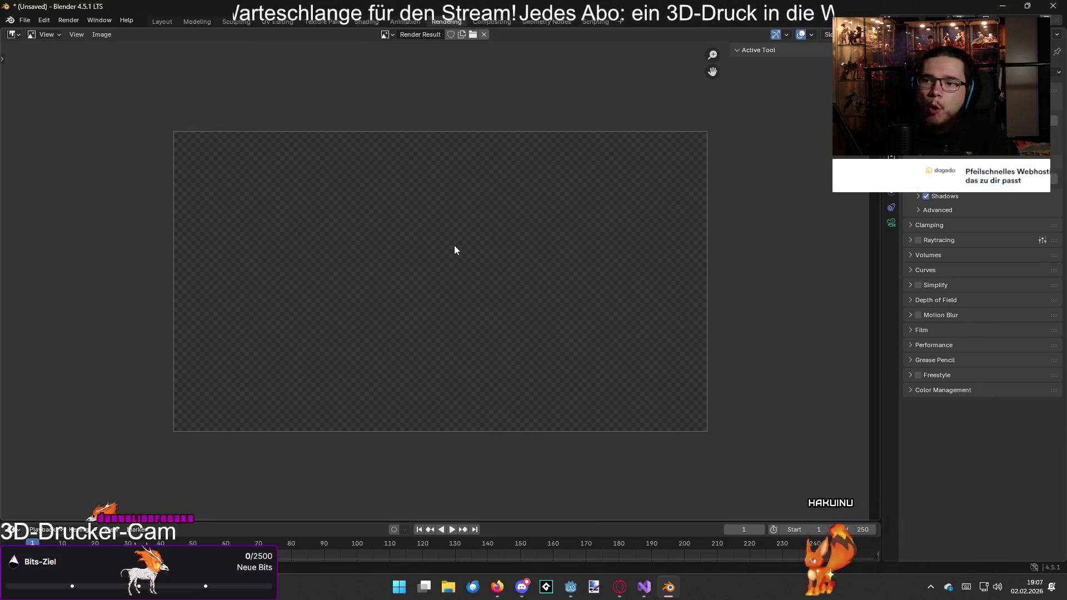
- Browse the available images, start timeline playback, and open the Compositing workspace
click(388, 35)
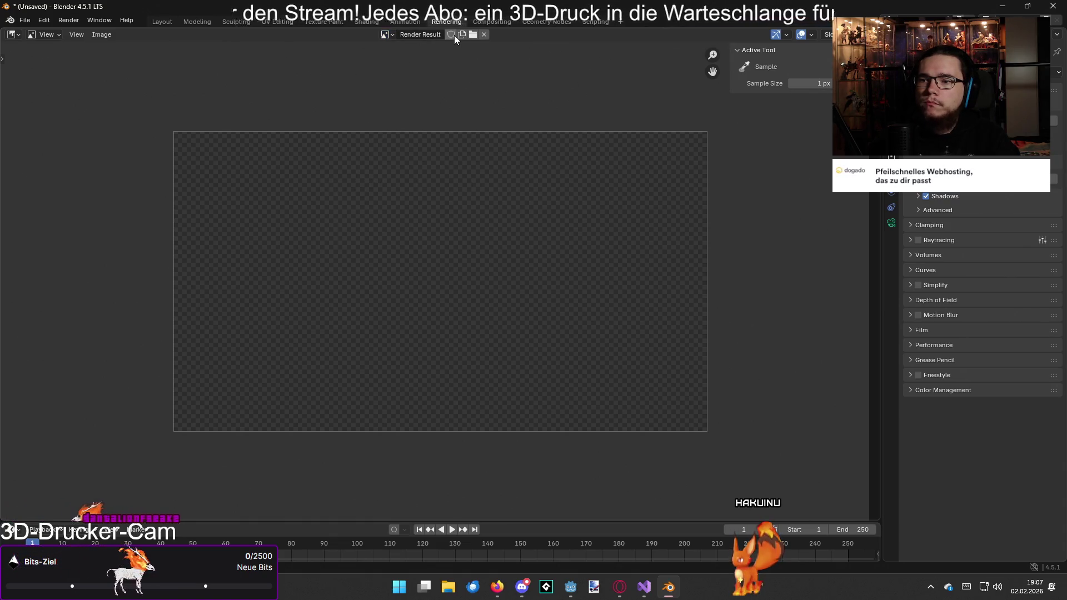
click(452, 530)
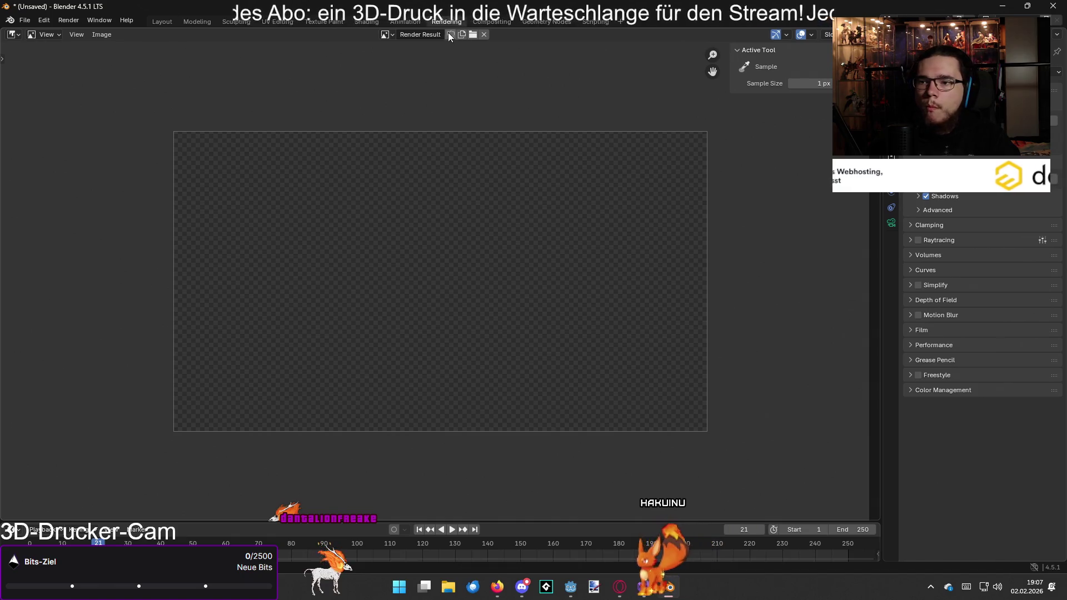
click(489, 22)
- Cycle back through the workspaces to Layout, orbit to a tilted box view, and minimise Blender
click(407, 22)
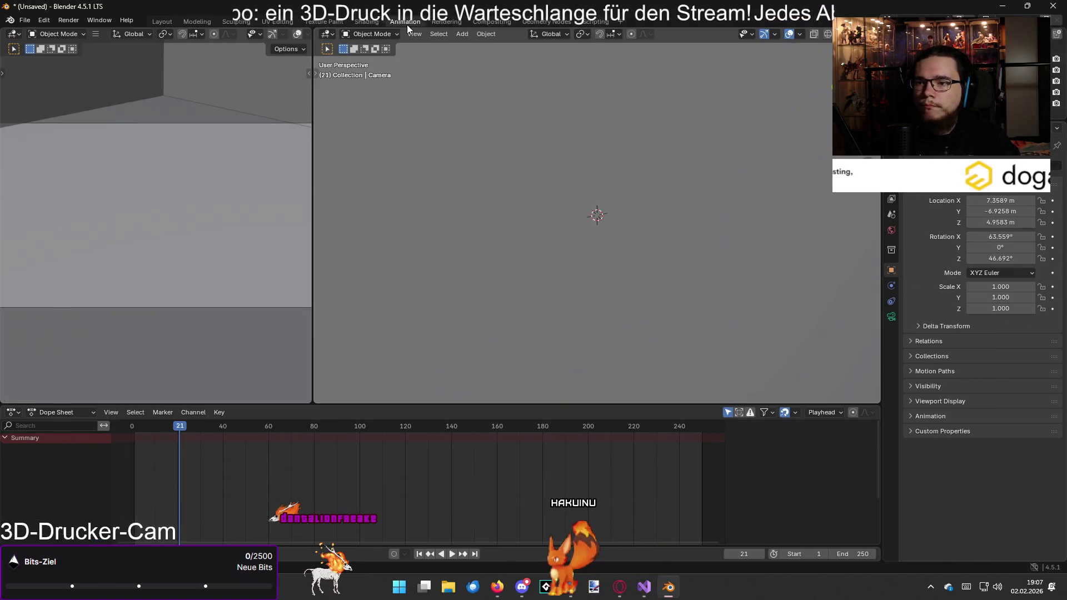
click(368, 22)
click(331, 23)
click(287, 22)
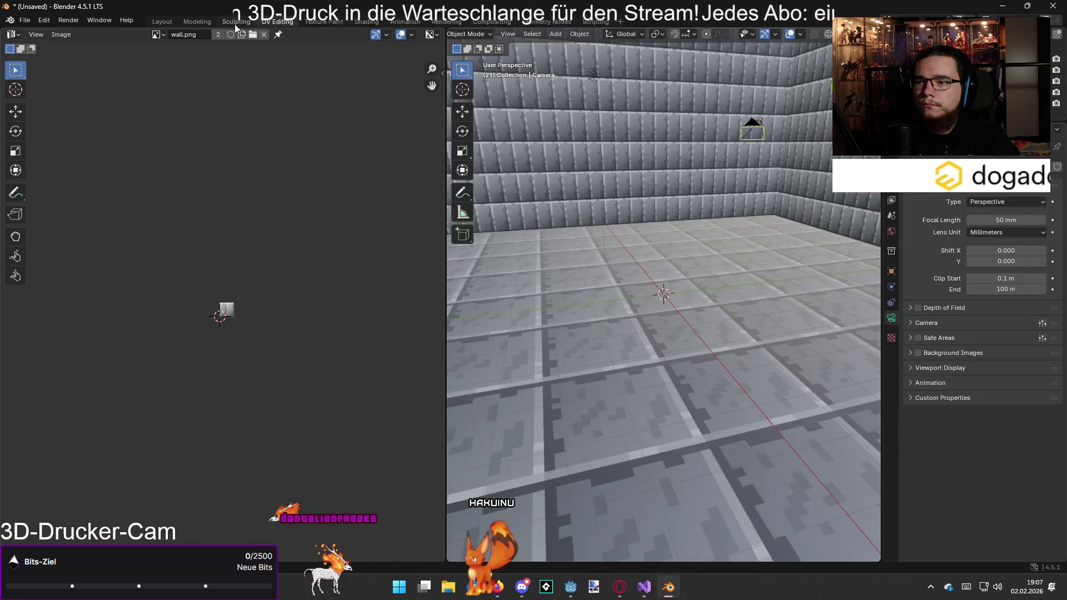
click(235, 23)
click(276, 21)
click(246, 22)
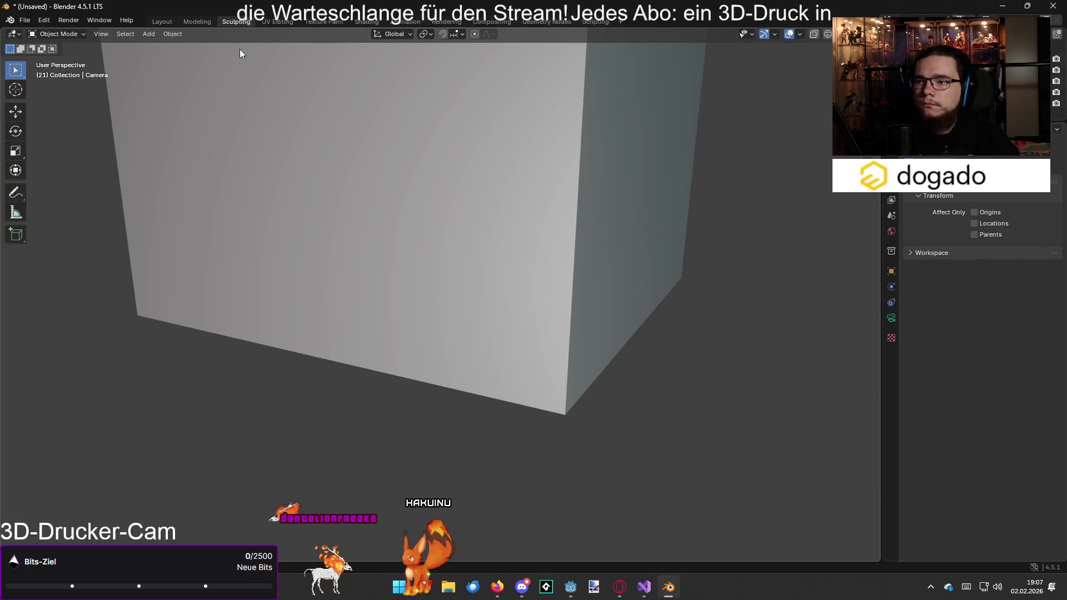
click(190, 21)
click(162, 21)
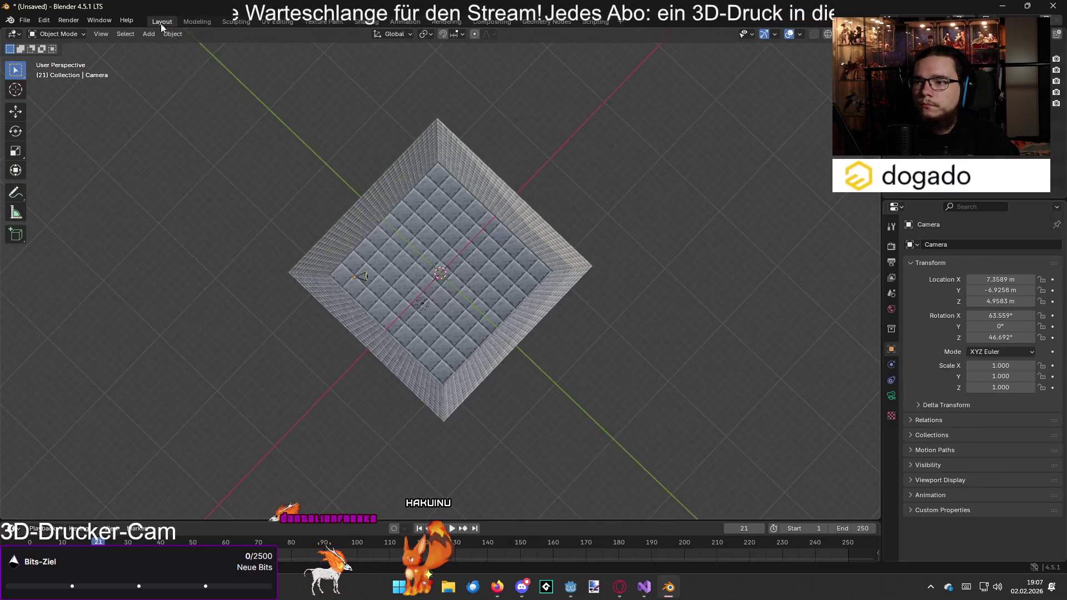
mouse_move(426, 239)
mouse_down()
mouse_move(342, 195)
mouse_move(316, 195)
mouse_move(425, 185)
mouse_move(487, 249)
mouse_up()
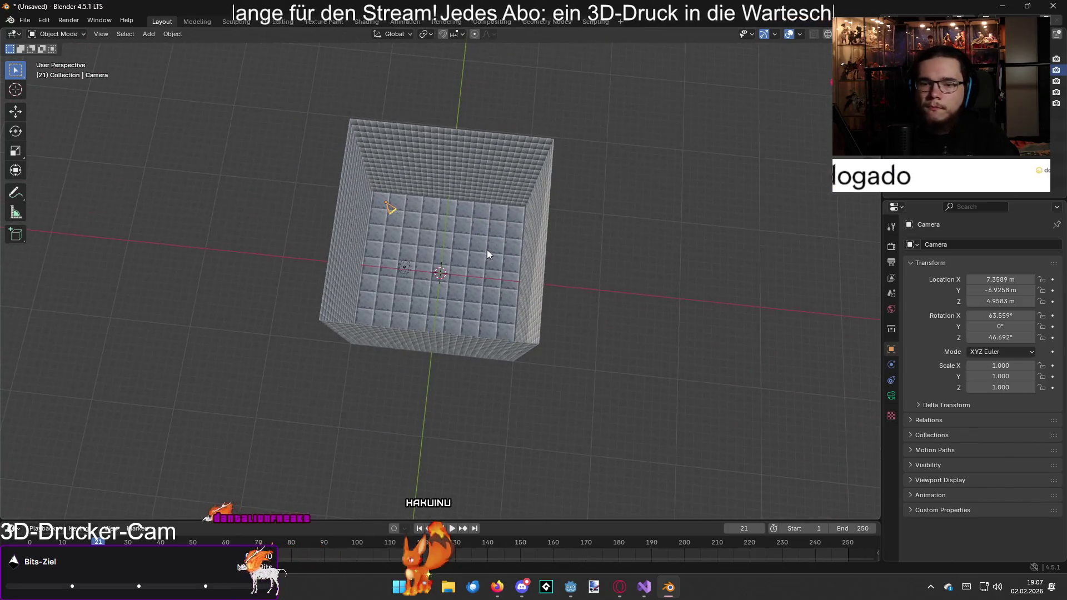
click(1004, 7)
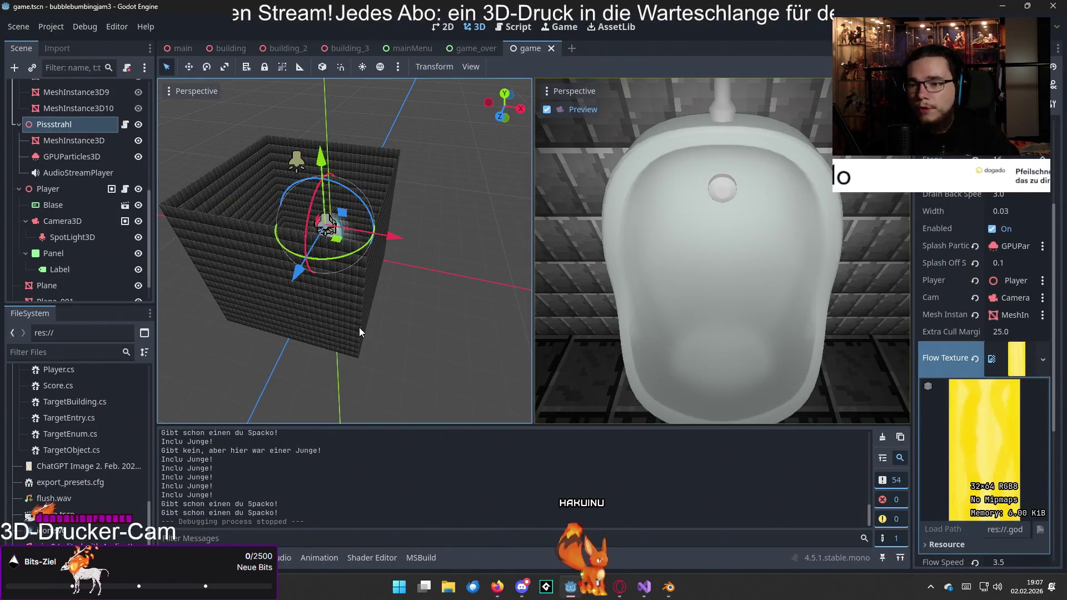
- Bring forward the browser window with the 'Lass laufen!' itch.io theme editor
mouse_move(669, 595)
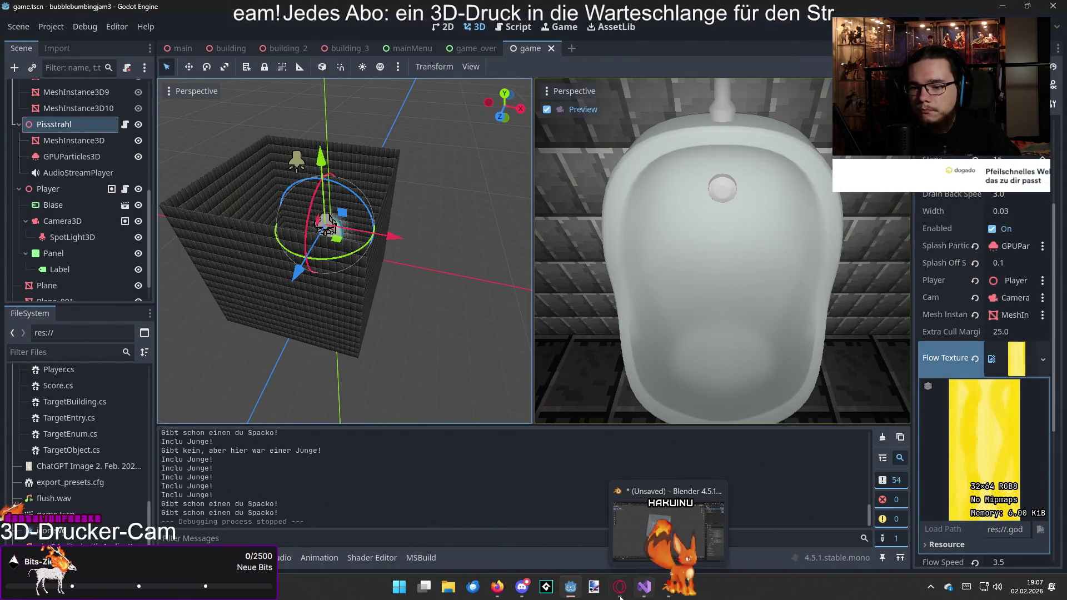
mouse_move(564, 593)
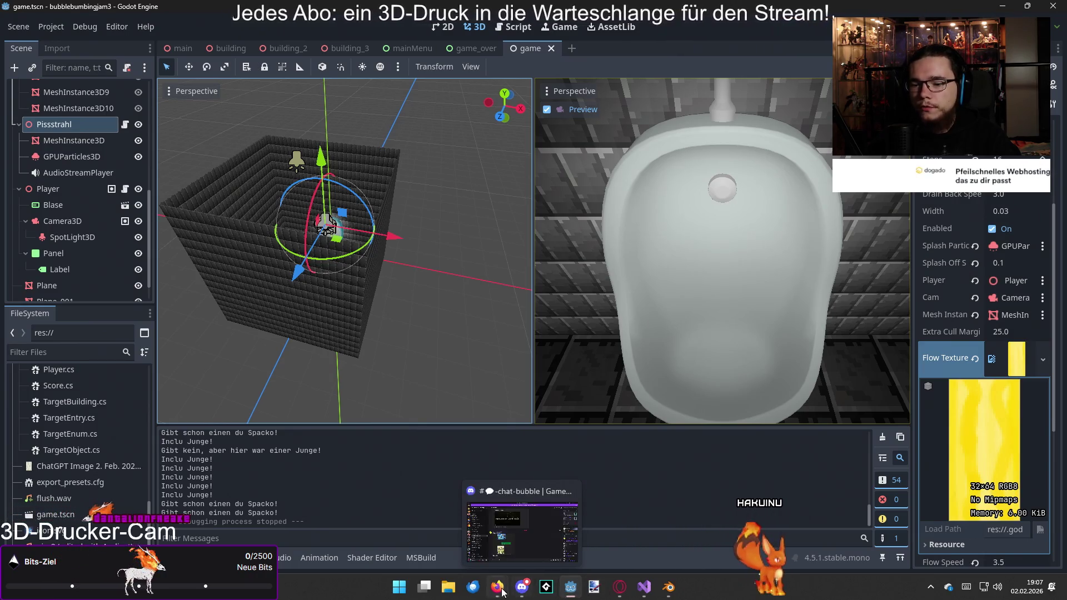
mouse_move(497, 589)
click(661, 528)
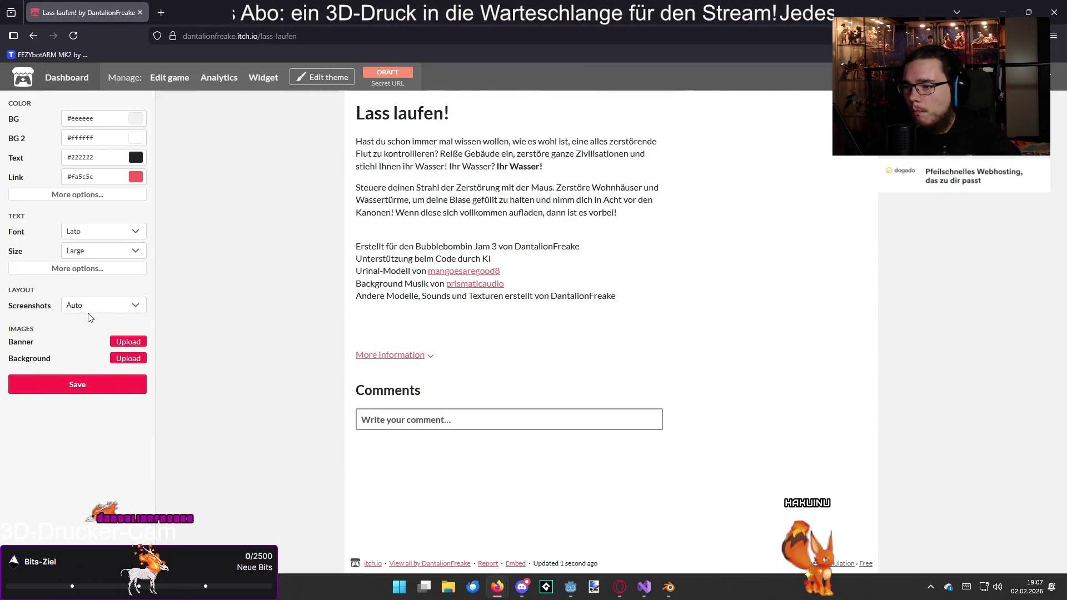
- Upload wall.png from the Desktop as the page's tiled background image
click(124, 360)
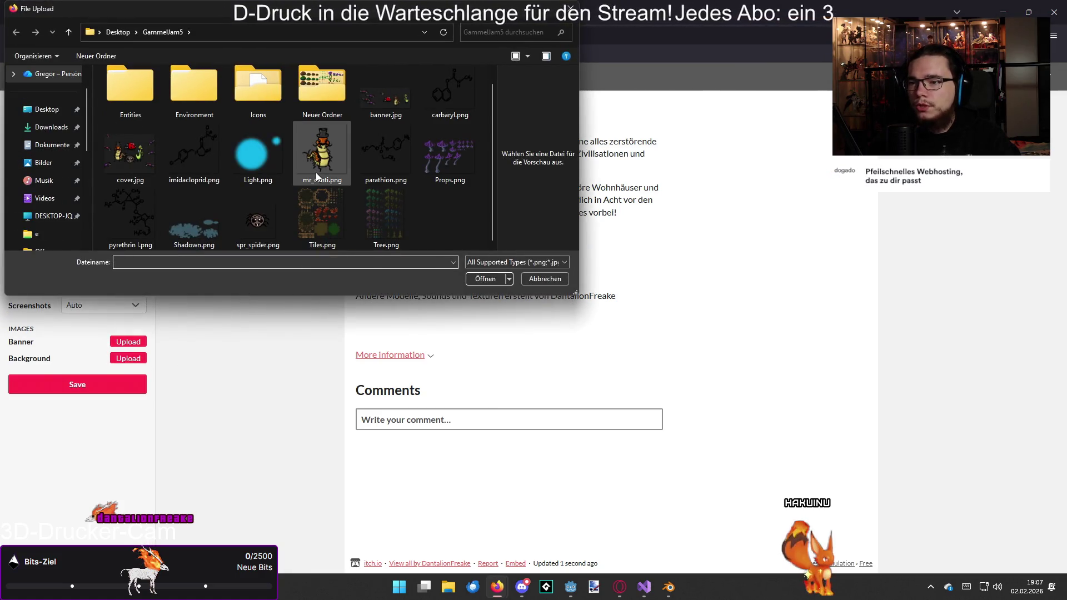
click(46, 109)
scroll(257, 178, down, 3)
scroll(256, 178, down, 6)
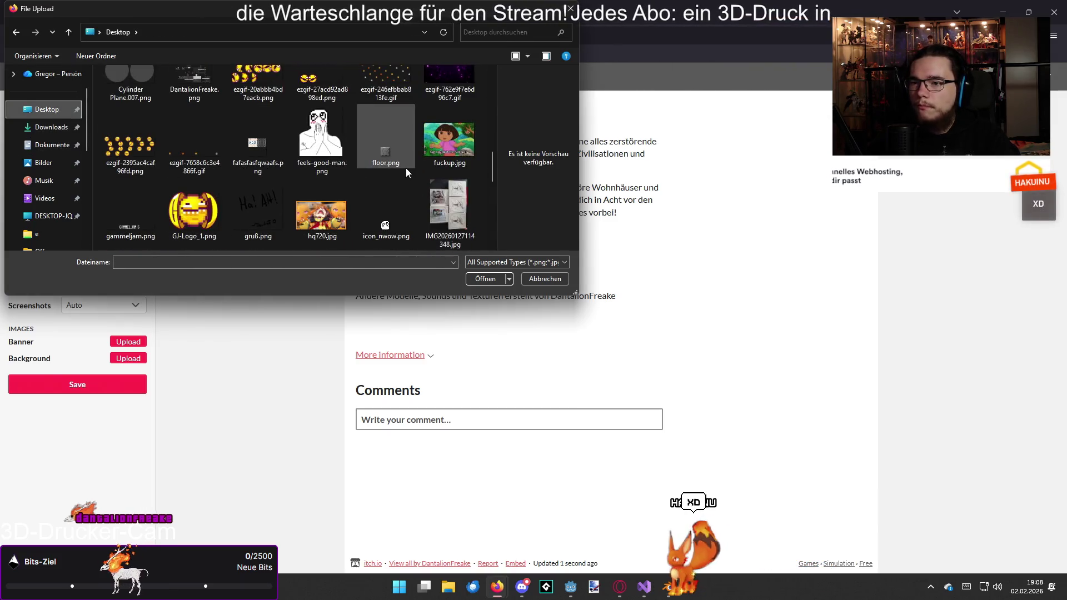
scroll(361, 158, down, 2)
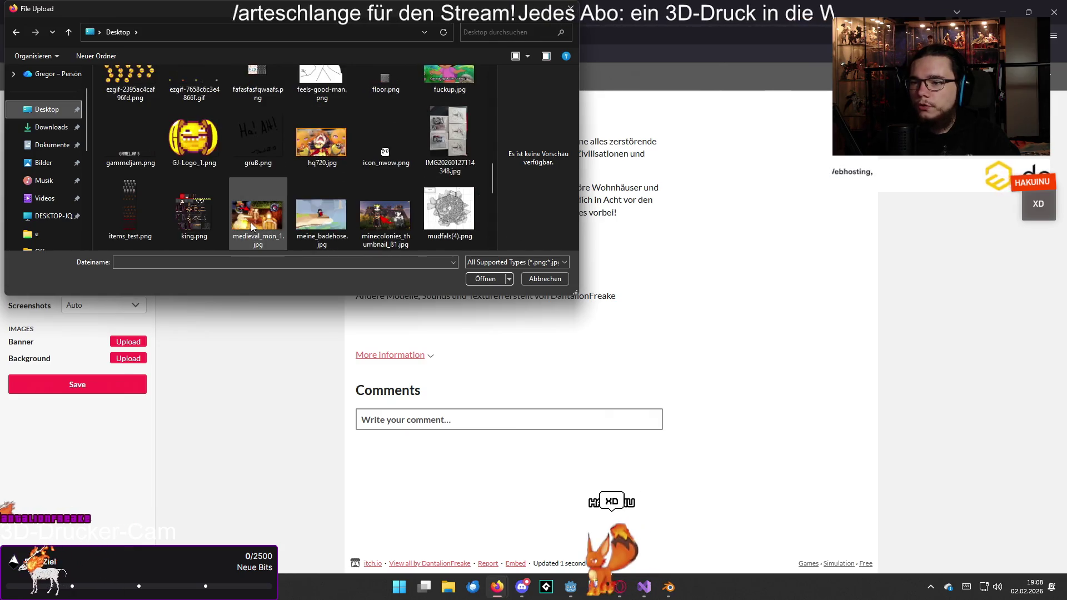
scroll(251, 222, down, 8)
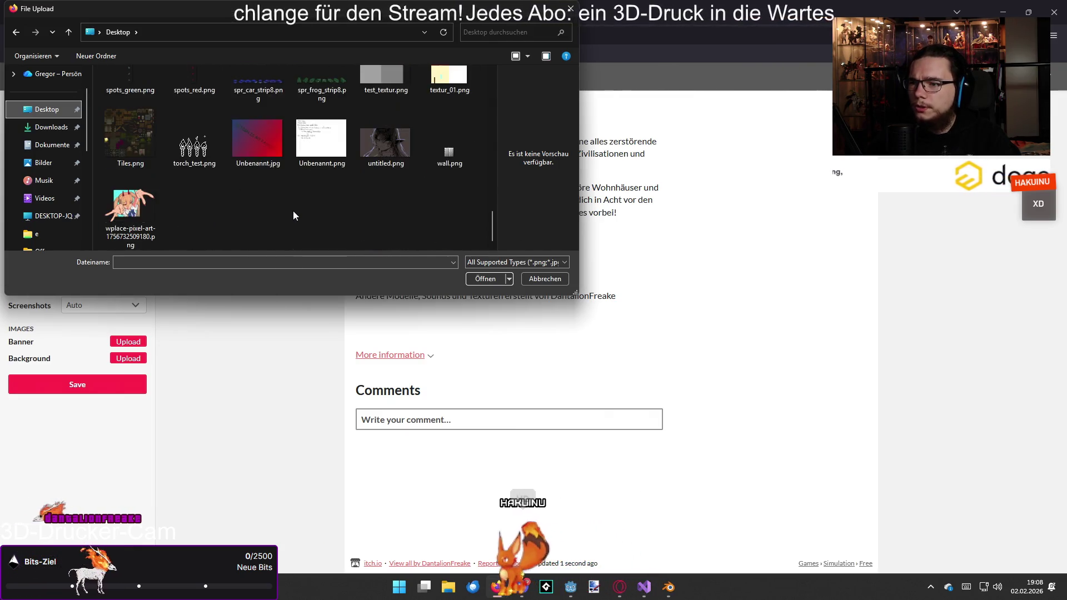
double_click(439, 149)
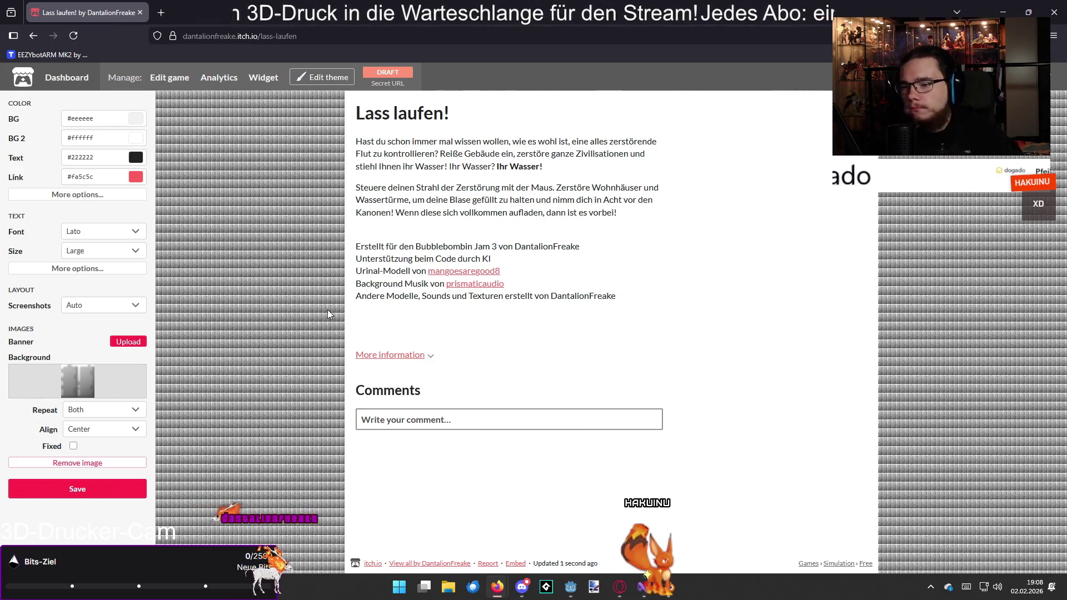
click(100, 418)
- Keep the background repeating both ways and the text size at Large
click(98, 413)
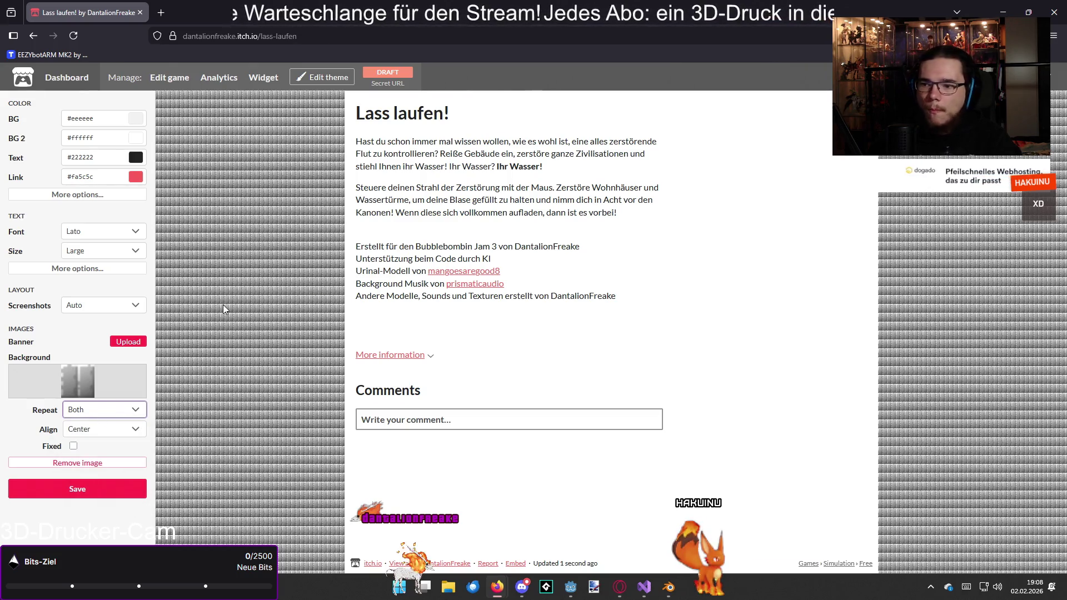
click(121, 252)
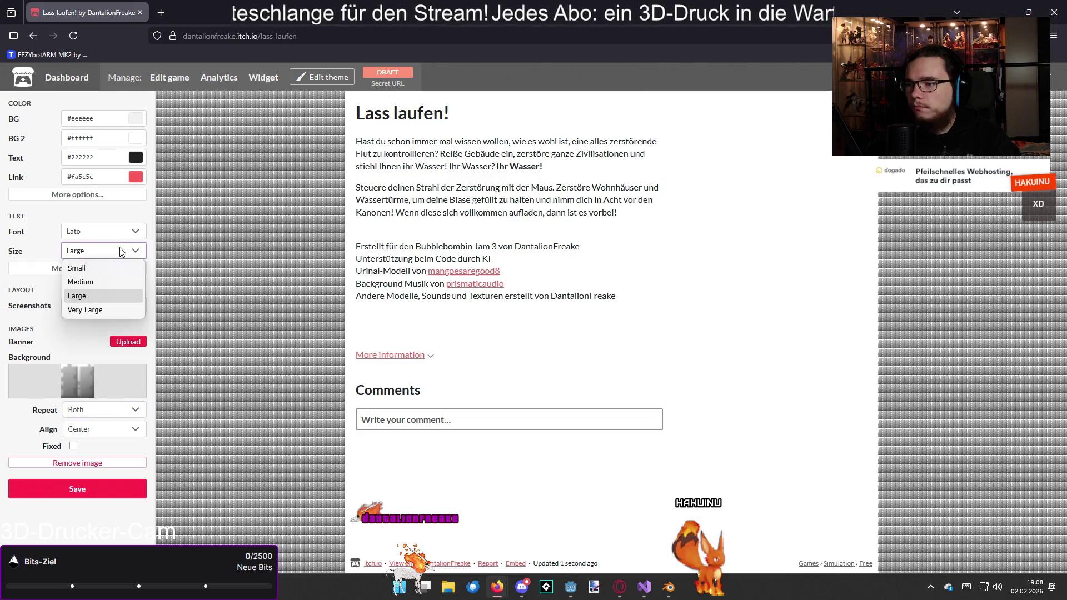
click(121, 253)
click(112, 271)
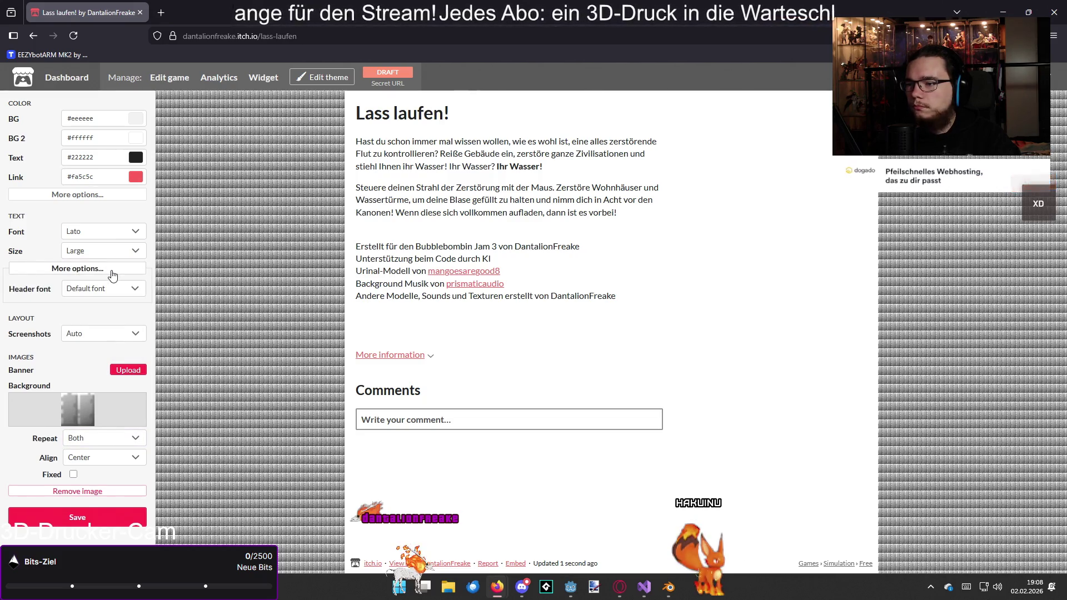
click(112, 272)
click(111, 272)
click(112, 271)
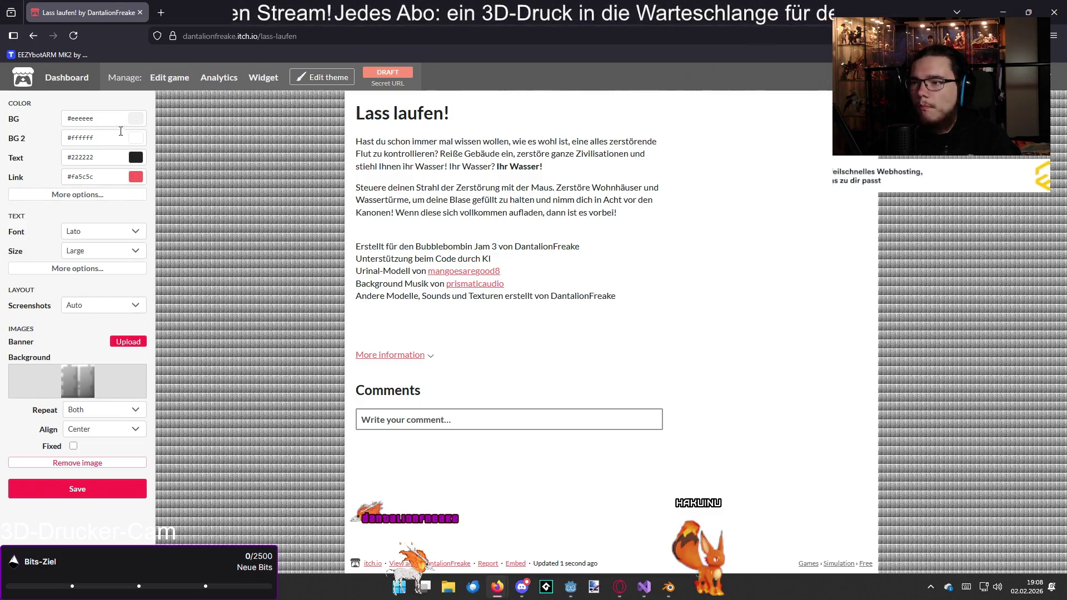
- Set the secondary background to olive #b2af49 and the body text to near-black #181b23
click(136, 142)
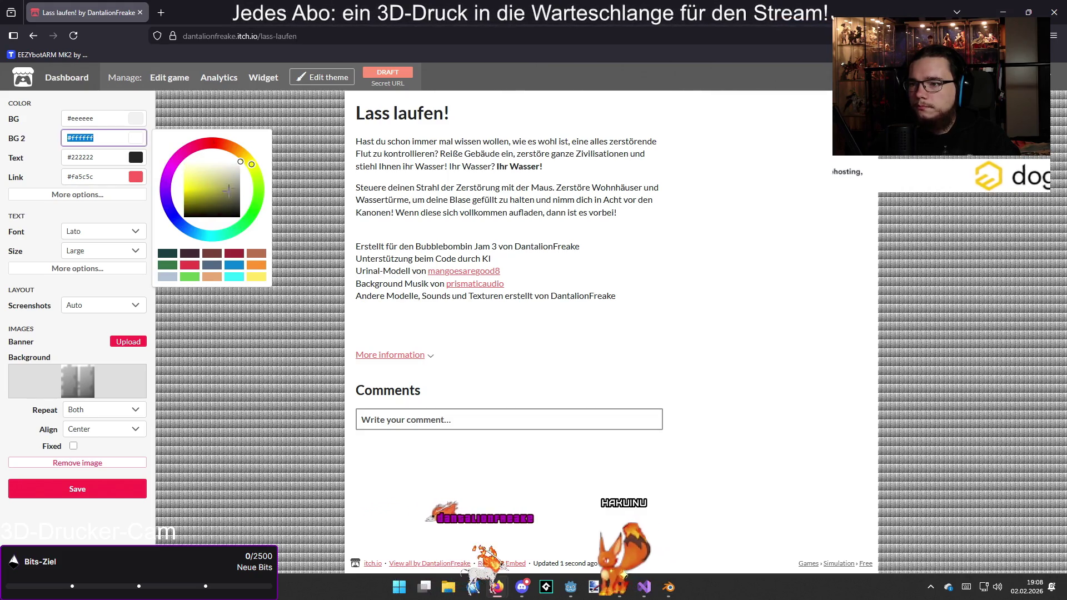
drag(231, 173, 216, 189)
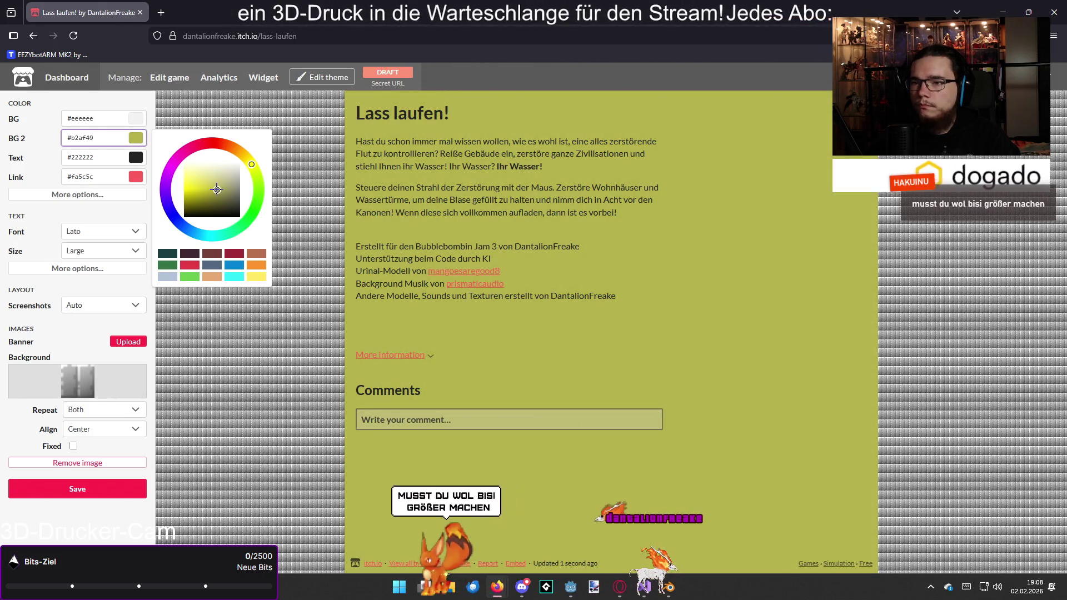
click(136, 157)
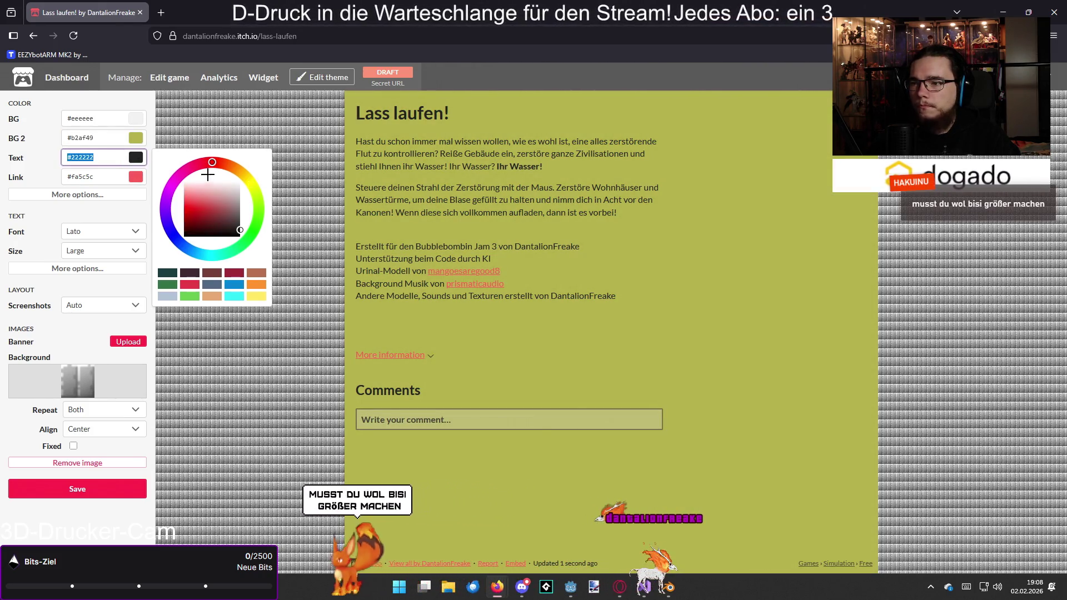
drag(210, 163, 238, 170)
mouse_move(200, 220)
mouse_down()
mouse_move(162, 238)
mouse_move(128, 225)
mouse_up()
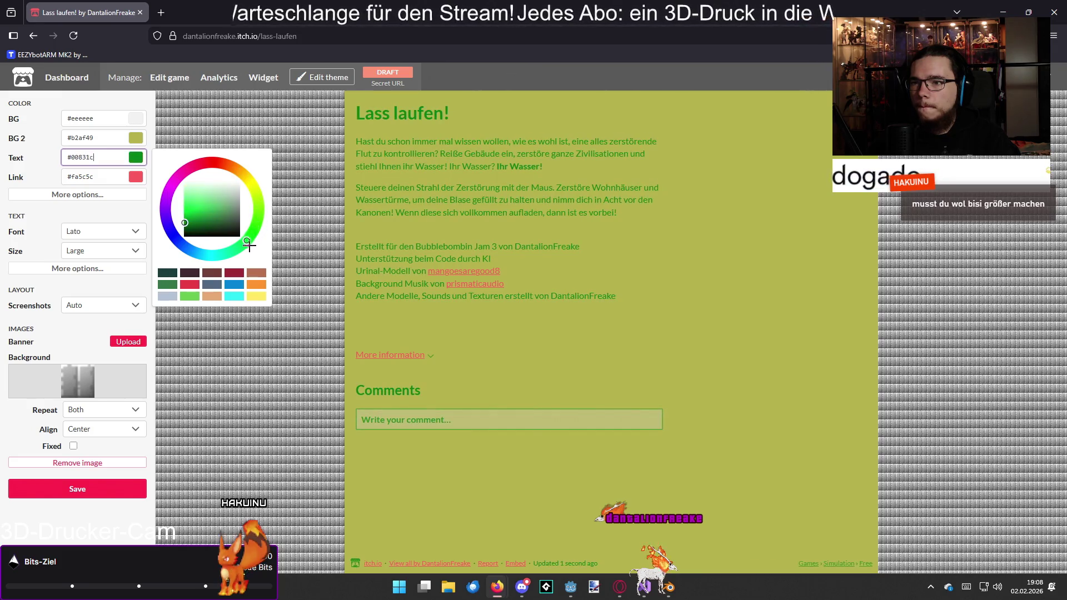
drag(210, 272, 162, 271)
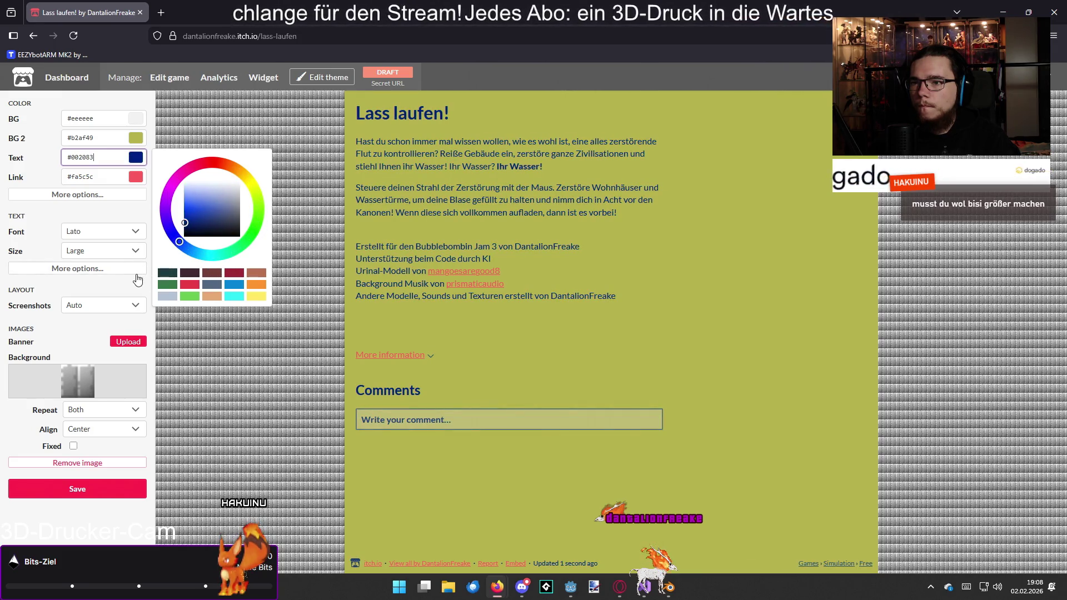
mouse_move(205, 212)
mouse_down()
mouse_move(246, 162)
mouse_move(252, 232)
mouse_move(231, 227)
mouse_up()
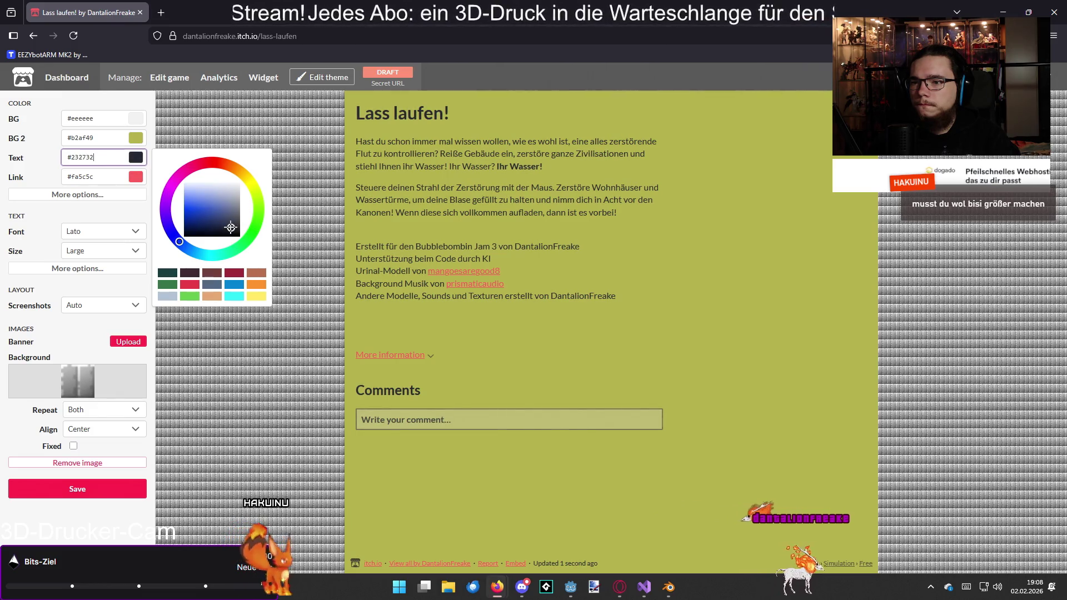
- Set the link colour to blue #0600cf
key(Tab)
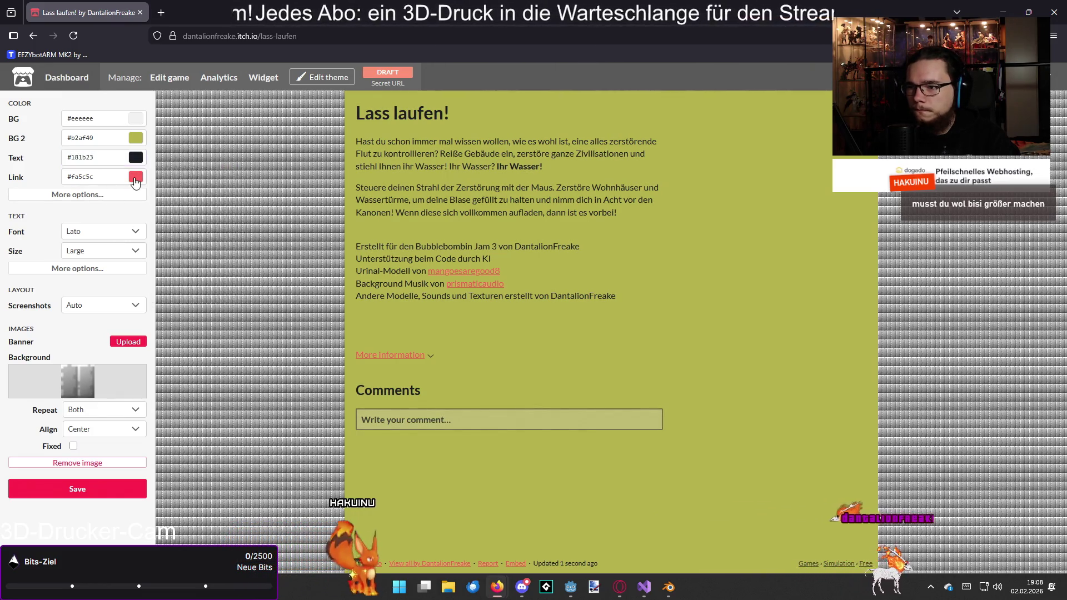
click(235, 248)
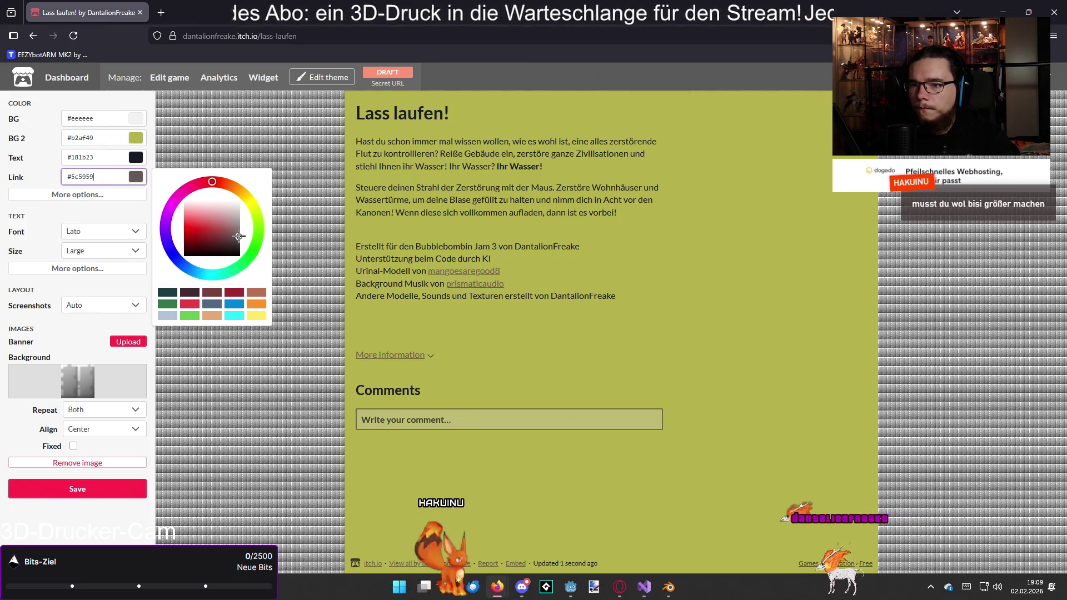
click(237, 179)
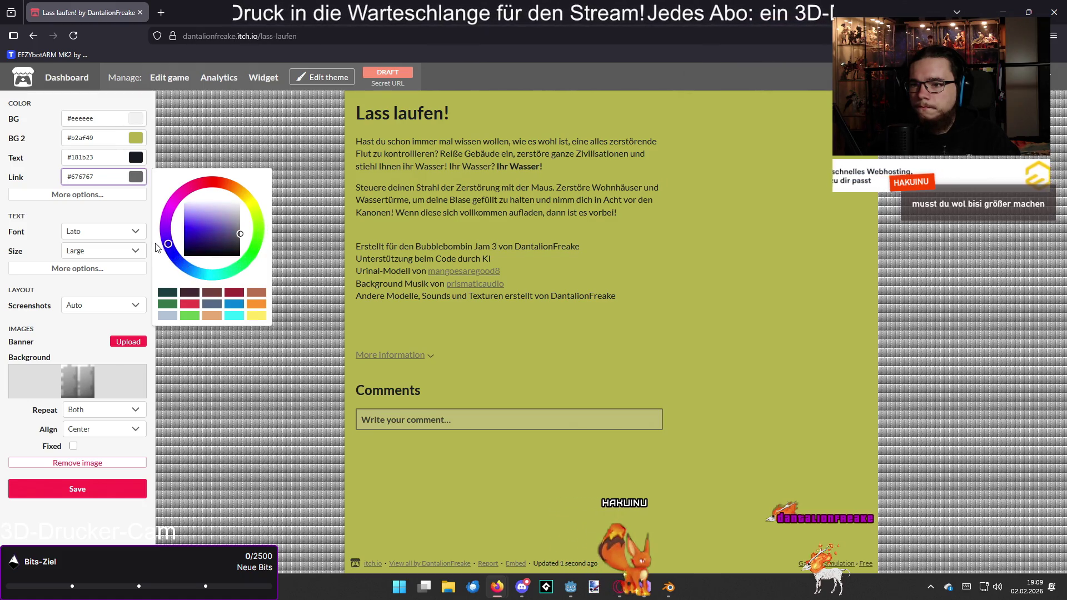
mouse_move(226, 229)
mouse_down()
mouse_move(163, 229)
mouse_move(149, 254)
mouse_move(168, 246)
mouse_up()
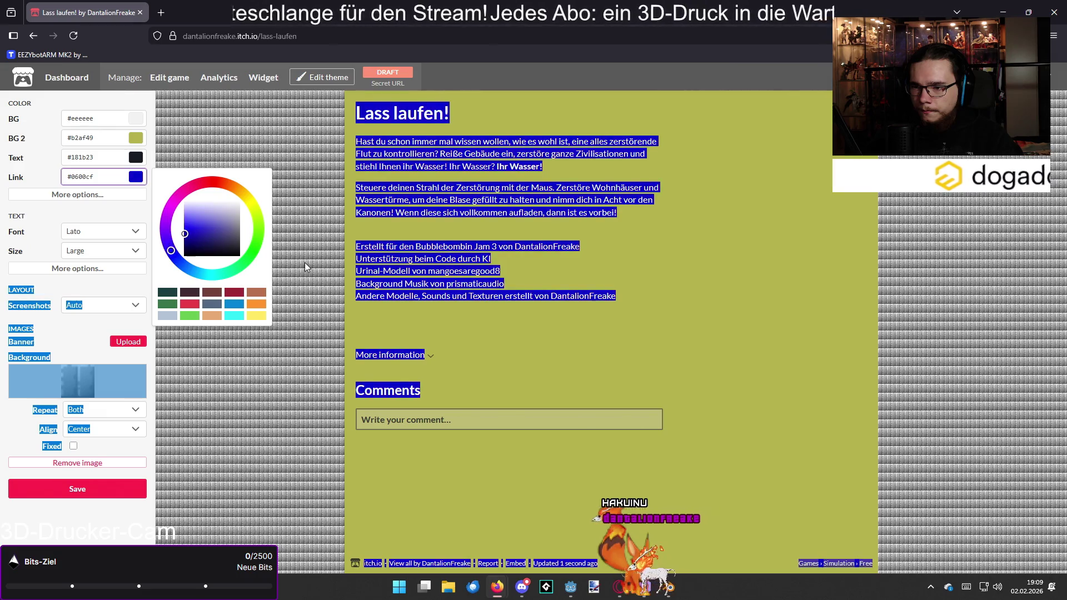
click(305, 262)
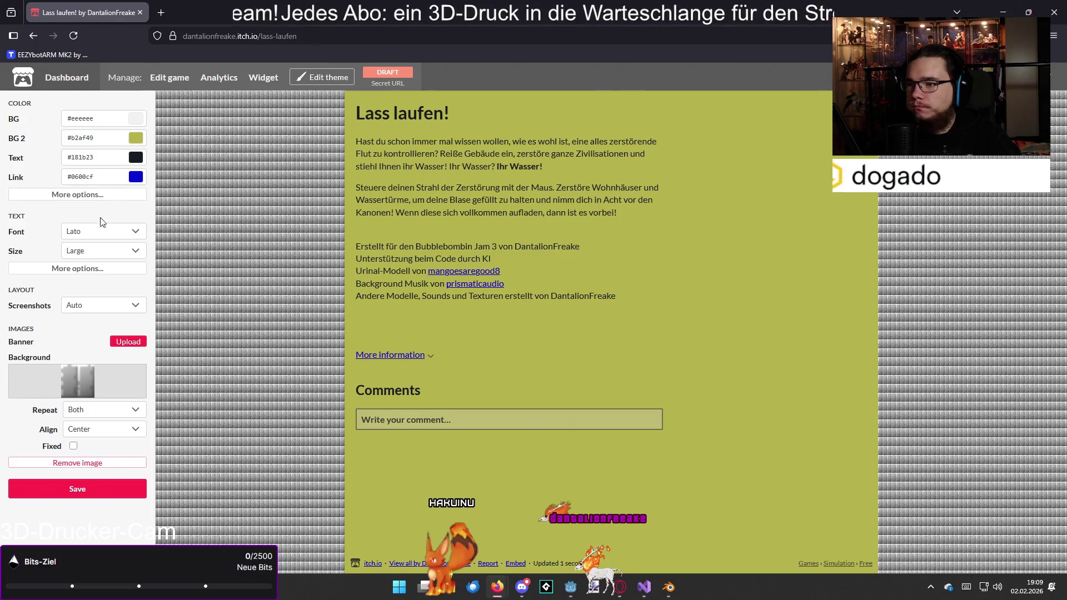
click(107, 256)
- Make the page text Very Large and look over the header and body font choices
click(102, 305)
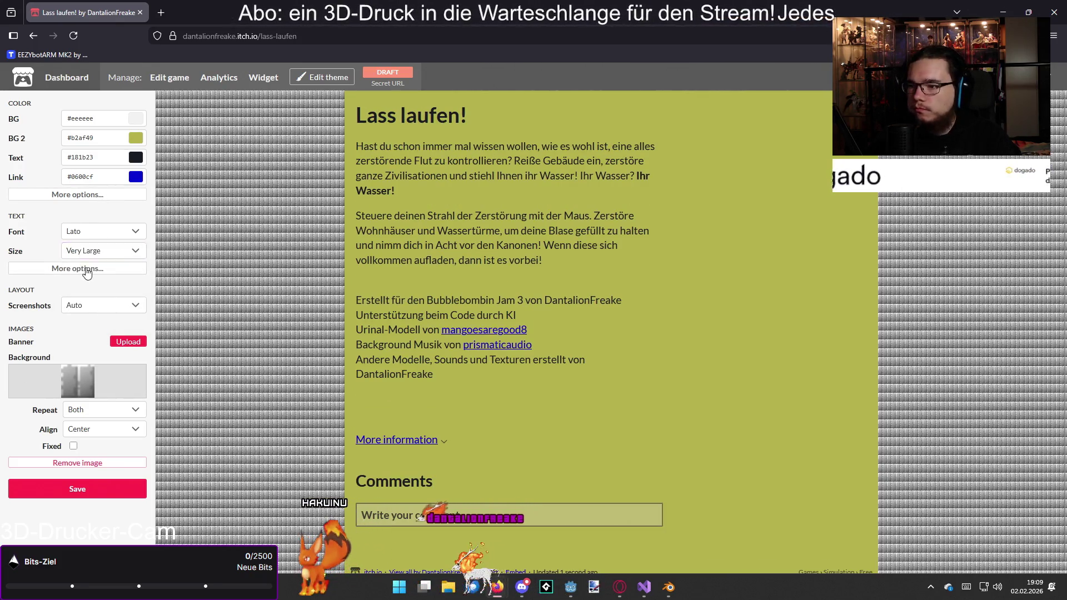
click(87, 269)
click(97, 289)
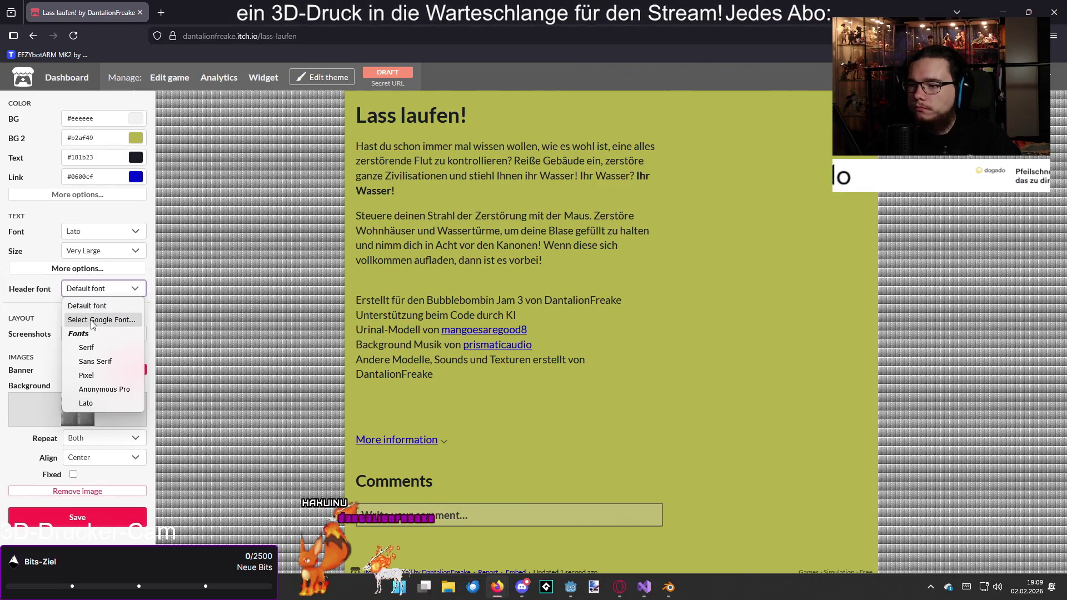
key(Escape)
click(103, 231)
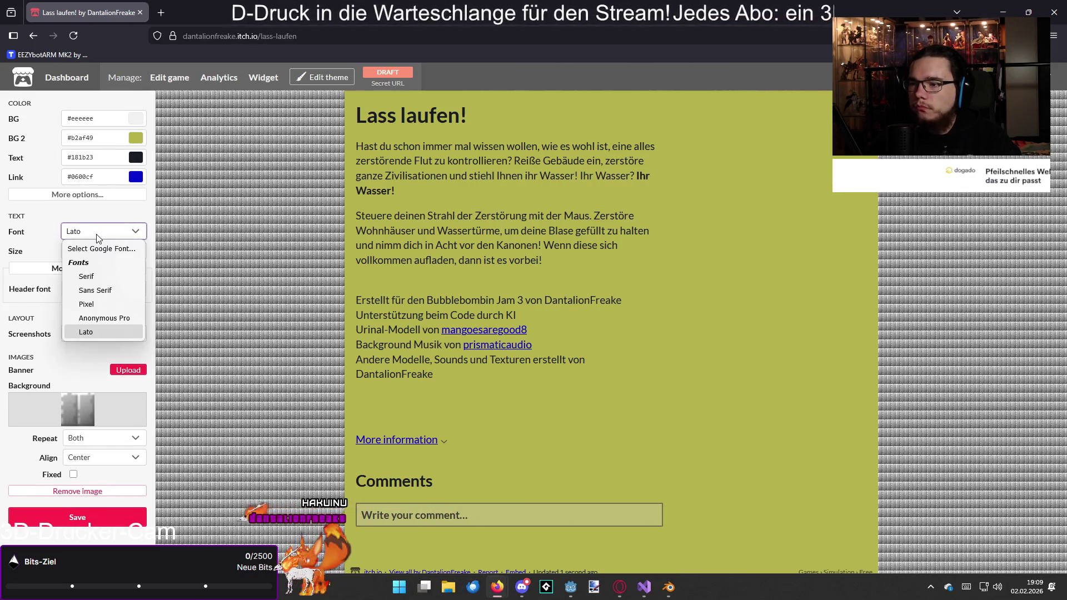
key(Escape)
key(Down)
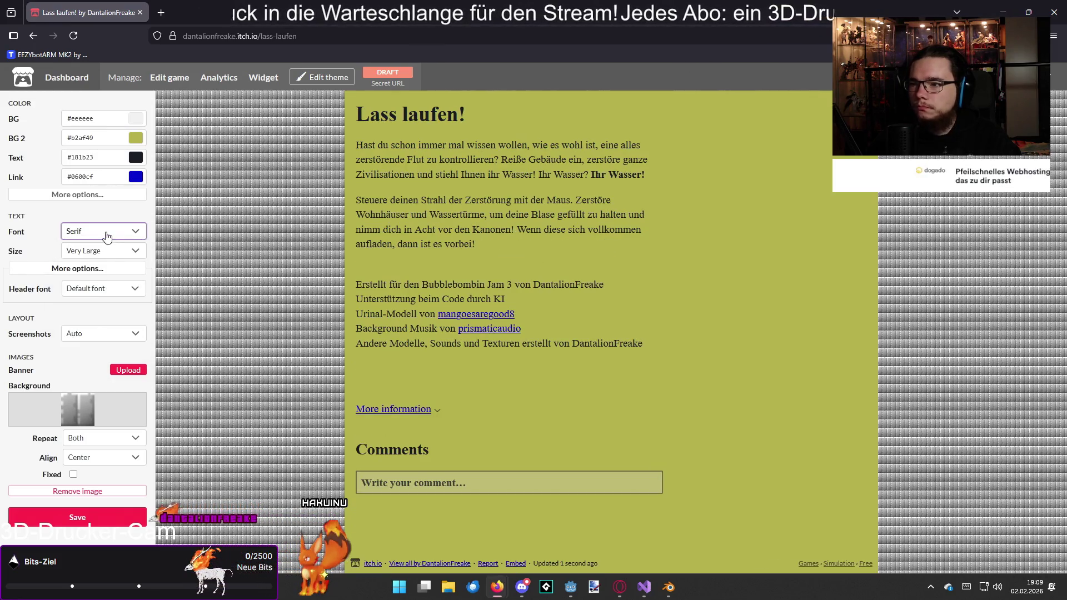
- Preview the page in the Anonymous Pro, Sans Serif, Lato and Serif fonts
click(108, 237)
click(99, 318)
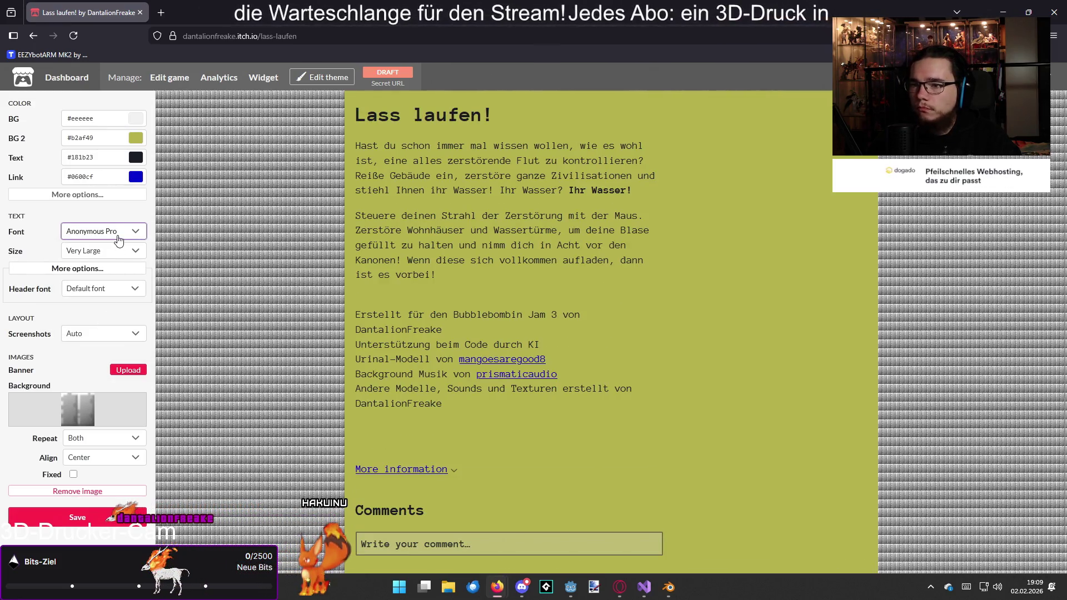
click(118, 239)
click(100, 279)
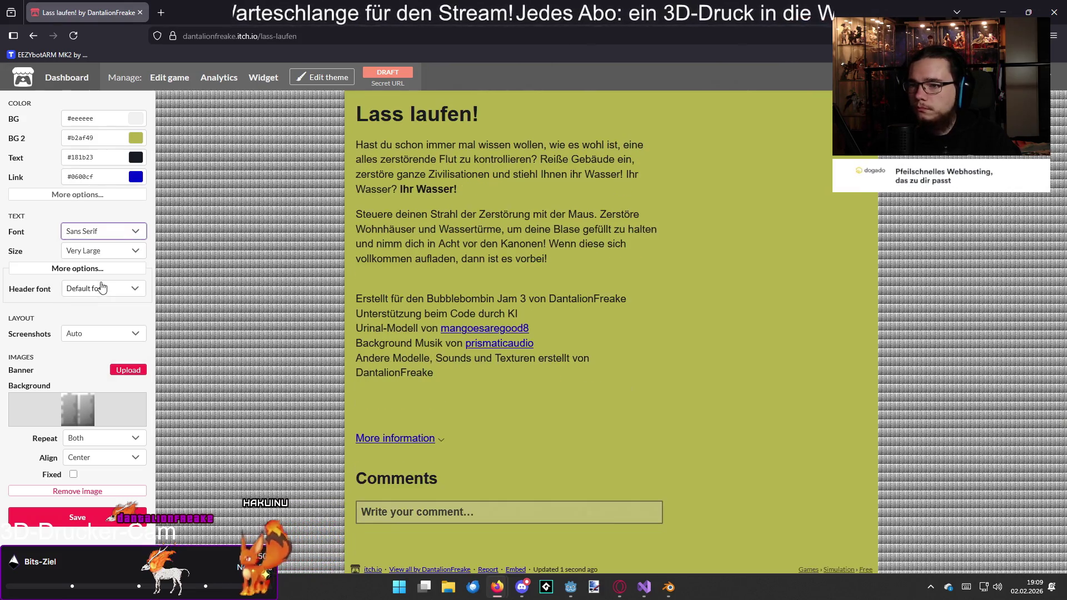
click(107, 233)
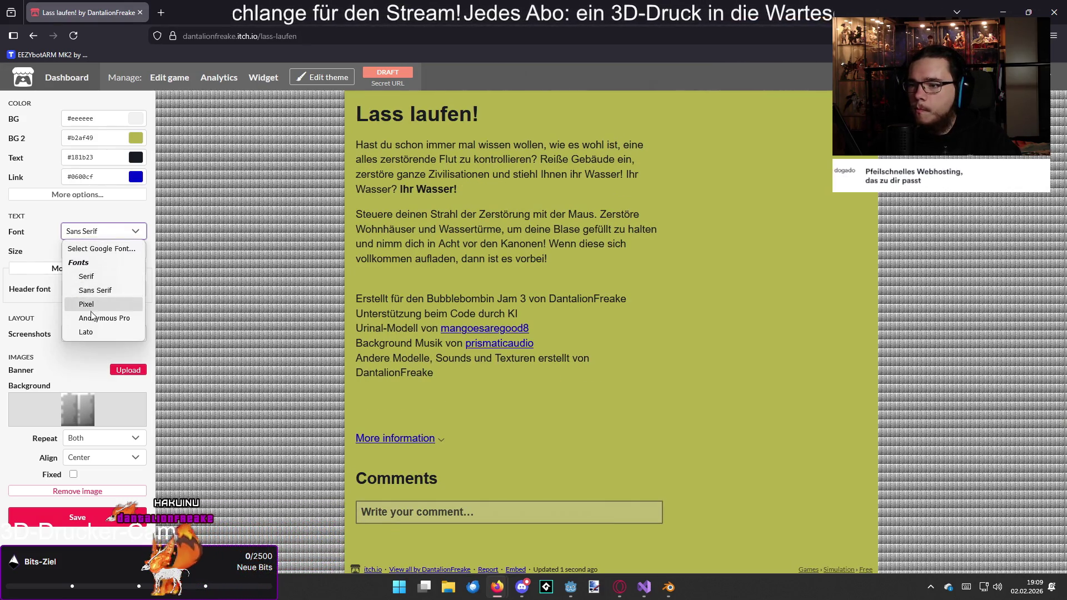
click(85, 331)
click(103, 232)
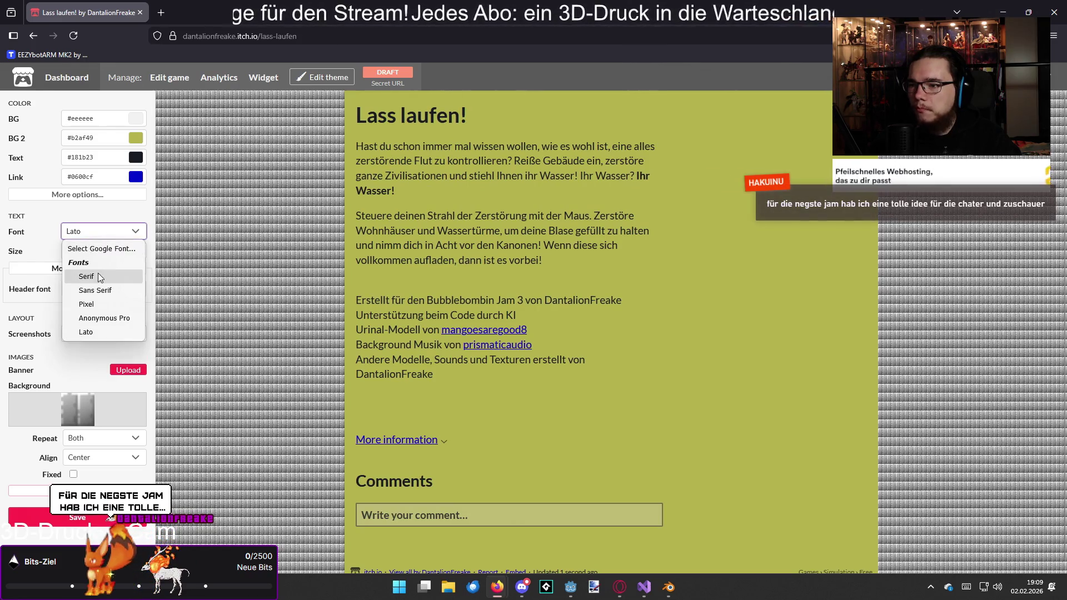
click(100, 277)
- Try the Pixel and Anonymous Pro fonts, then settle on Sans Serif
click(106, 234)
click(86, 304)
click(109, 232)
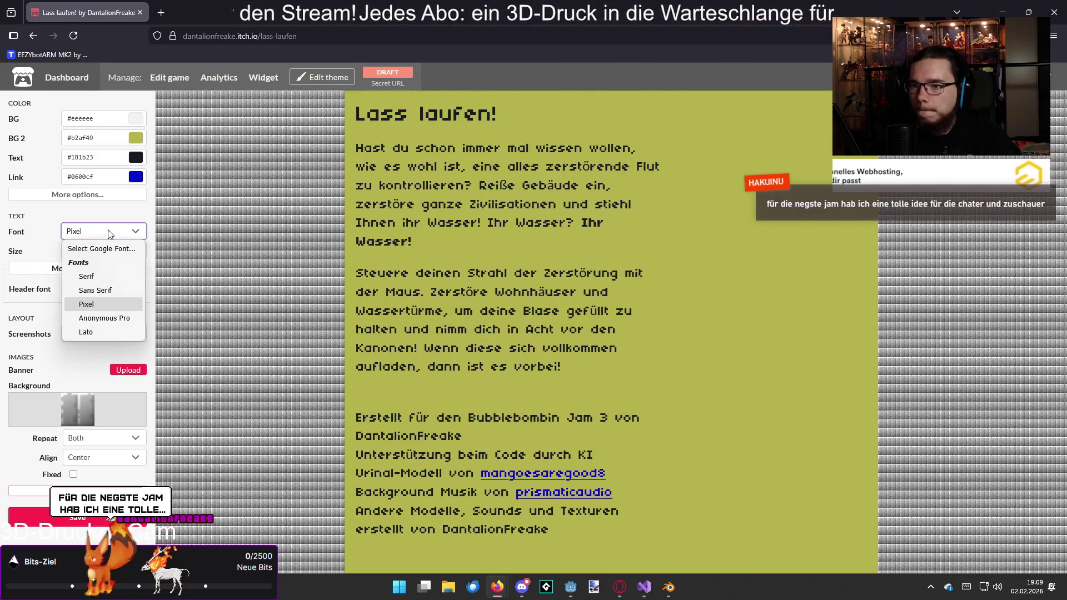
click(102, 319)
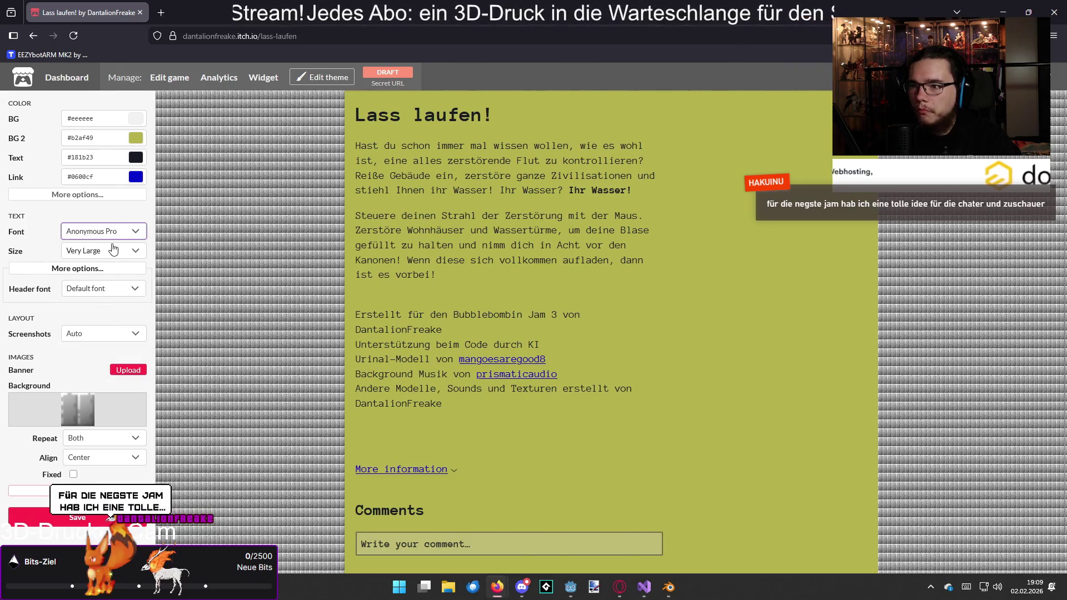
click(110, 232)
click(108, 291)
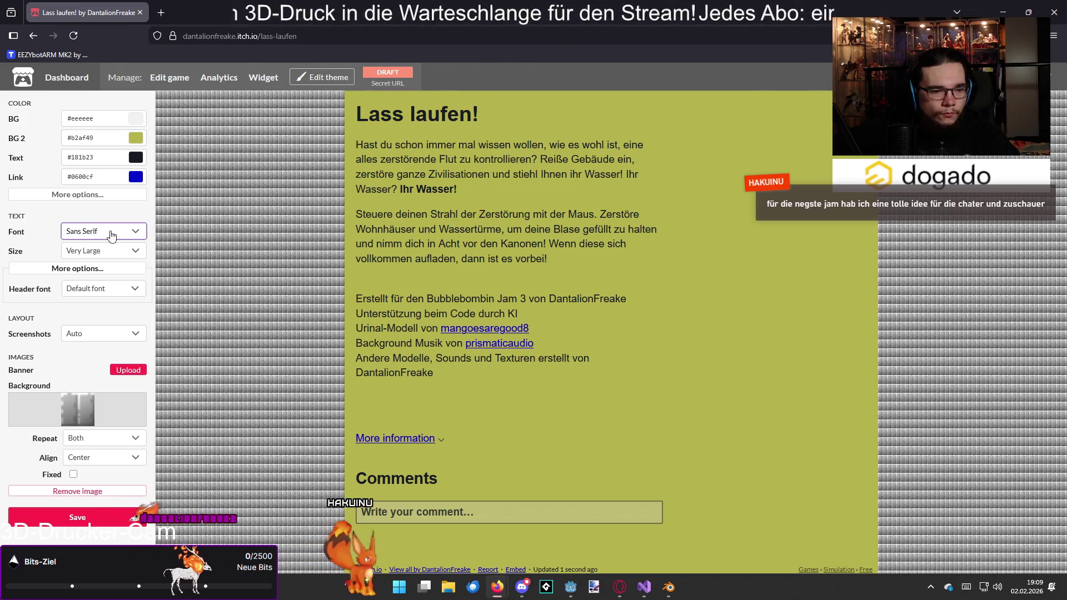
- Leave screenshots on Auto and the header font at default, collapsing the extra colour and text options
click(117, 196)
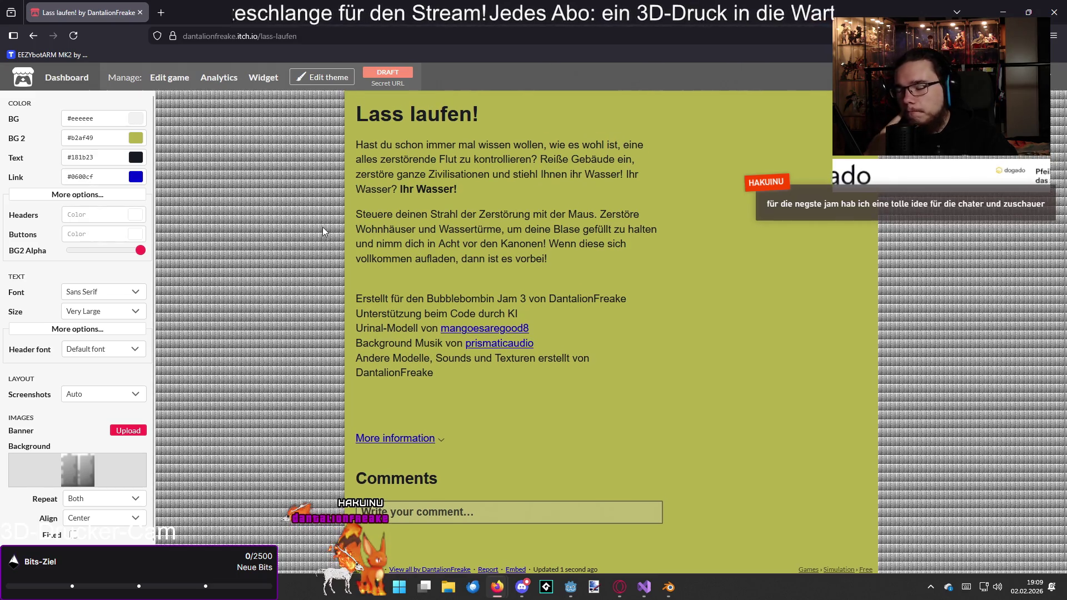
click(99, 199)
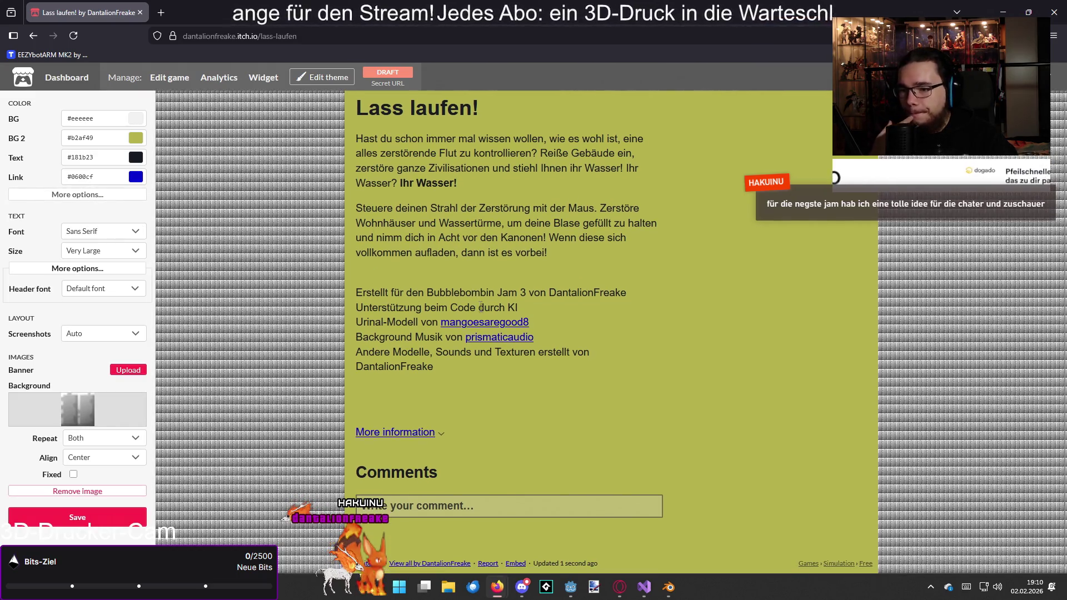
click(110, 335)
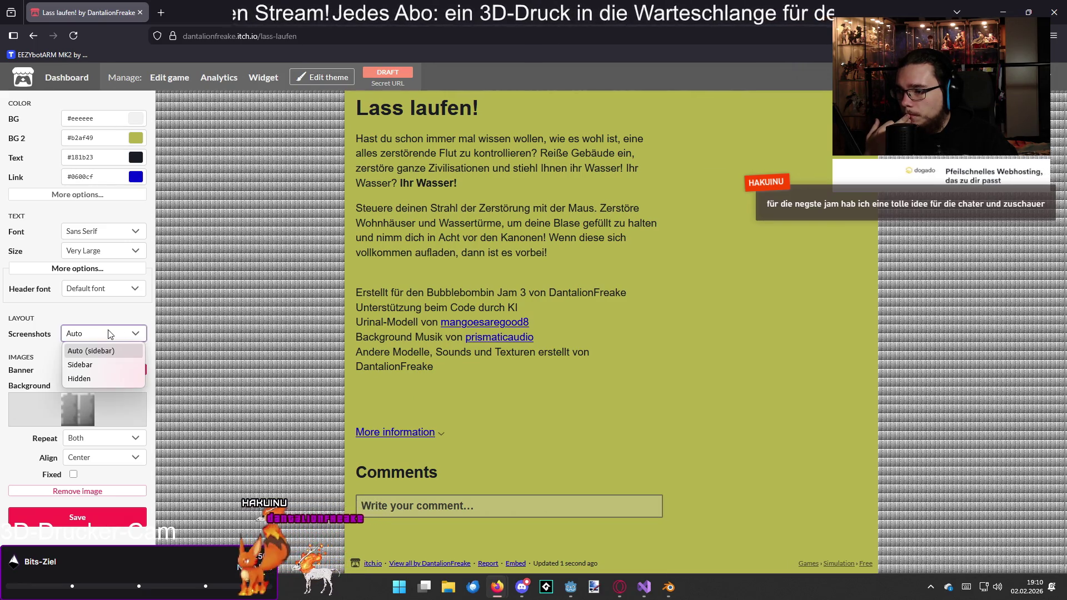
click(111, 334)
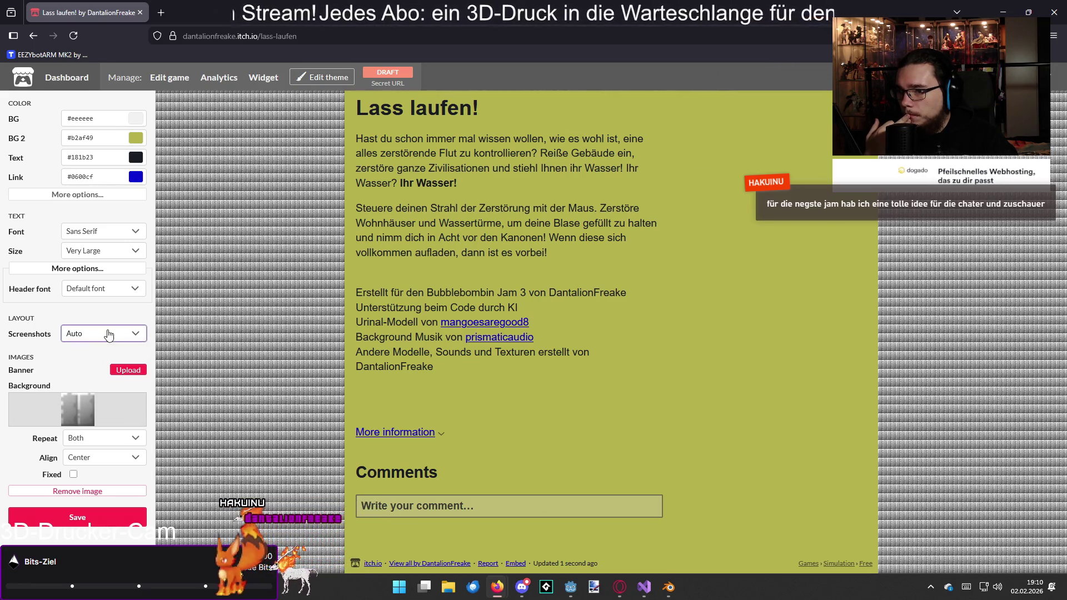
click(101, 289)
click(101, 297)
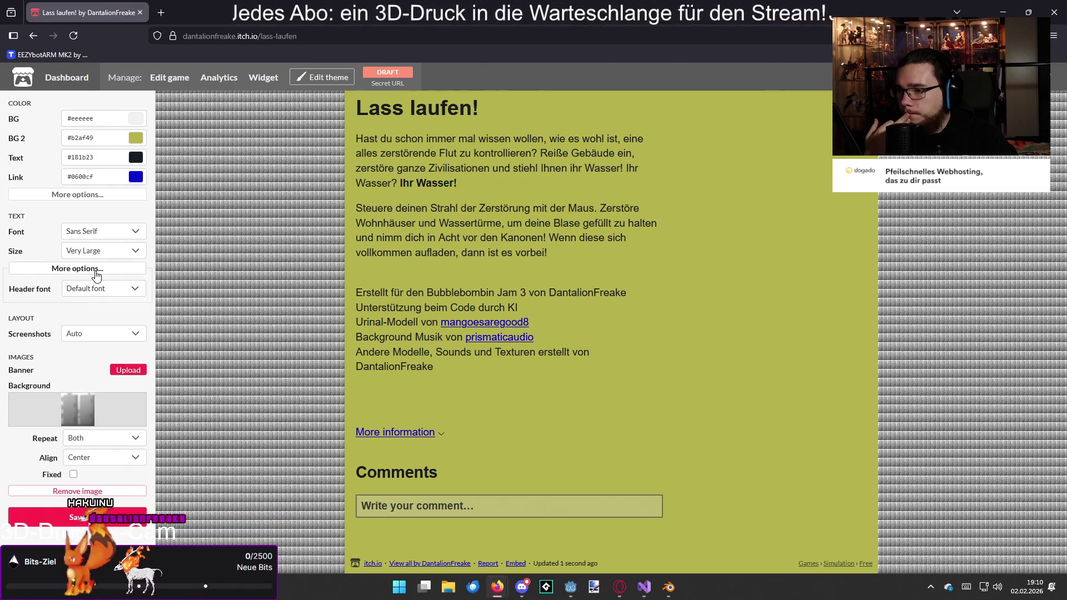
click(77, 269)
click(77, 195)
click(78, 194)
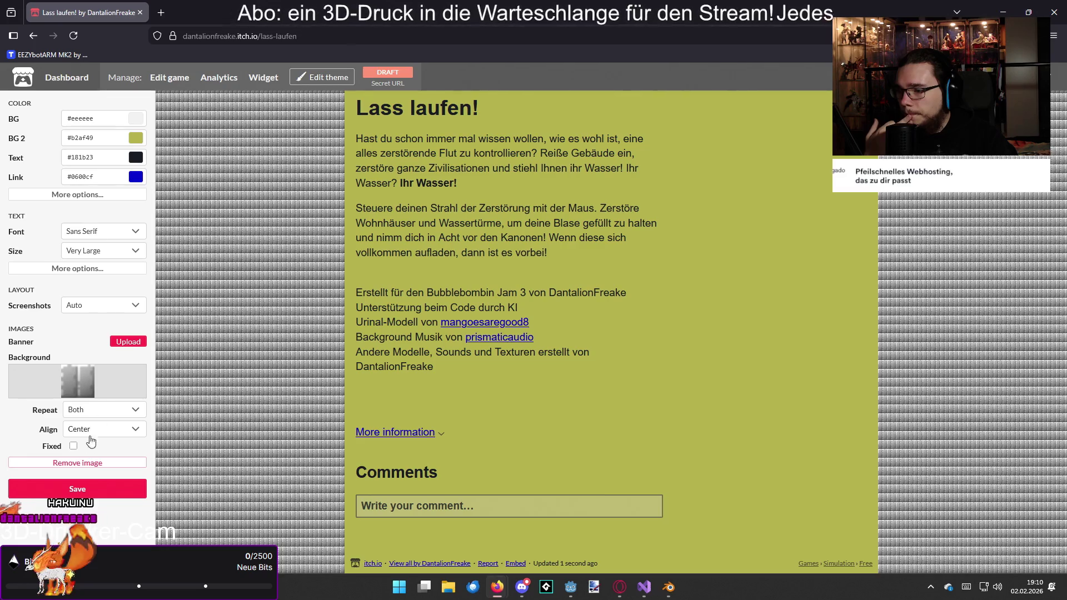
scroll(300, 331, up, 1)
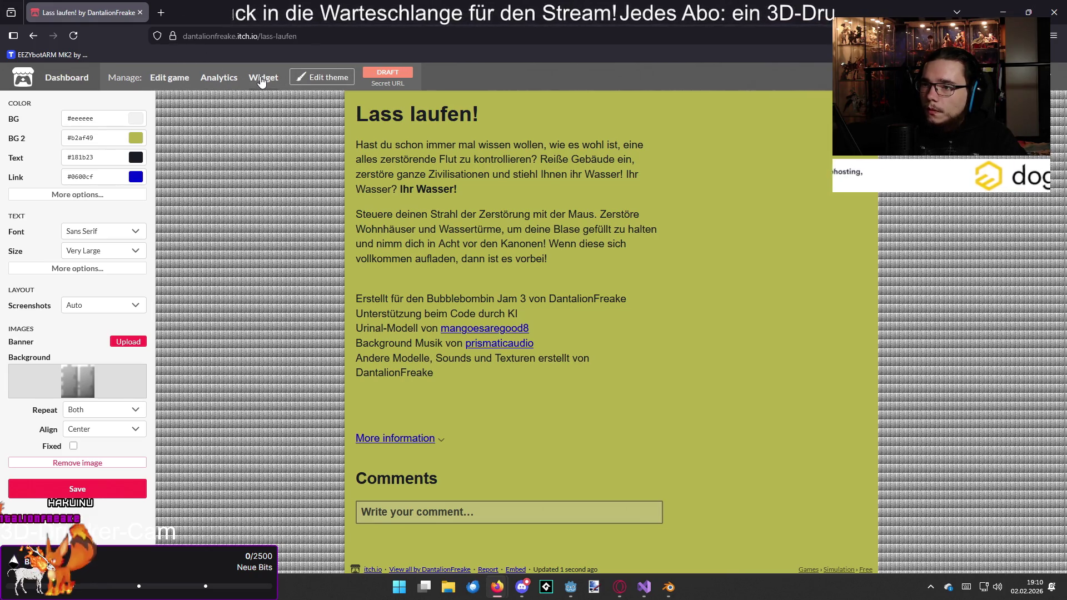
- Go to the game's itch.io edit page, then return to Blender and view the box from the side
click(161, 78)
scroll(595, 302, up, 2)
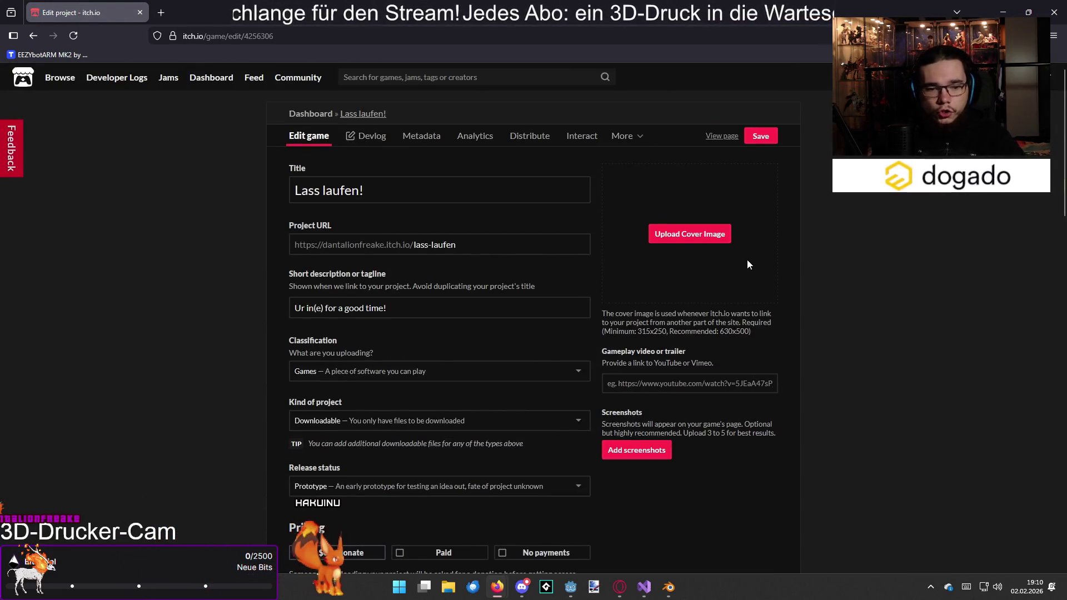
click(669, 587)
mouse_move(461, 347)
mouse_down()
mouse_move(601, 294)
mouse_move(535, 280)
mouse_up()
- Delete the box's front wall faces in Edit Mode, then select the camera in Object Mode
key(Tab)
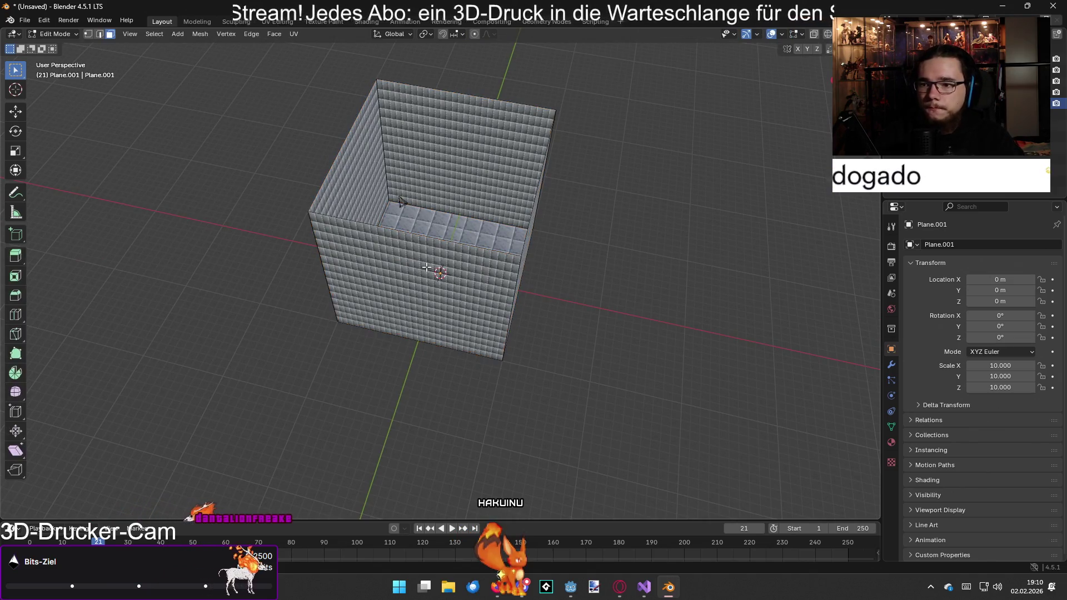
key(a)
key(x)
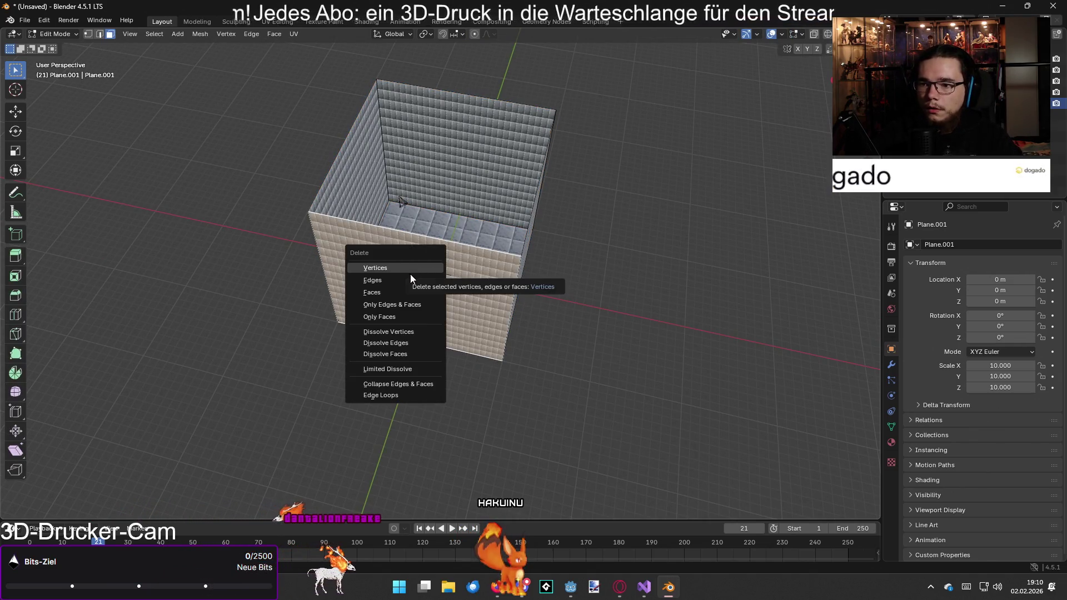
click(401, 290)
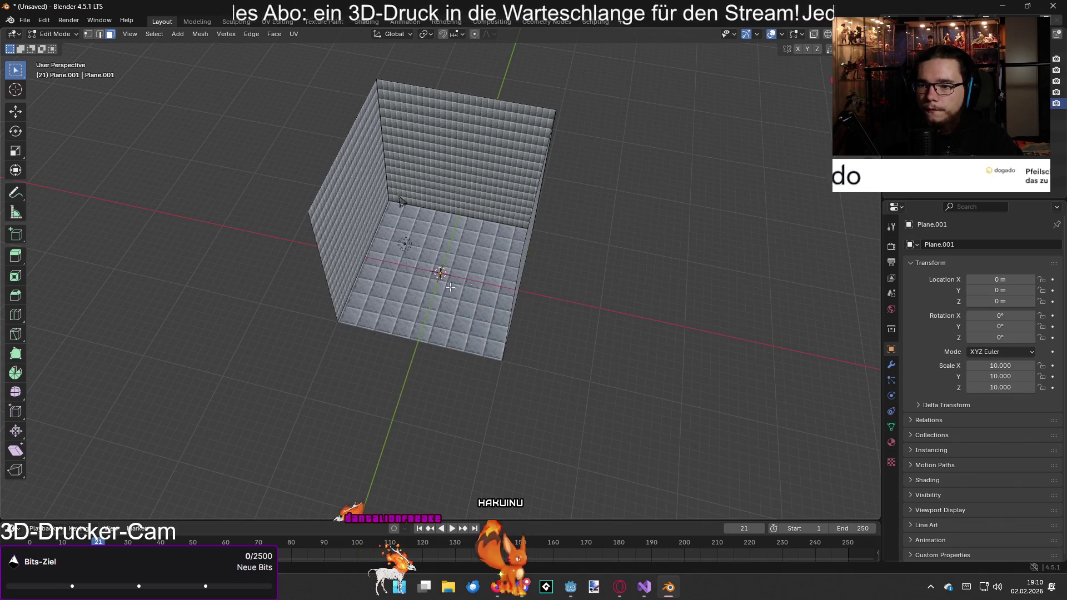
scroll(617, 238, up, 5)
scroll(490, 182, up, 3)
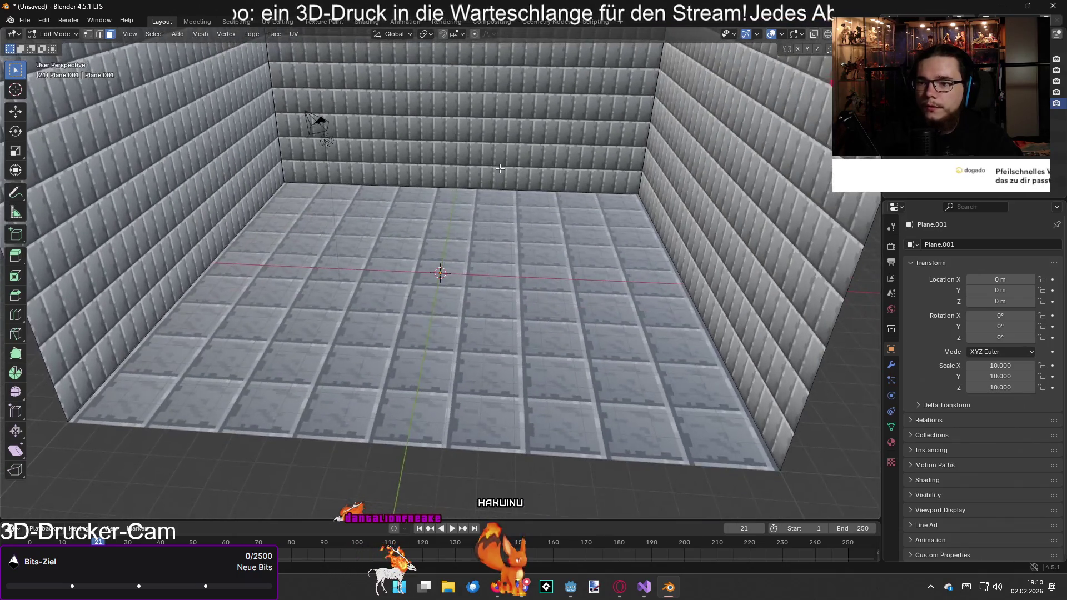
scroll(428, 226, down, 3)
scroll(345, 139, down, 5)
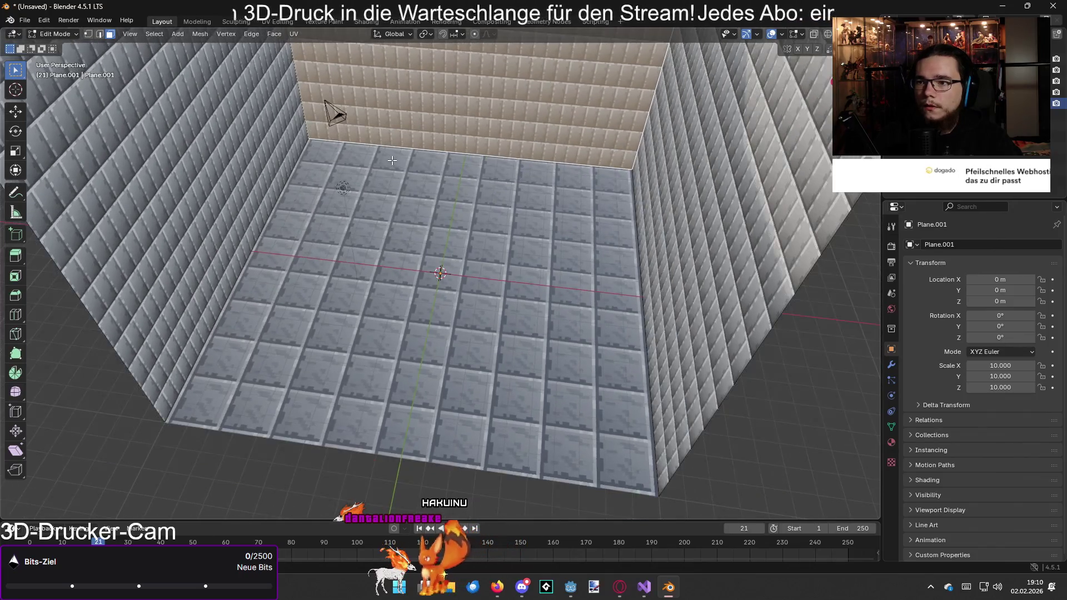
key(Tab)
click(375, 178)
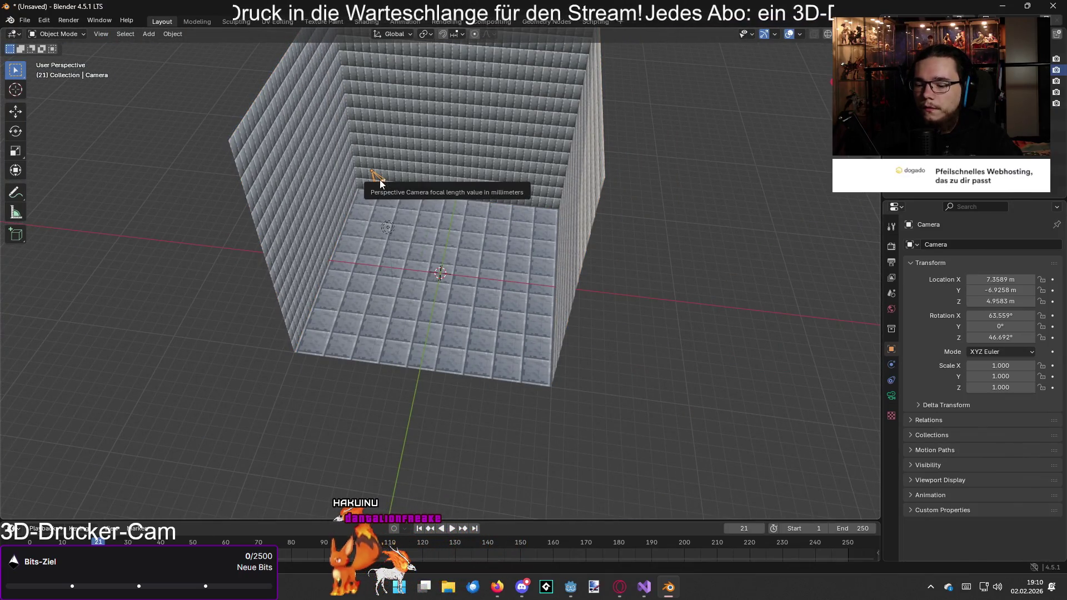
key(g)
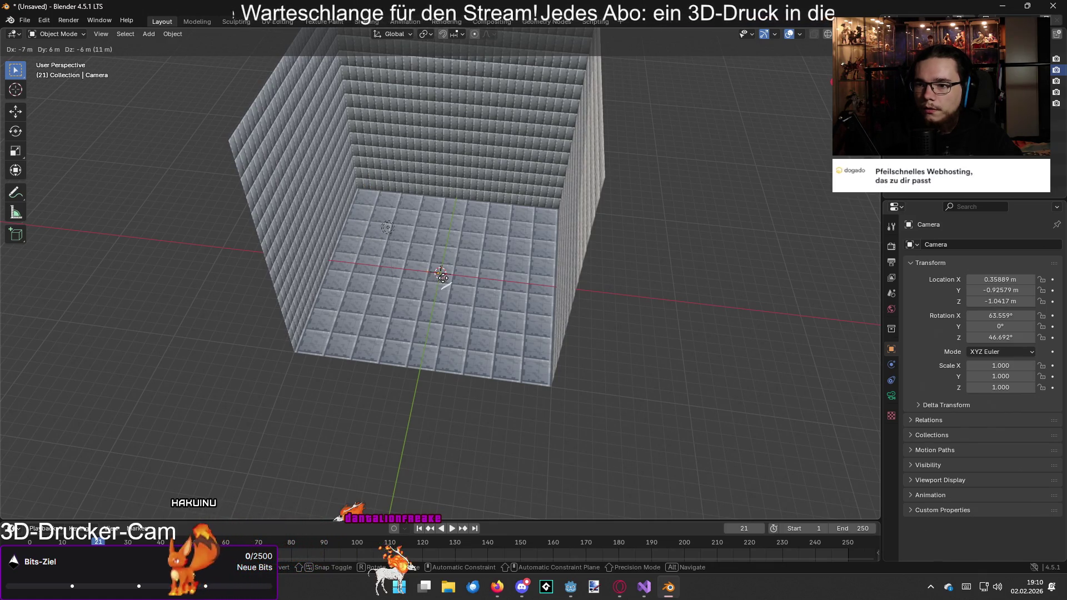
- Move the camera up and along Y to about 0.36, 7.37, 9.18 m
click(443, 278)
scroll(458, 272, up, 3)
scroll(469, 256, down, 3)
key(g)
key(z)
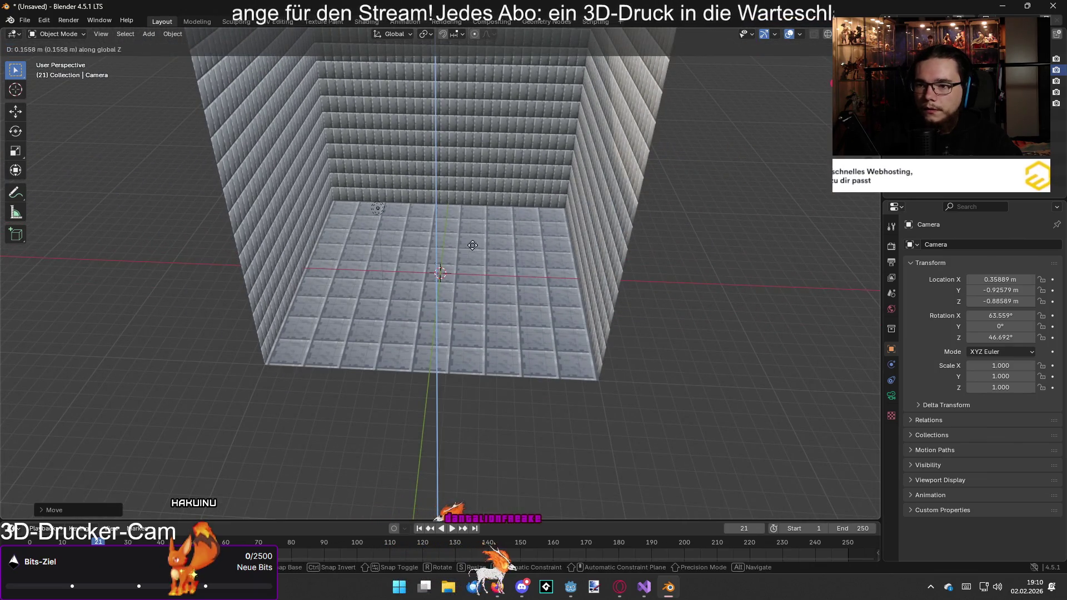
click(472, 130)
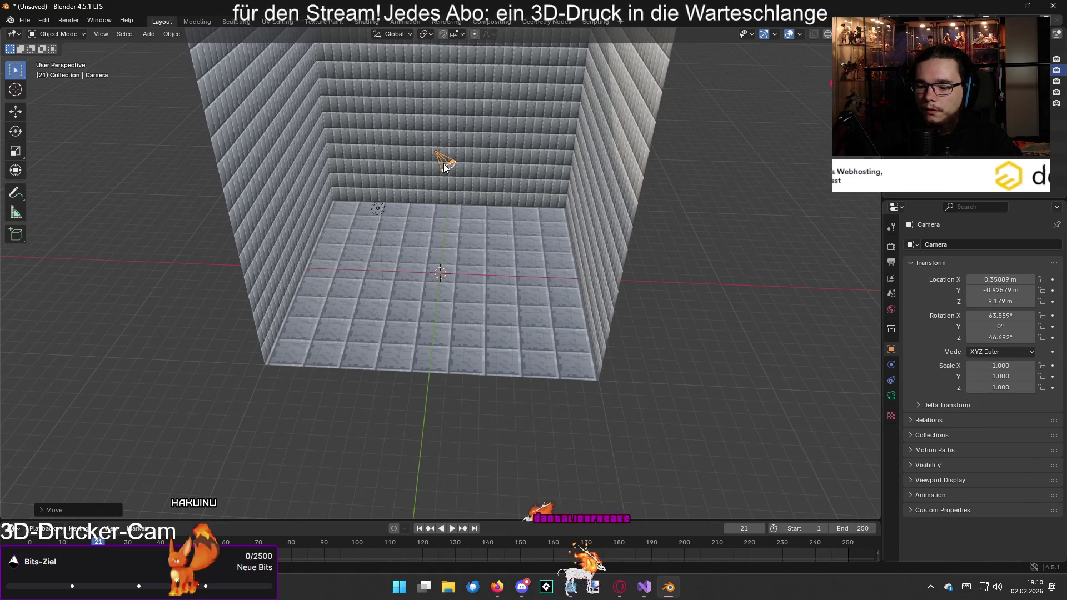
key(g)
key(x)
key(y)
click(430, 232)
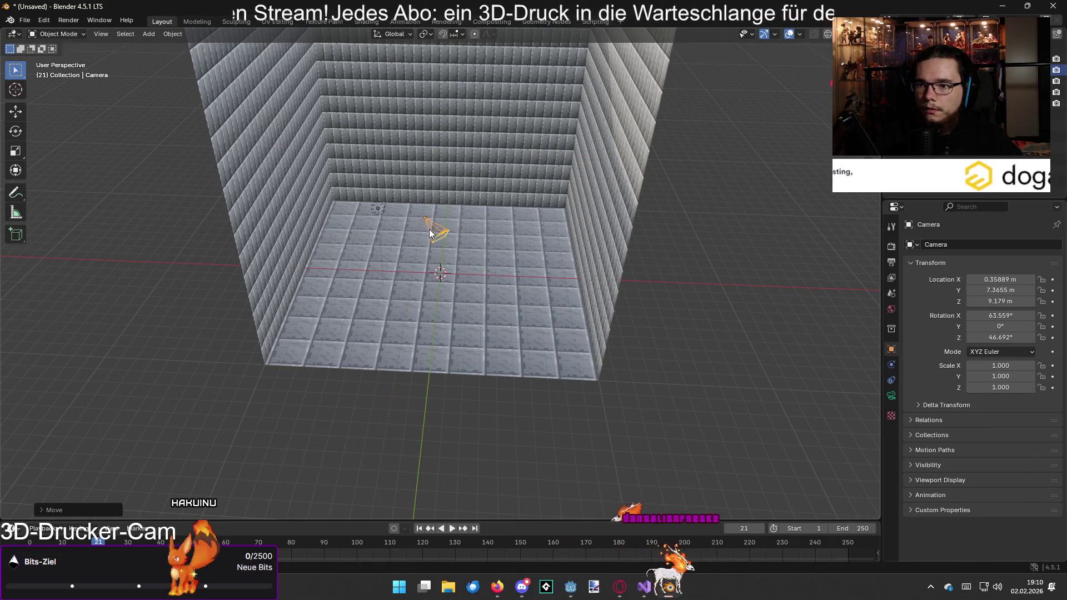
- Rotate the camera about Z to 179.81° so it faces the other way
key(r)
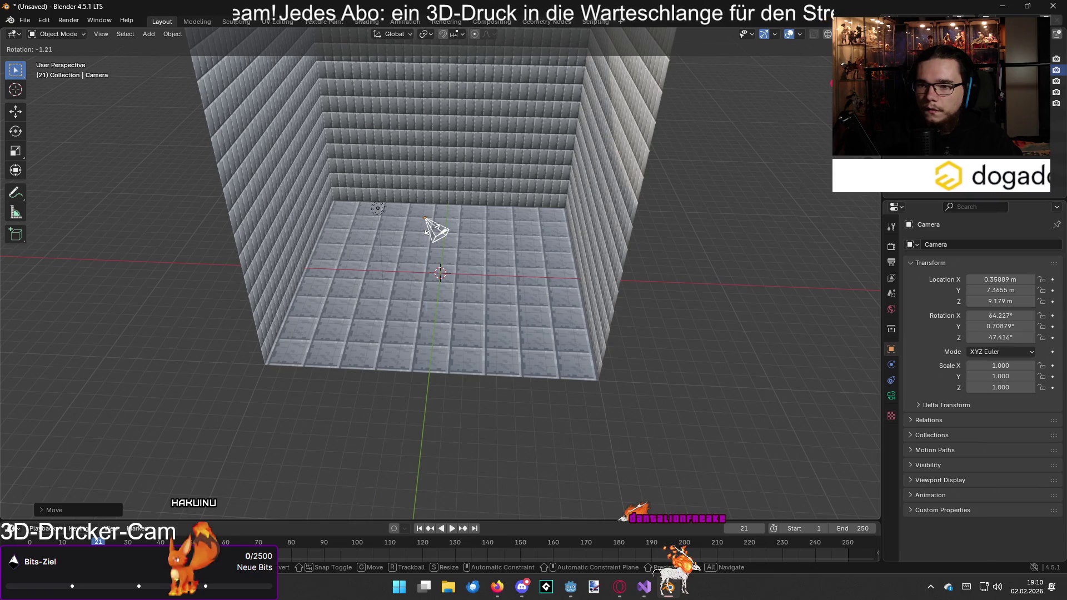
key(z)
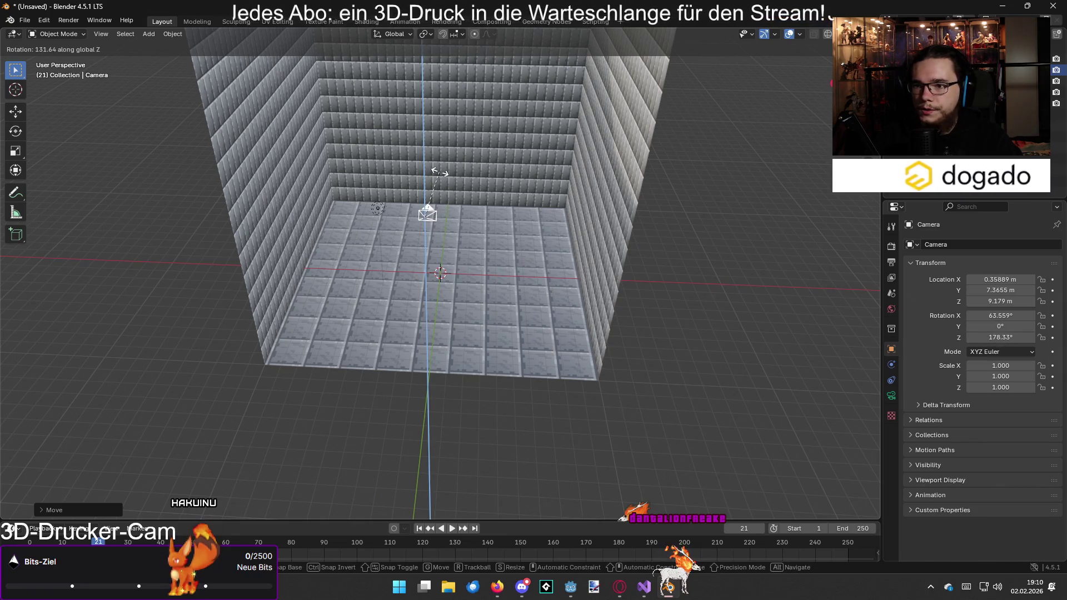
click(439, 171)
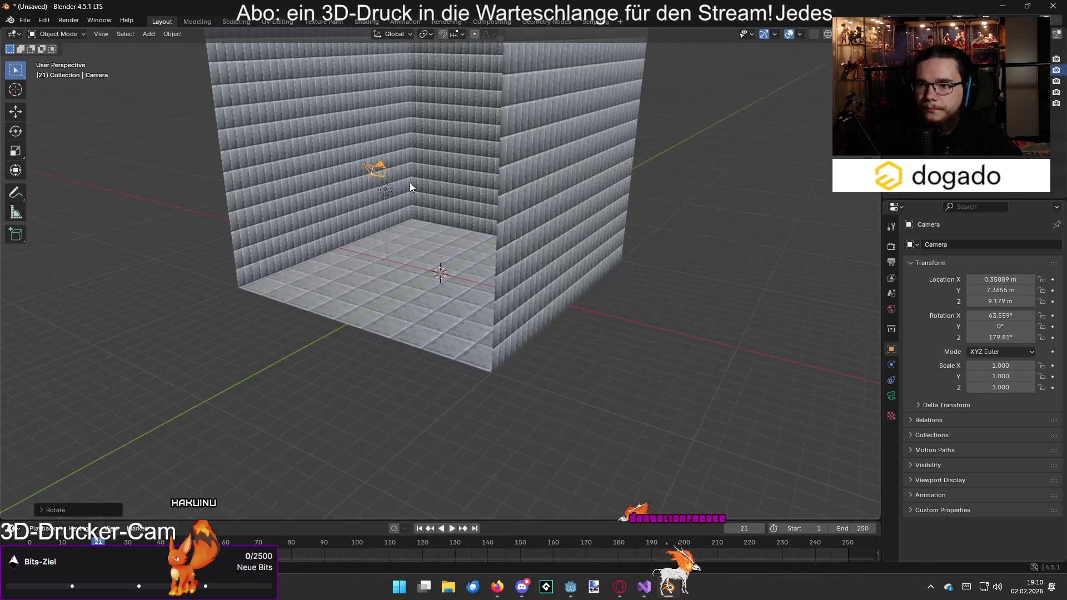
right_click(390, 182)
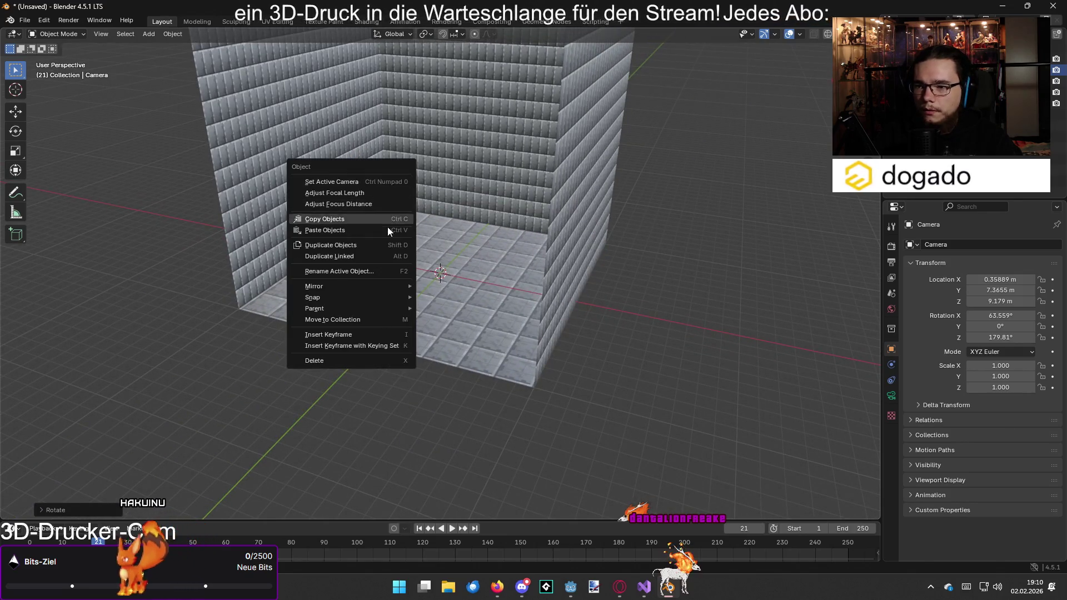
key(Escape)
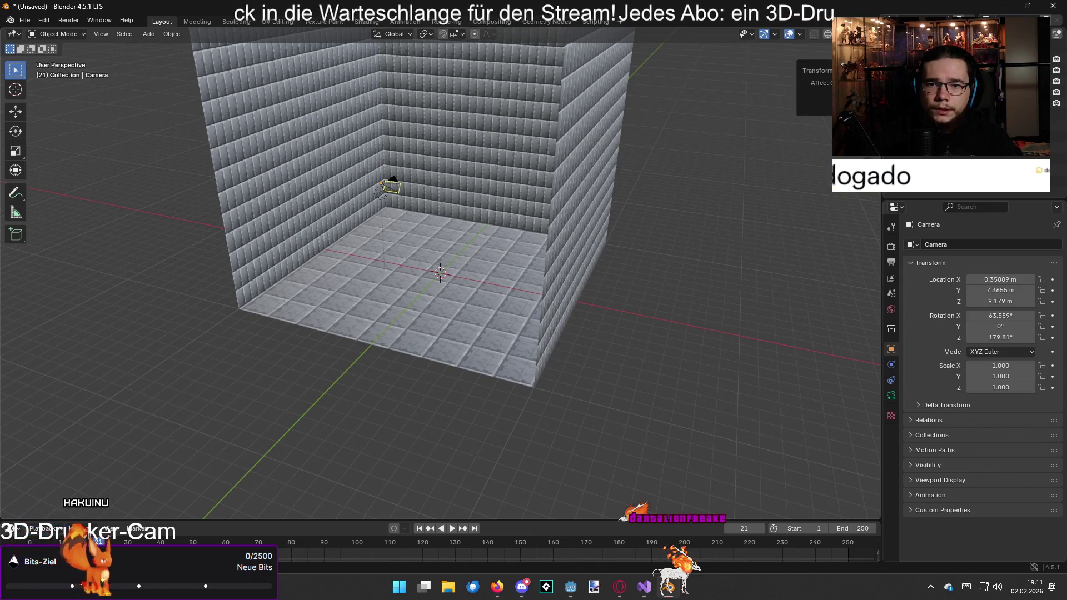
click(873, 34)
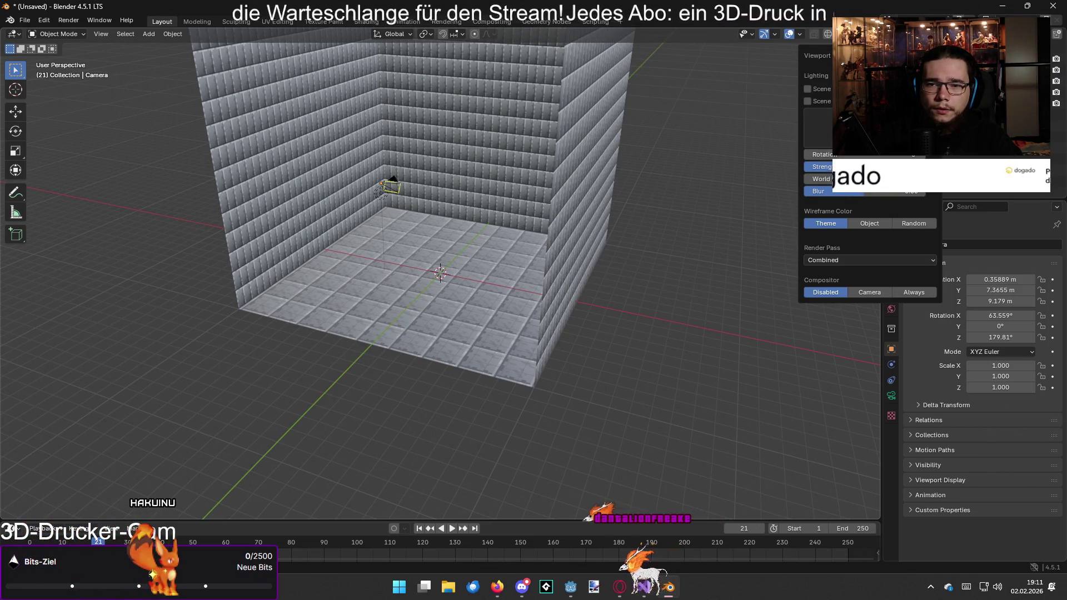
- Switch the viewport to Scene Lights shading and select the light
click(859, 34)
mouse_move(618, 189)
mouse_down()
mouse_move(638, 191)
mouse_move(627, 184)
mouse_move(454, 212)
mouse_up()
mouse_move(475, 261)
mouse_down()
mouse_move(552, 269)
mouse_move(498, 274)
mouse_up()
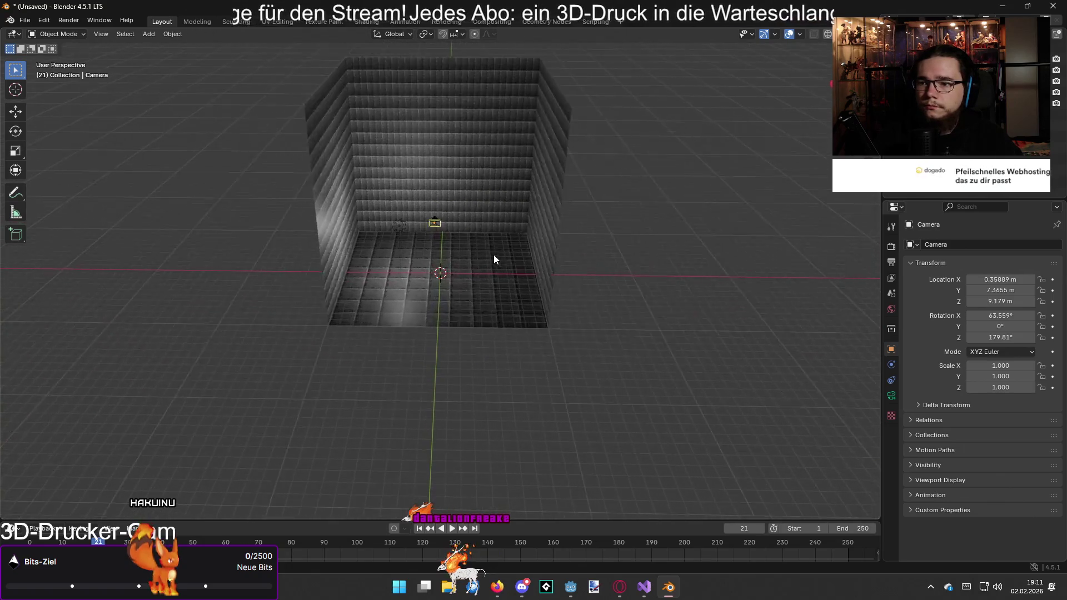
scroll(538, 215, up, 2)
click(391, 214)
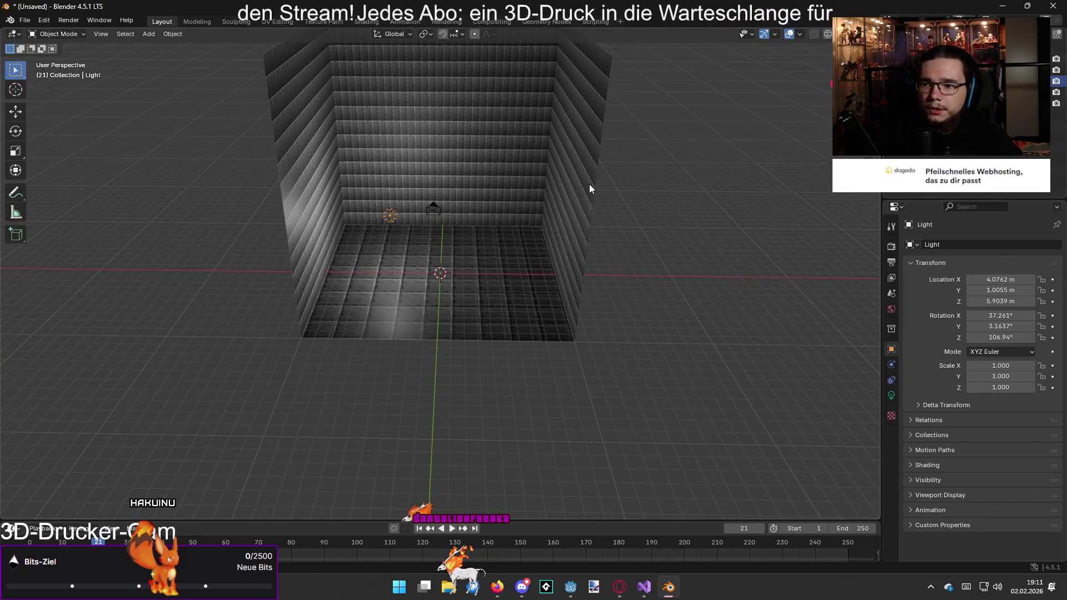
drag(589, 185, 573, 224)
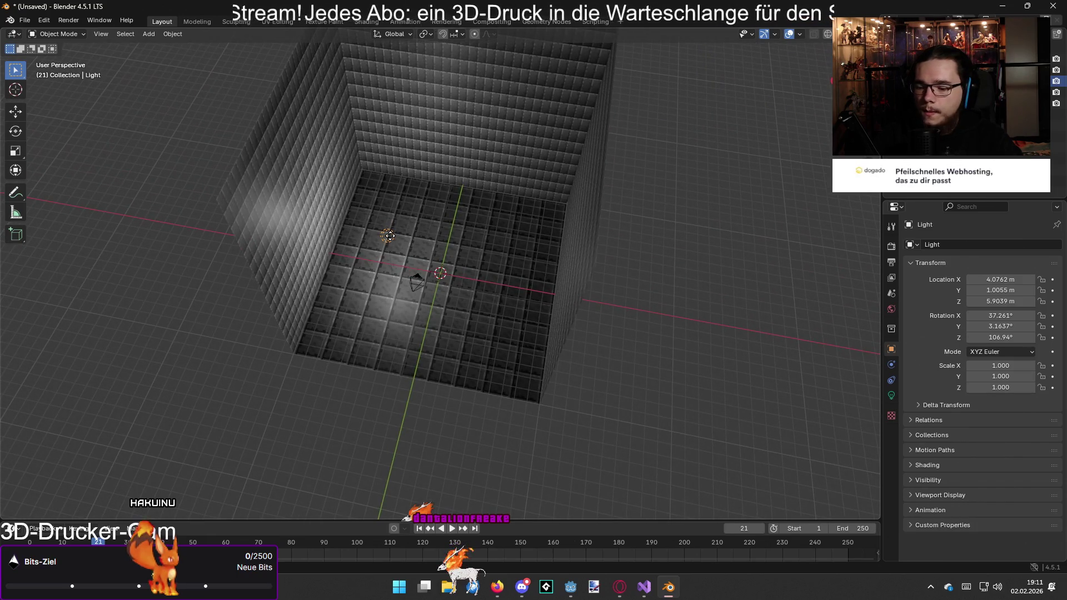
- Centre the light on X and raise it to about 0.37, -2.41, 12.74 m above the room
key(g)
key(x)
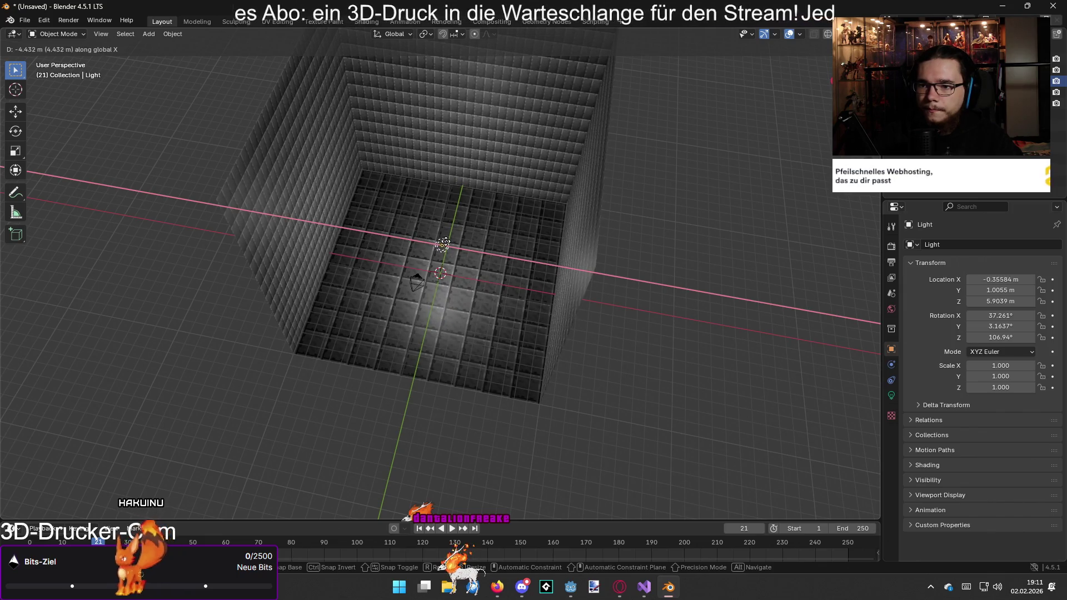
key(Return)
drag(459, 244, 459, 198)
key(g)
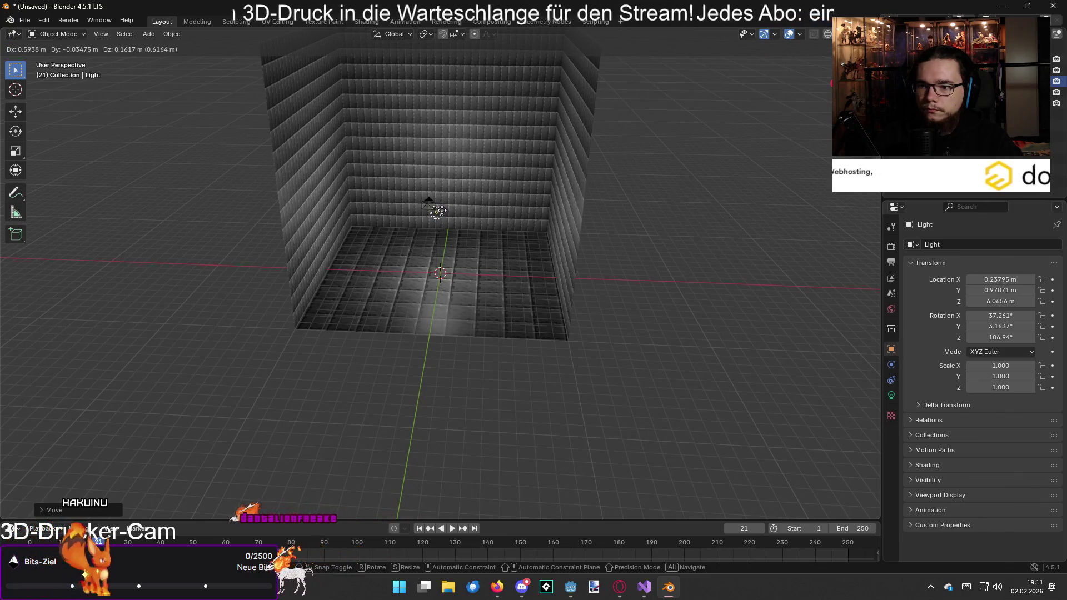
click(443, 119)
mouse_move(443, 119)
mouse_down()
mouse_move(462, 218)
mouse_move(446, 206)
mouse_up()
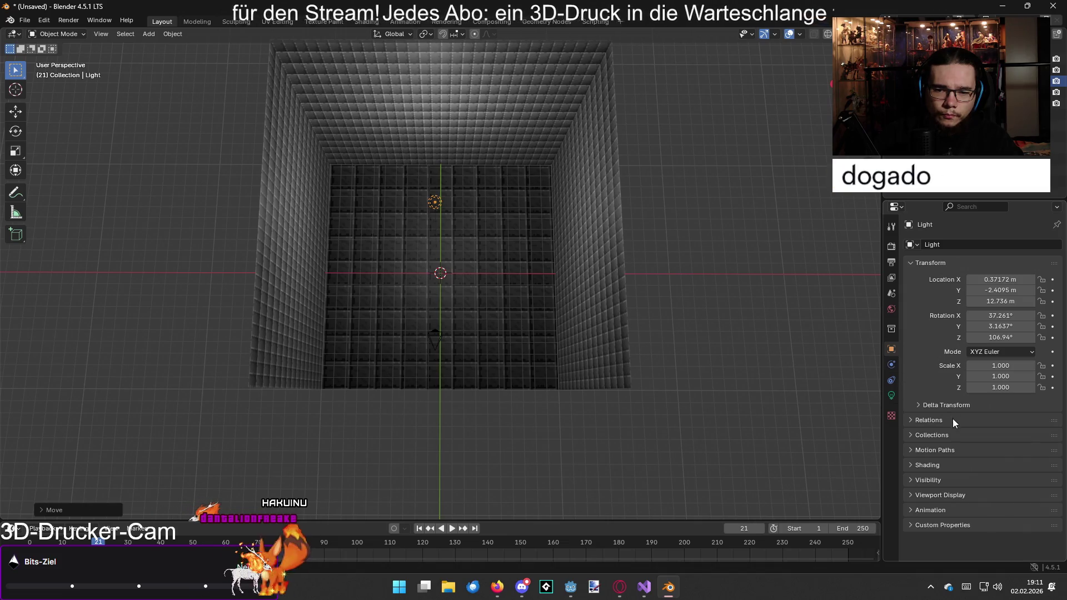
- Give the point light a pale lavender #F3E2FF colour and an exposure of 1.644
click(892, 395)
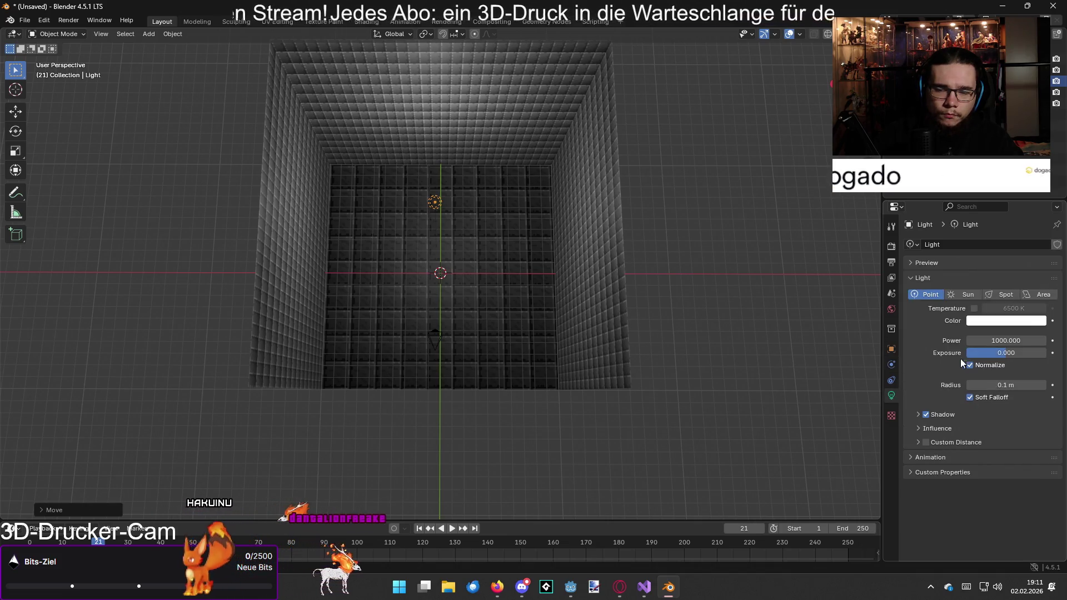
click(980, 323)
mouse_move(982, 198)
mouse_down()
mouse_move(966, 202)
mouse_move(994, 194)
mouse_up()
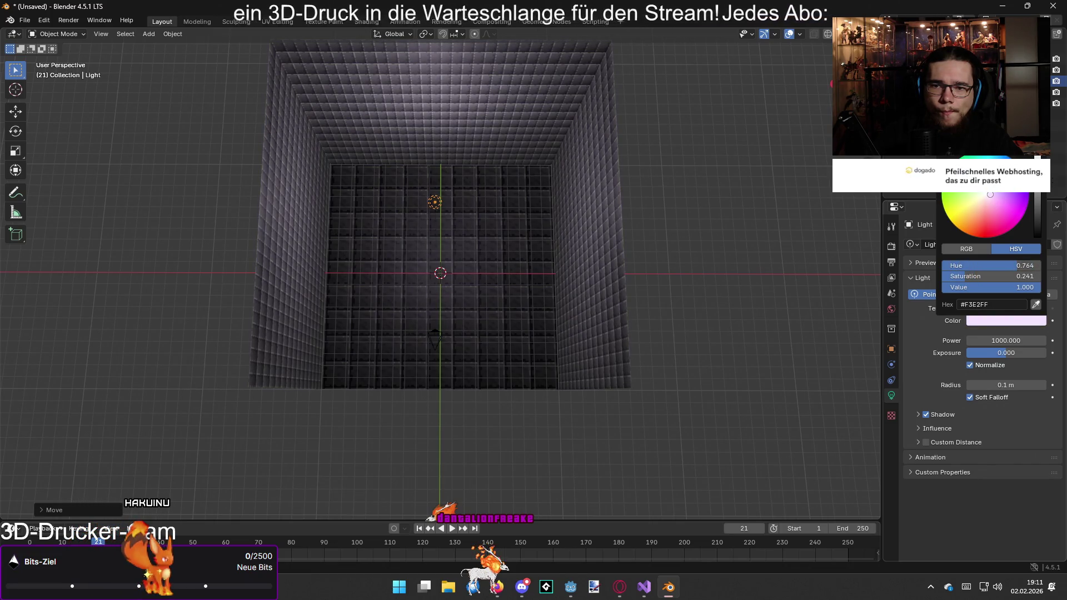
drag(1034, 287, 1003, 287)
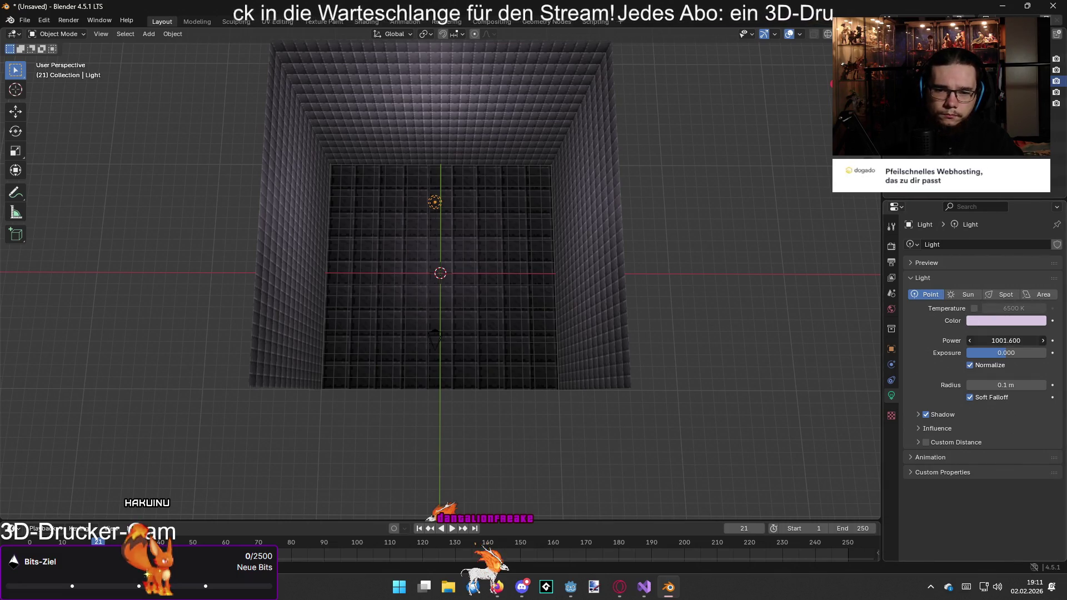
mouse_move(1006, 353)
mouse_down()
mouse_move(1029, 353)
mouse_move(1006, 353)
mouse_up()
mouse_move(828, 324)
mouse_down()
mouse_move(802, 278)
mouse_move(794, 107)
mouse_up()
mouse_move(735, 208)
mouse_down()
mouse_move(711, 183)
mouse_move(722, 175)
mouse_up()
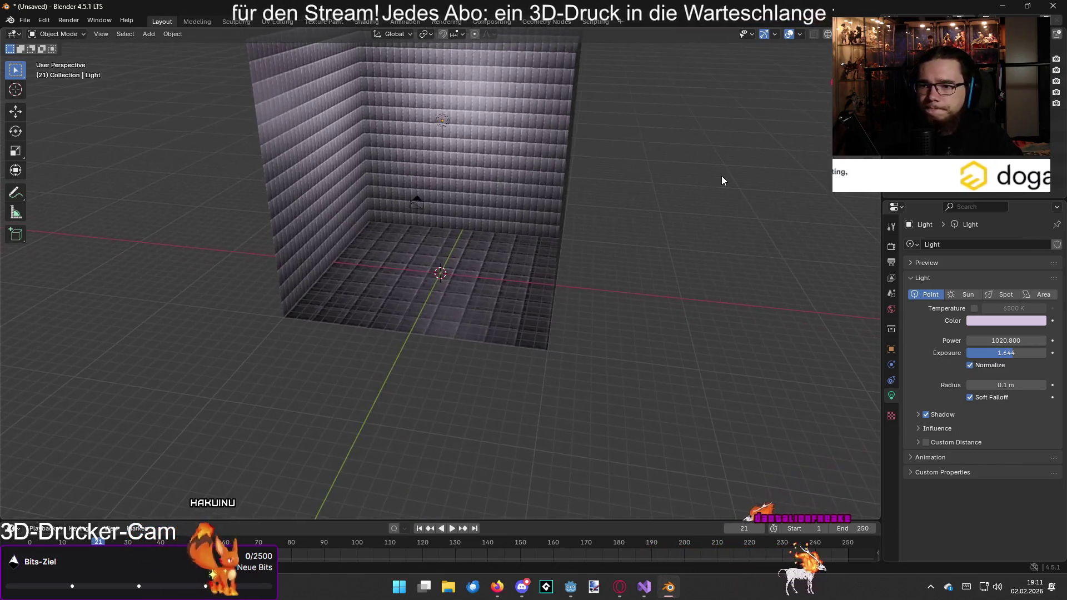
click(25, 20)
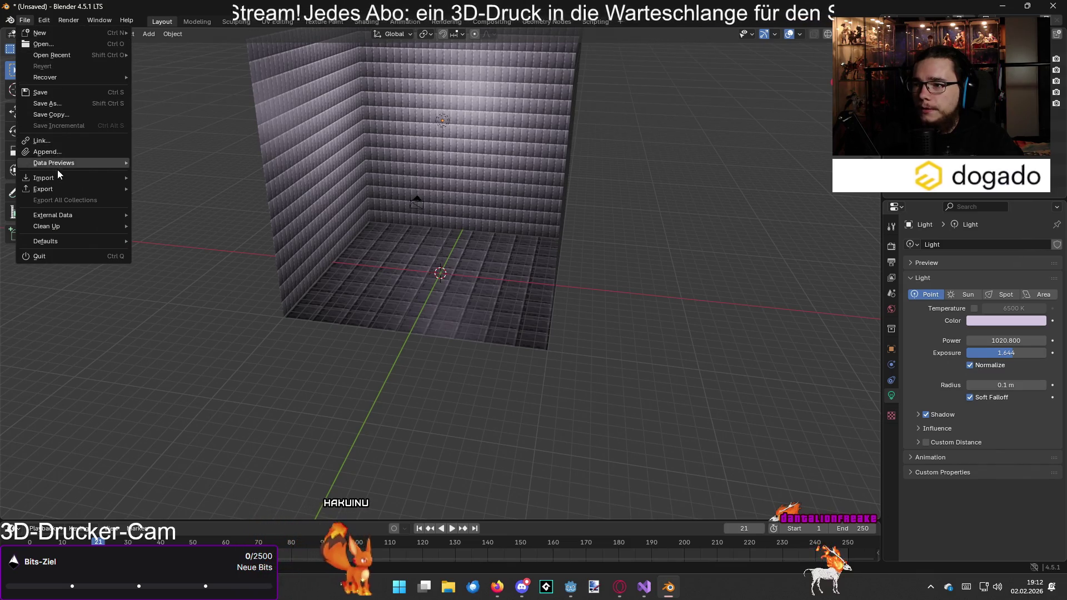
mouse_move(82, 186)
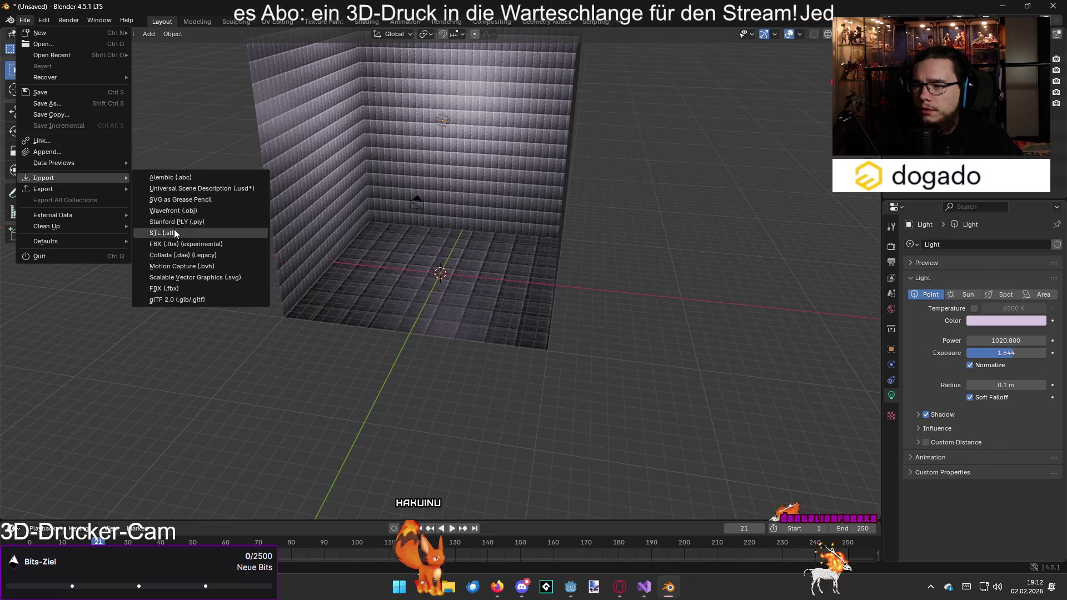
click(176, 212)
click(287, 220)
scroll(487, 242, down, 8)
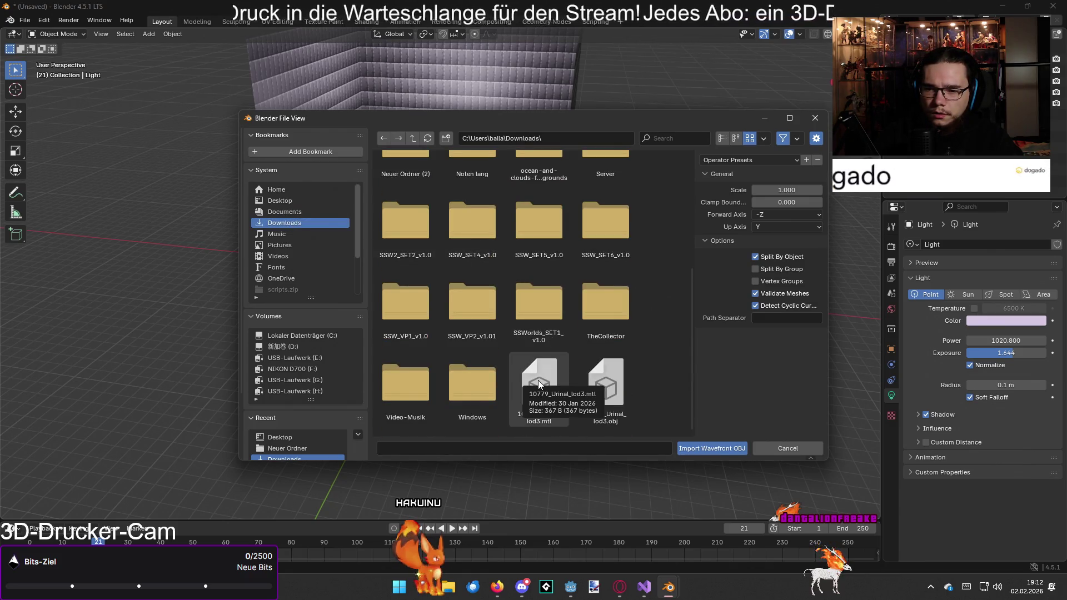
double_click(606, 388)
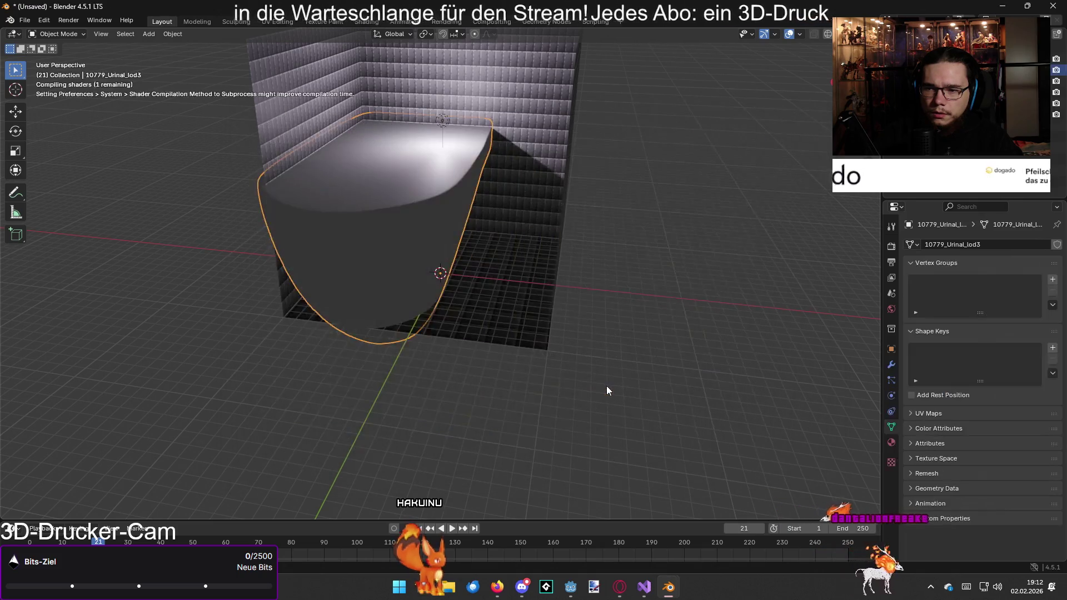
key(Delete)
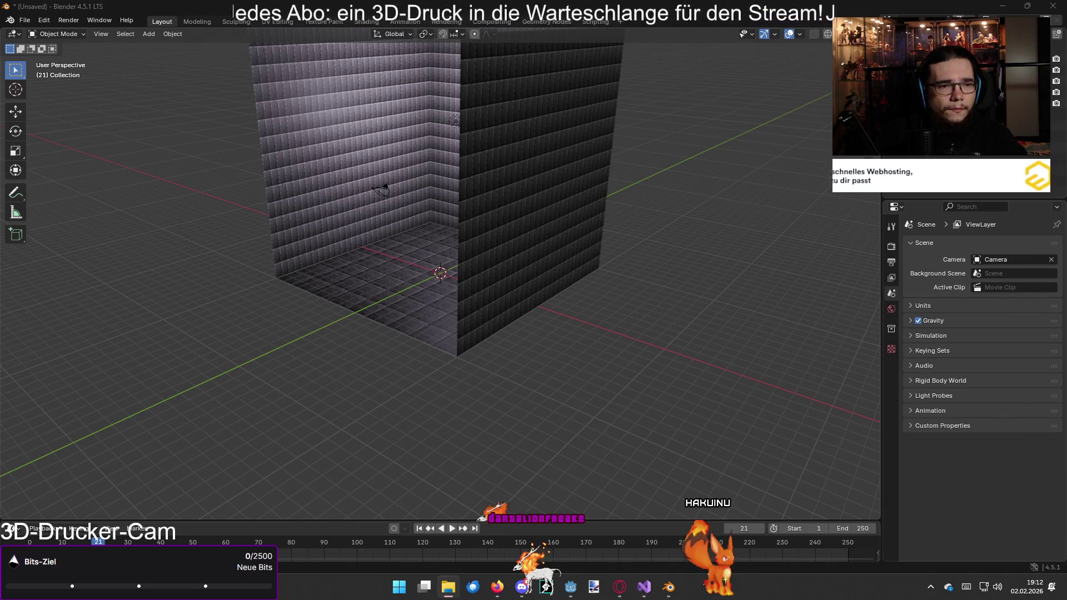
- Import the uploads_files FBX urinal room from the Downloads folder
click(24, 20)
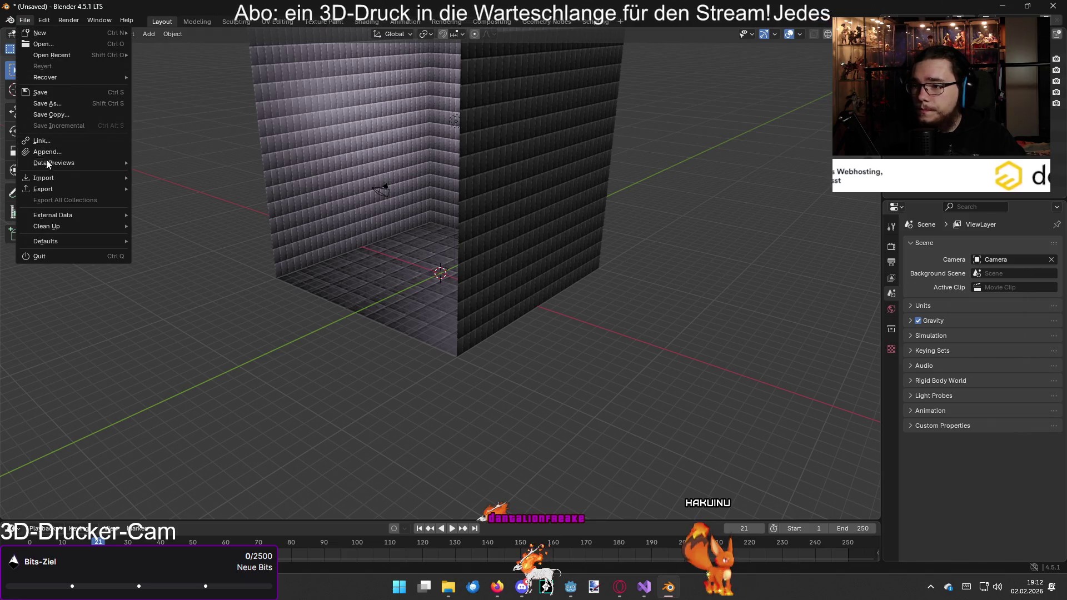
mouse_move(52, 177)
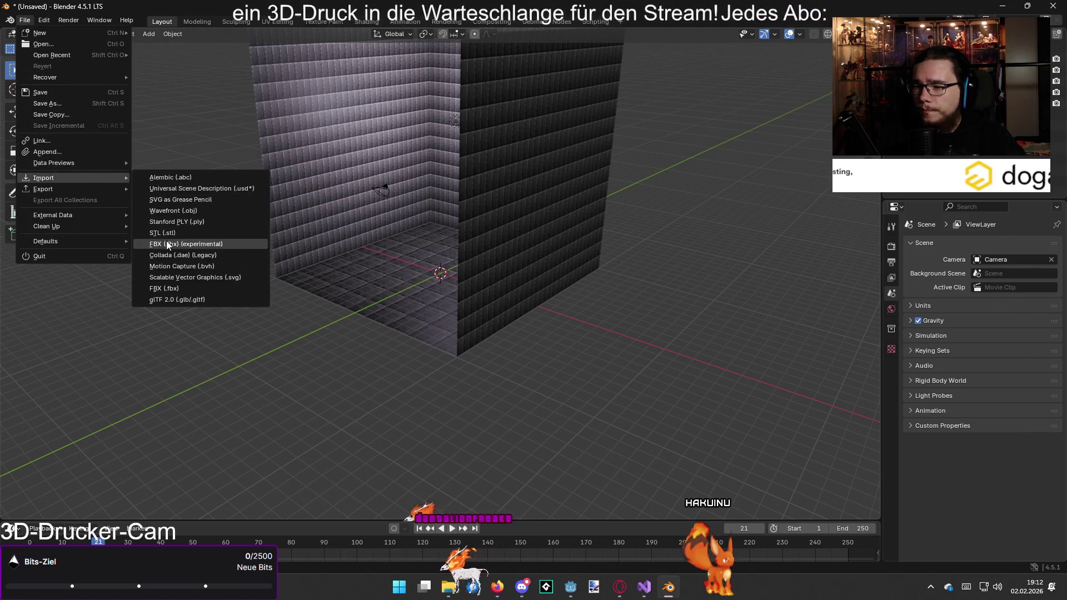
click(168, 245)
scroll(546, 303, down, 5)
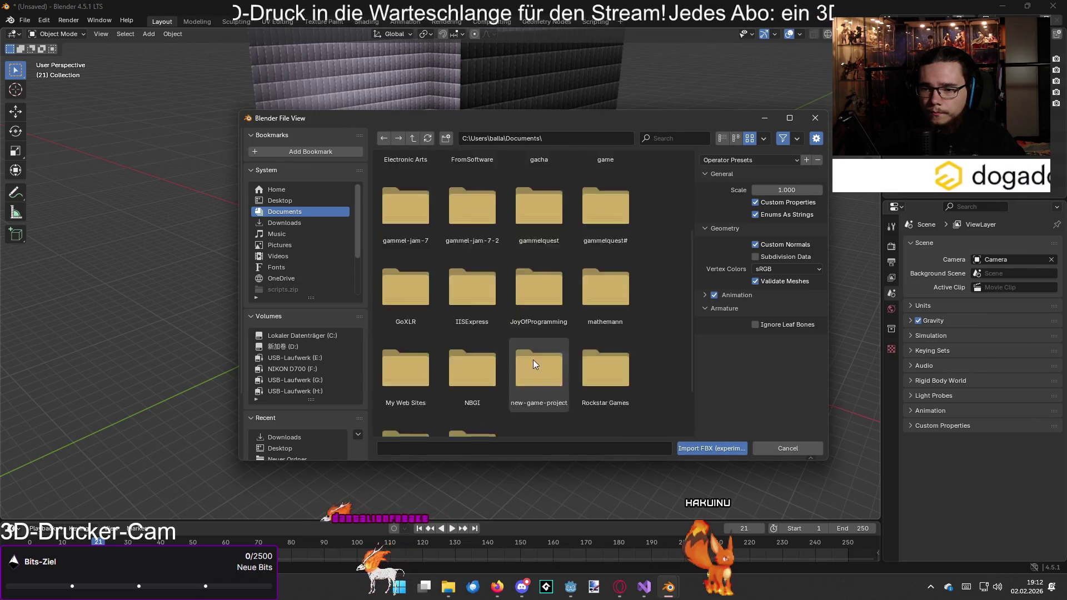
scroll(516, 333, up, 3)
click(289, 223)
scroll(501, 241, down, 4)
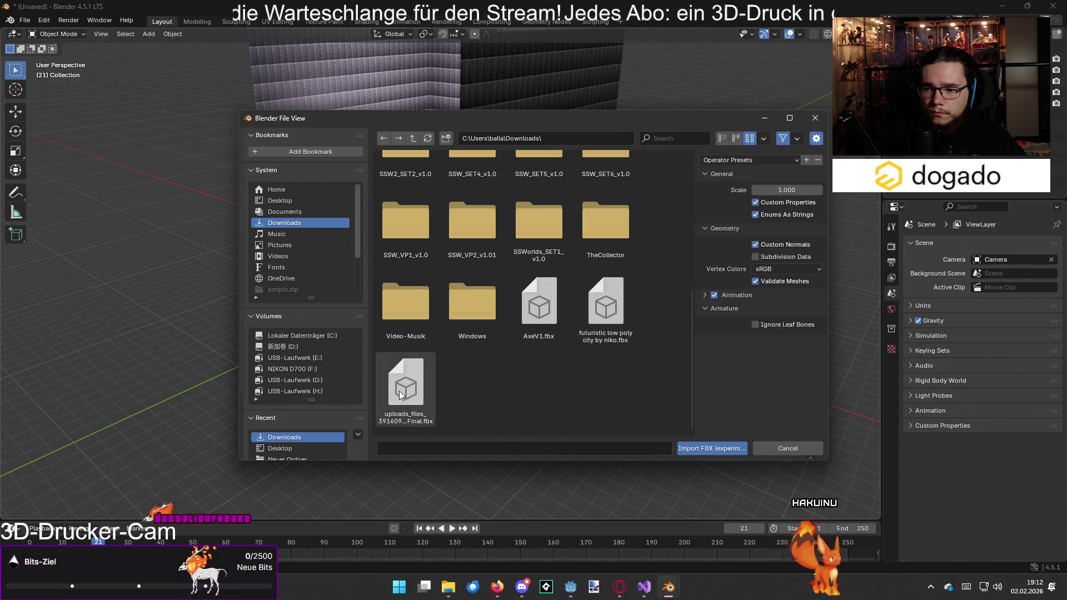
double_click(400, 395)
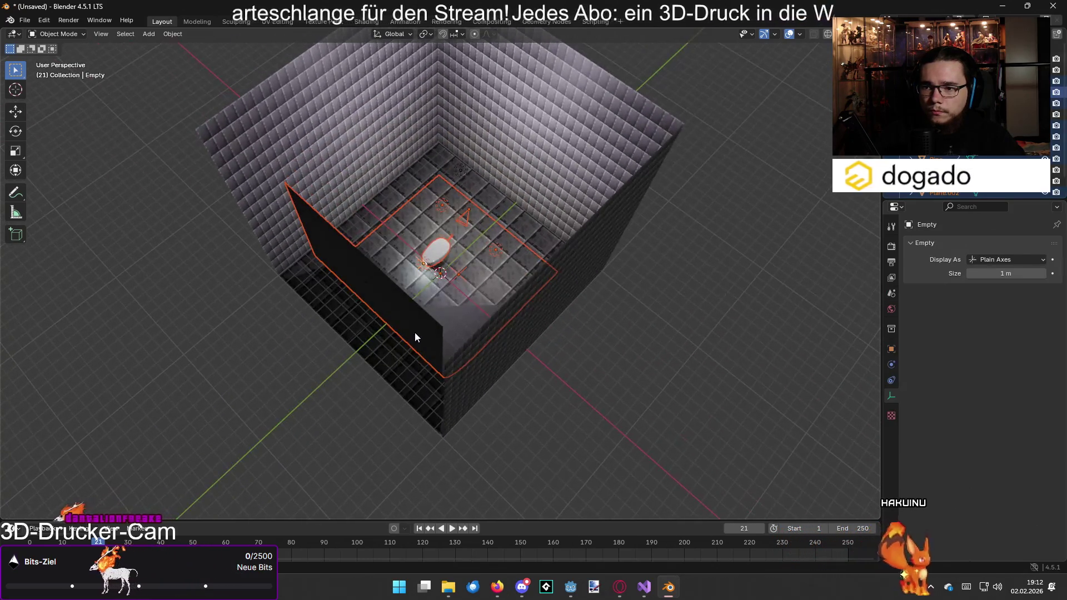
- Delete the dark curved backdrop plane Plane.002 and select the Urinal Base
click(416, 331)
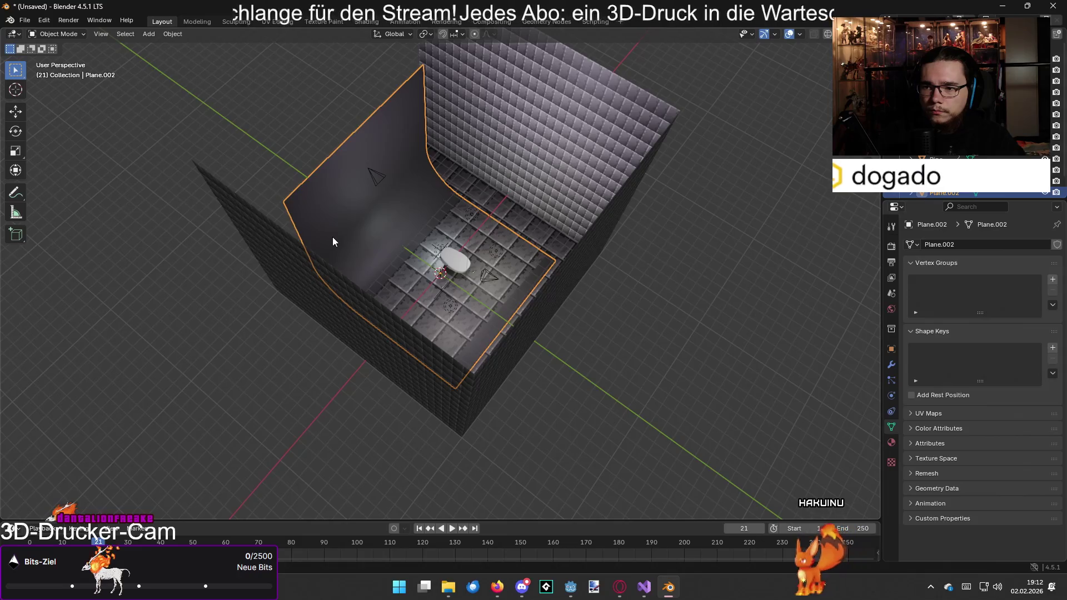
key(Delete)
click(452, 262)
scroll(443, 244, up, 5)
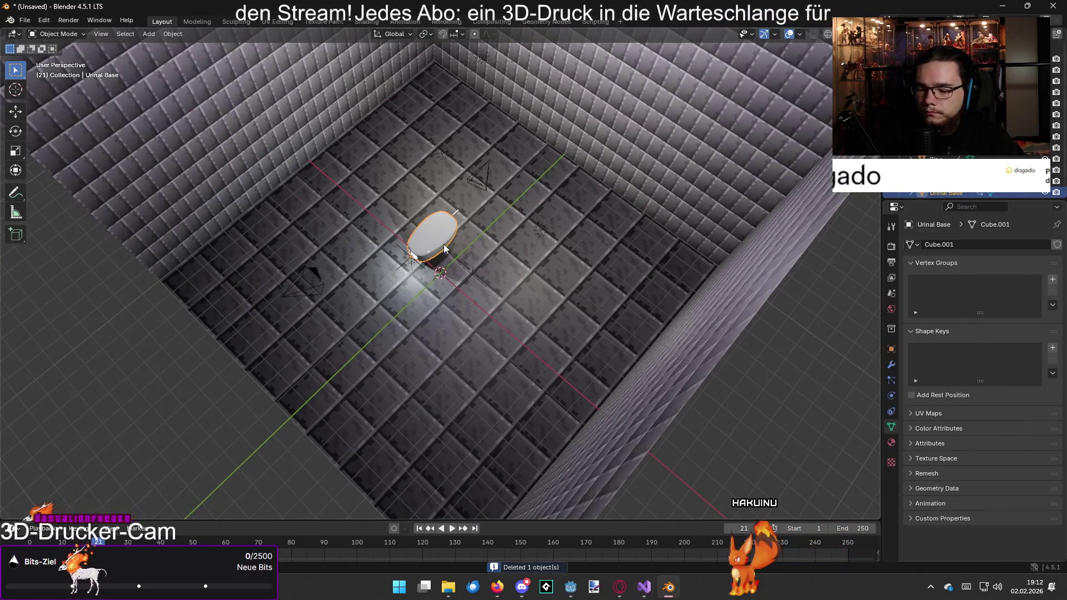
key(g)
key(x)
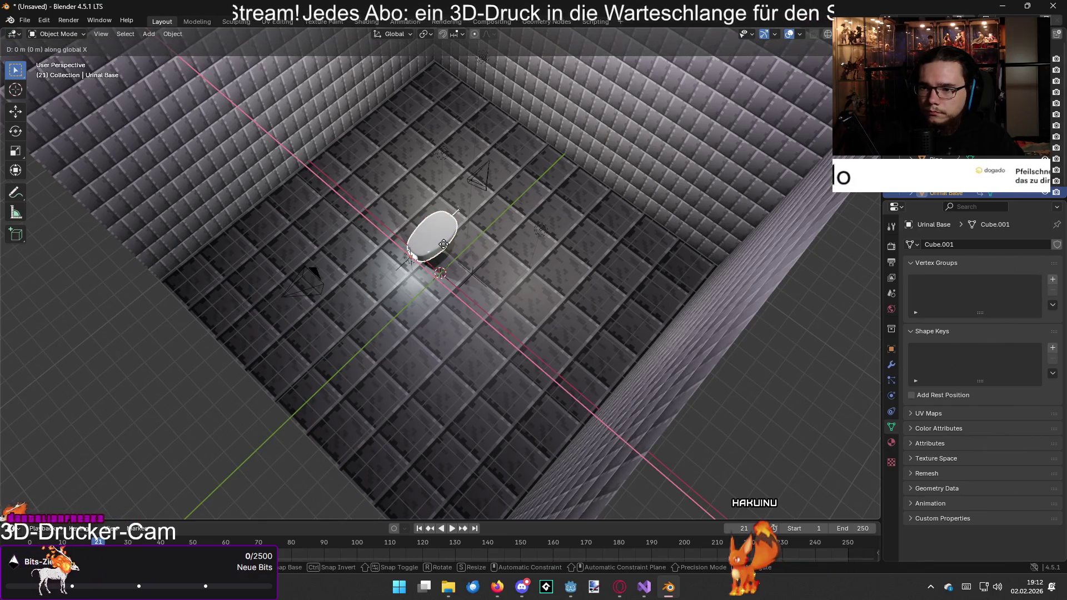
key(Escape)
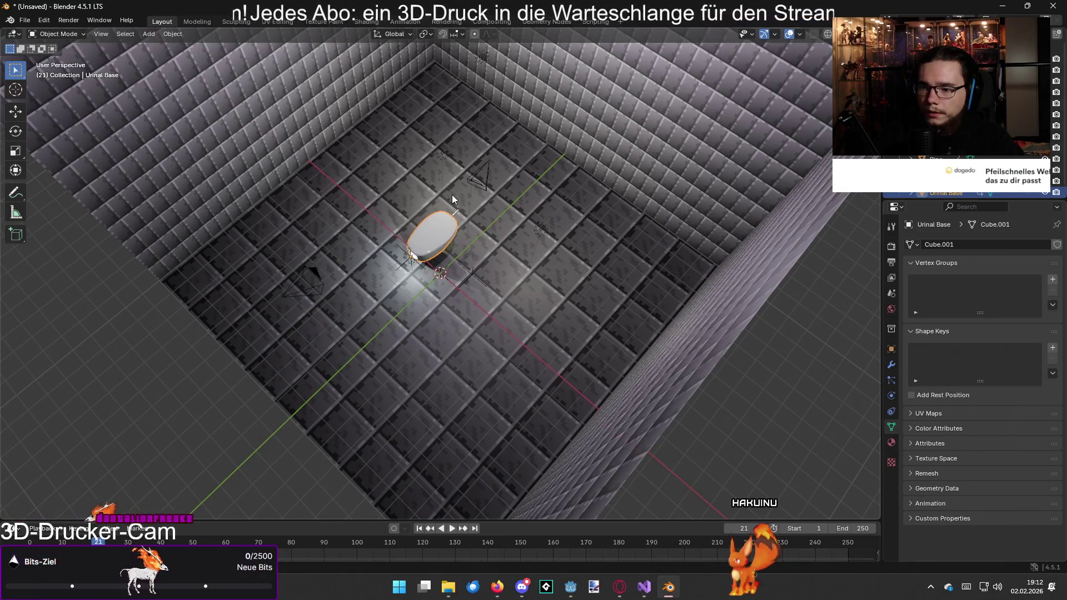
key(r)
key(x)
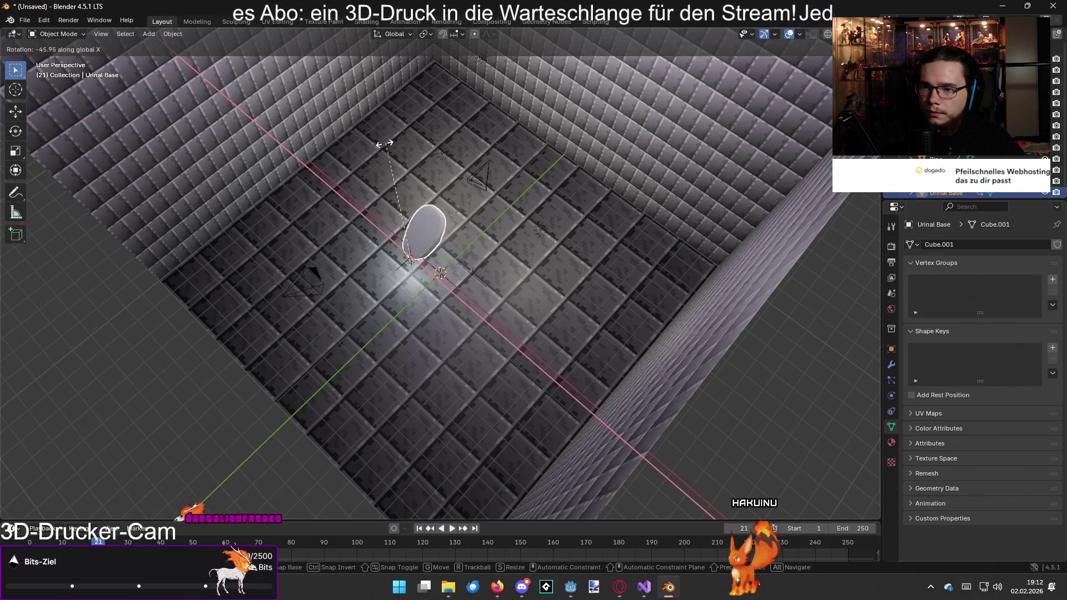
text(90)
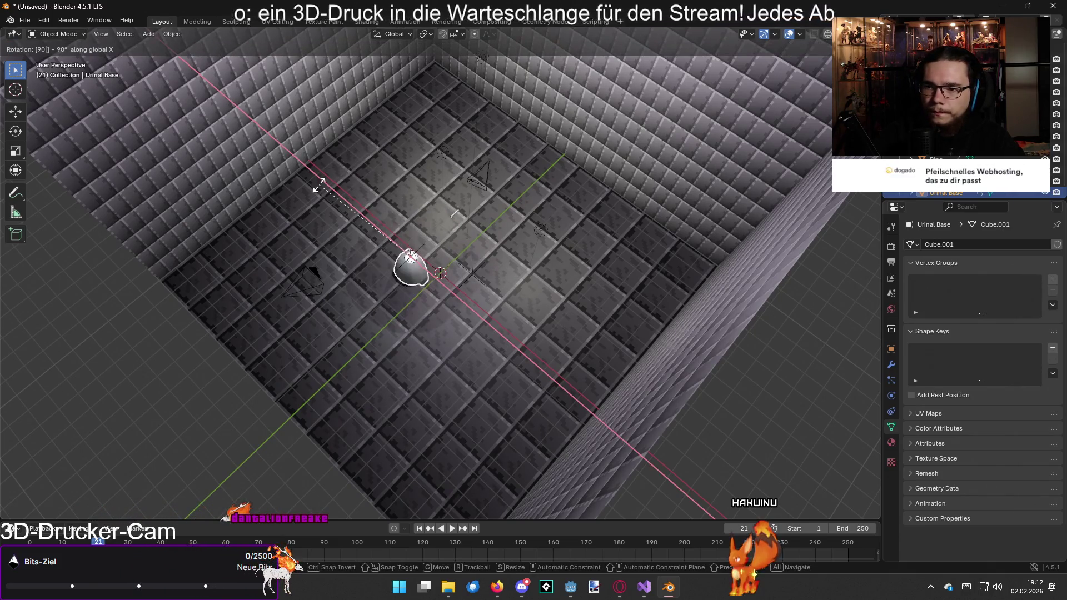
key(BackSpace)
key(BackSpace)
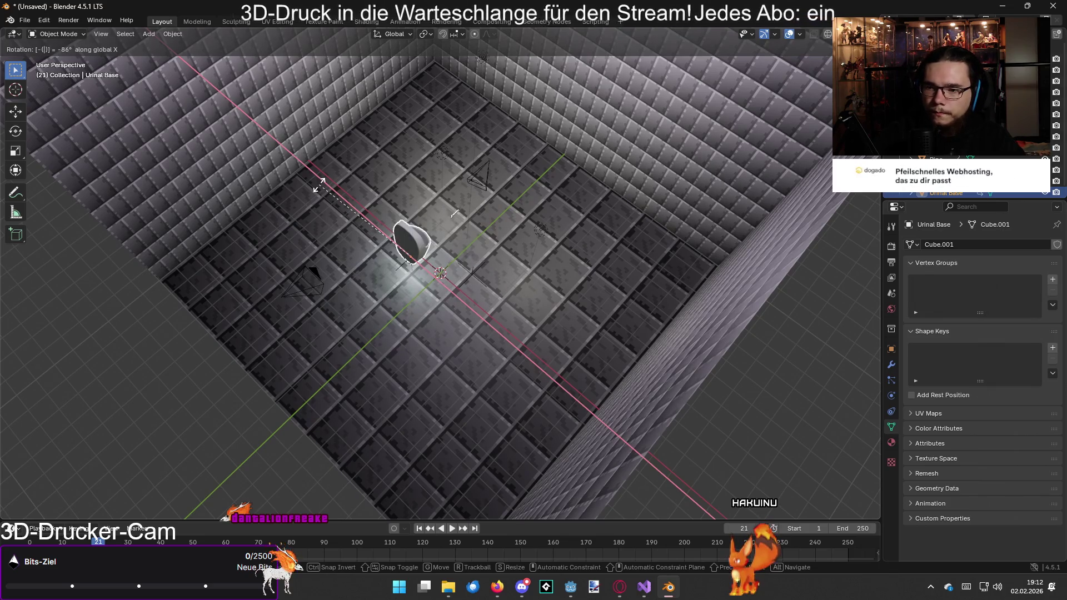
key(Return)
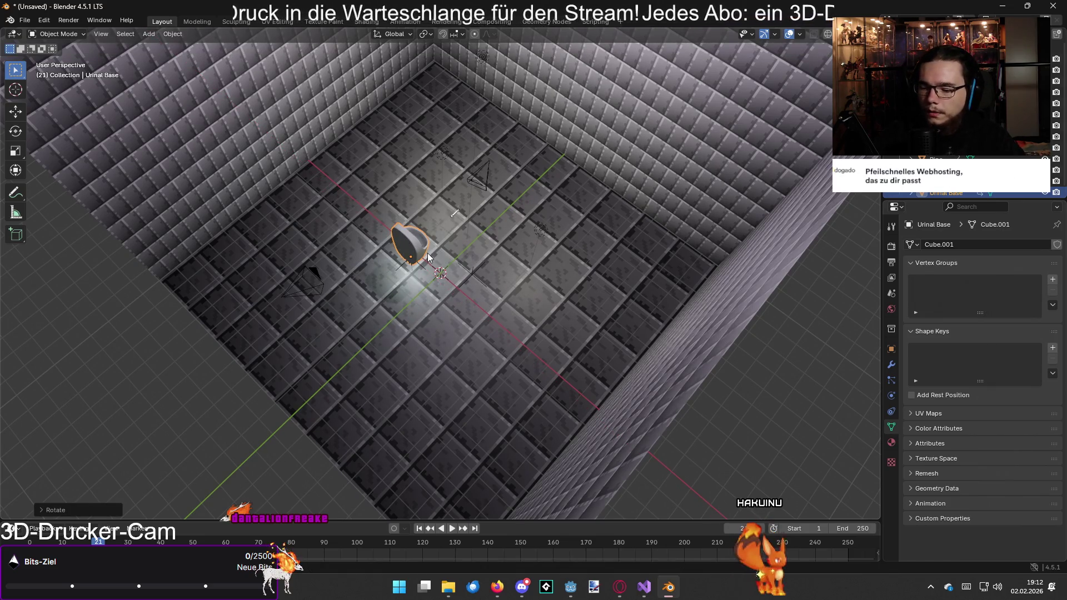
key(r)
key(z)
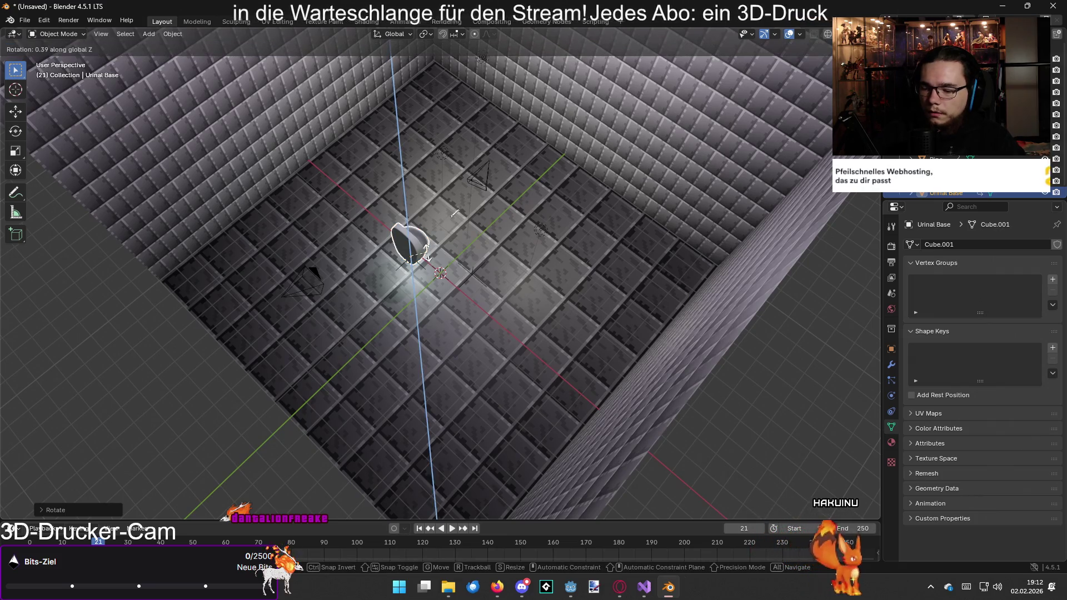
key(Return)
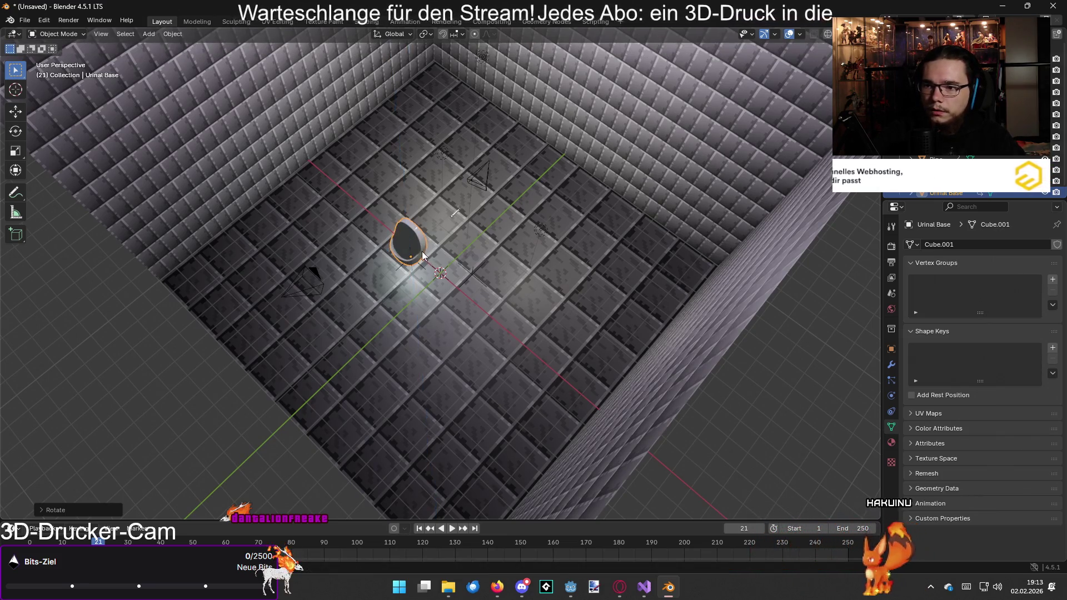
key(g)
key(x)
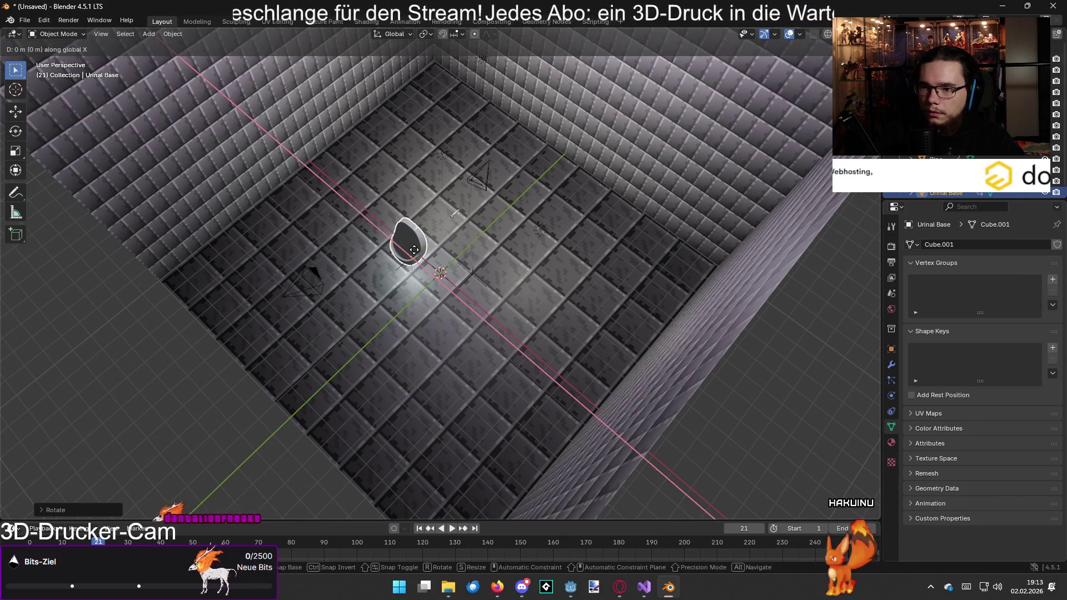
key(Return)
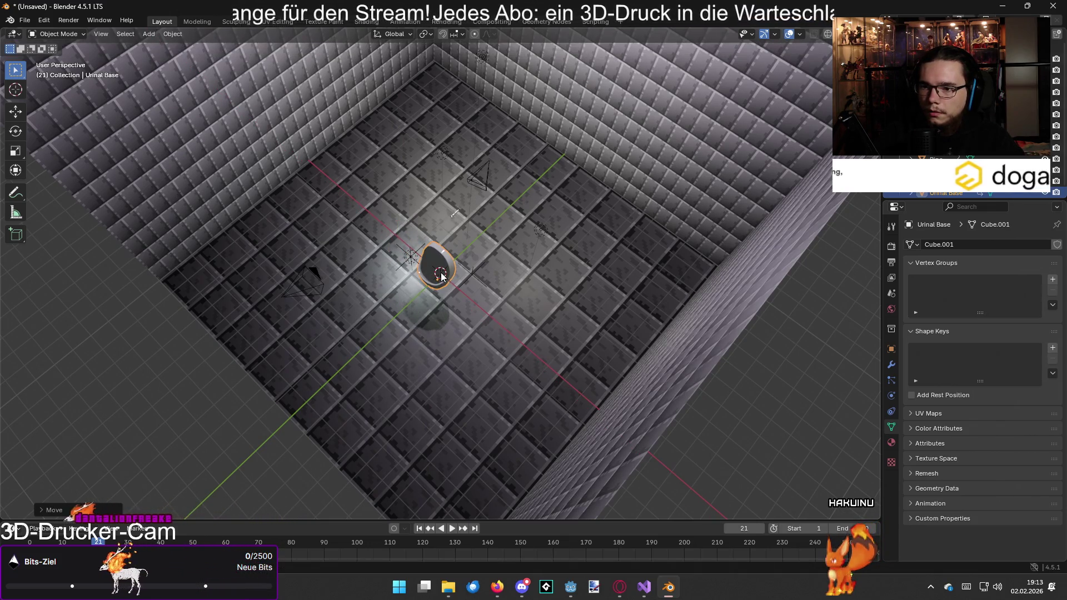
key(g)
key(y)
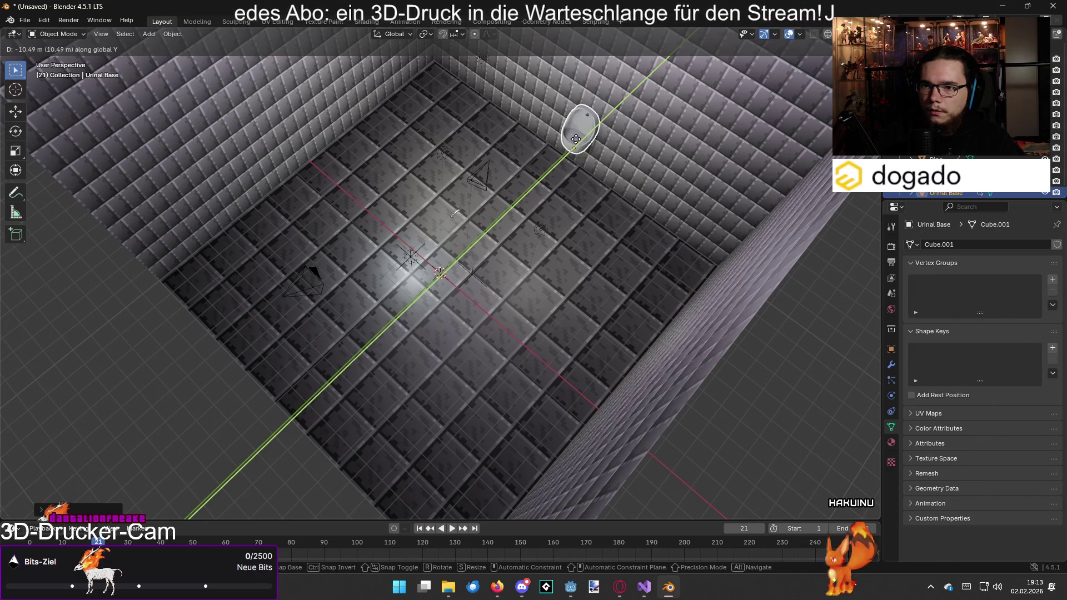
click(575, 139)
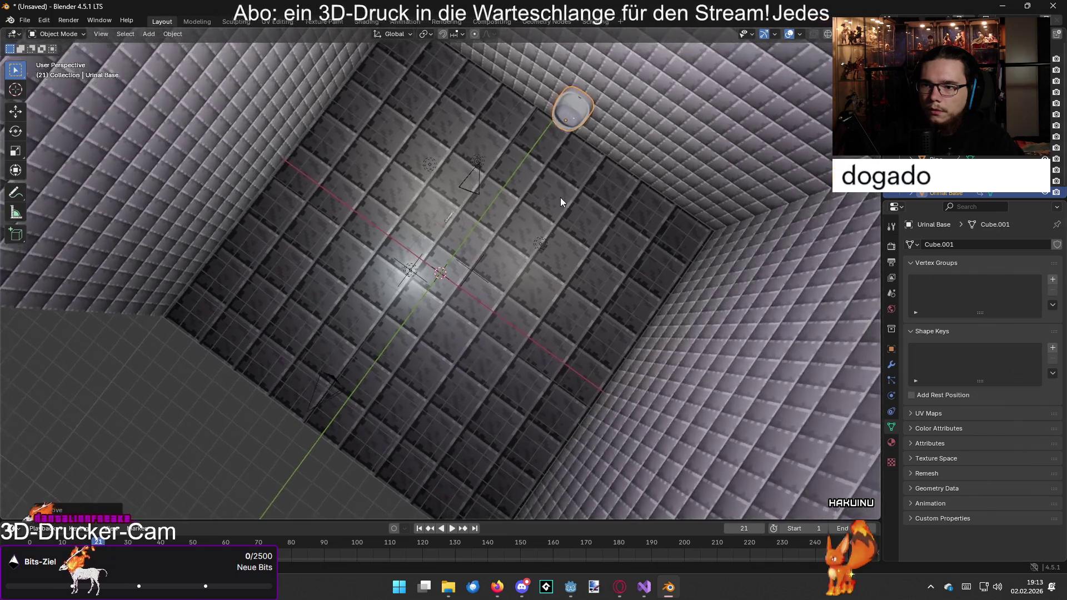
key(ctrl+z)
key(ctrl+z)
key(ctrl+z)
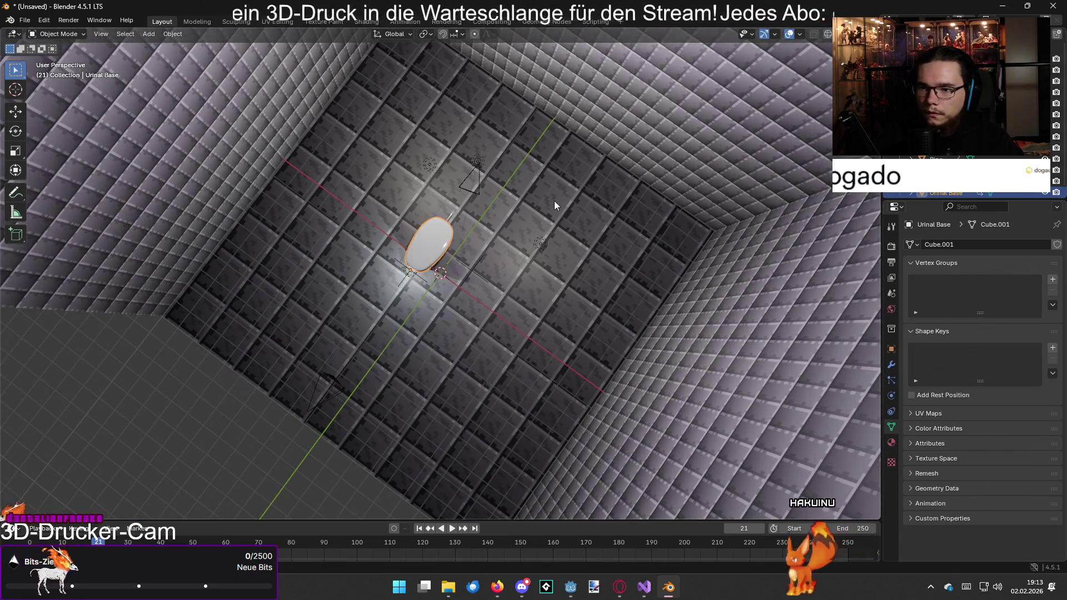
key(ctrl+shift+z)
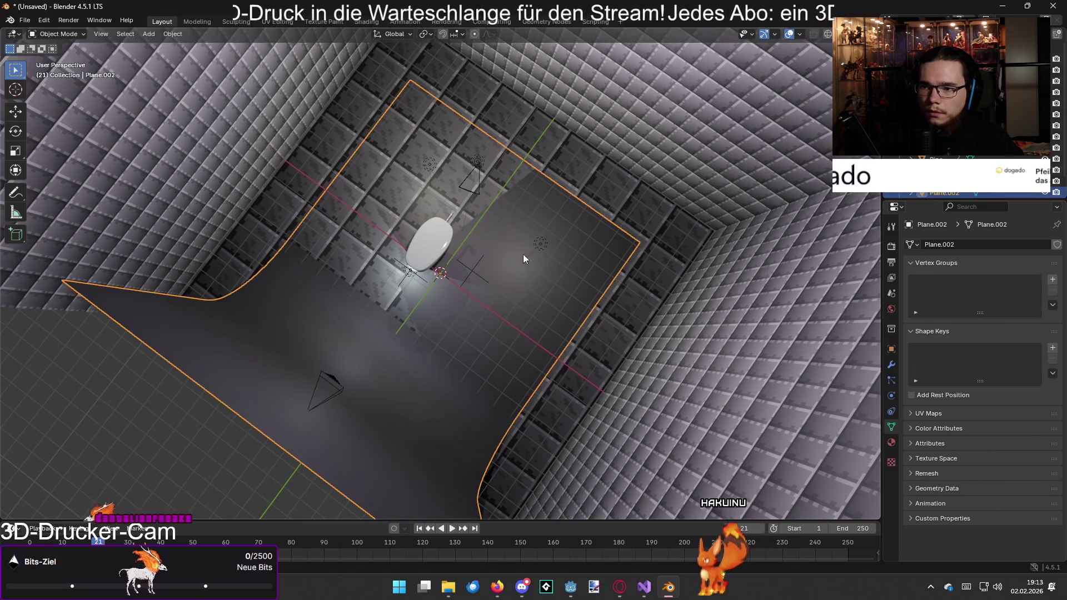
key(Delete)
click(425, 247)
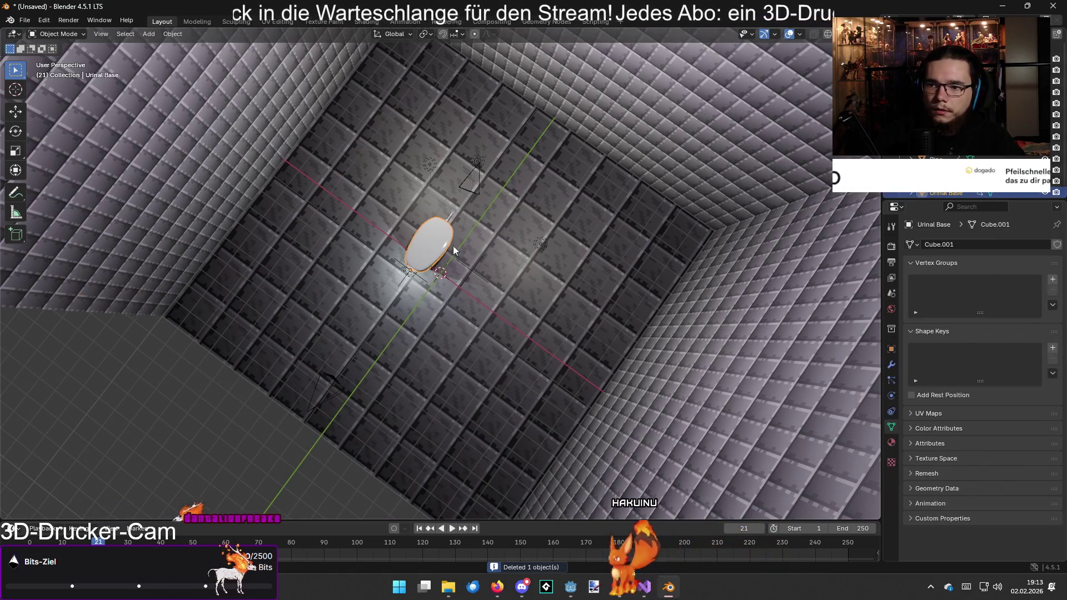
ctrl+click(945, 159)
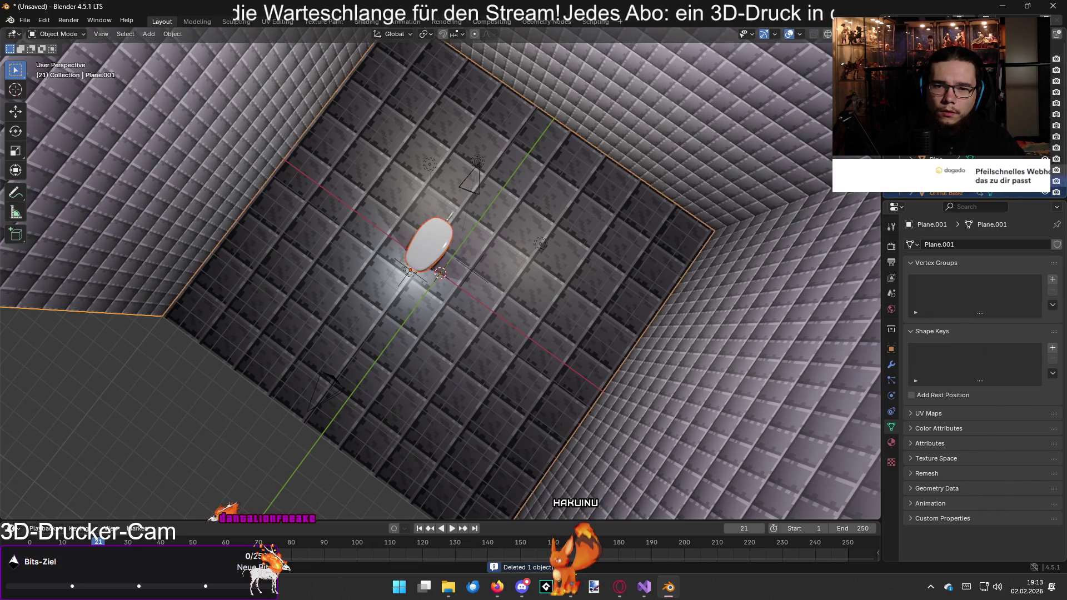
ctrl+click(945, 149)
ctrl+click(945, 159)
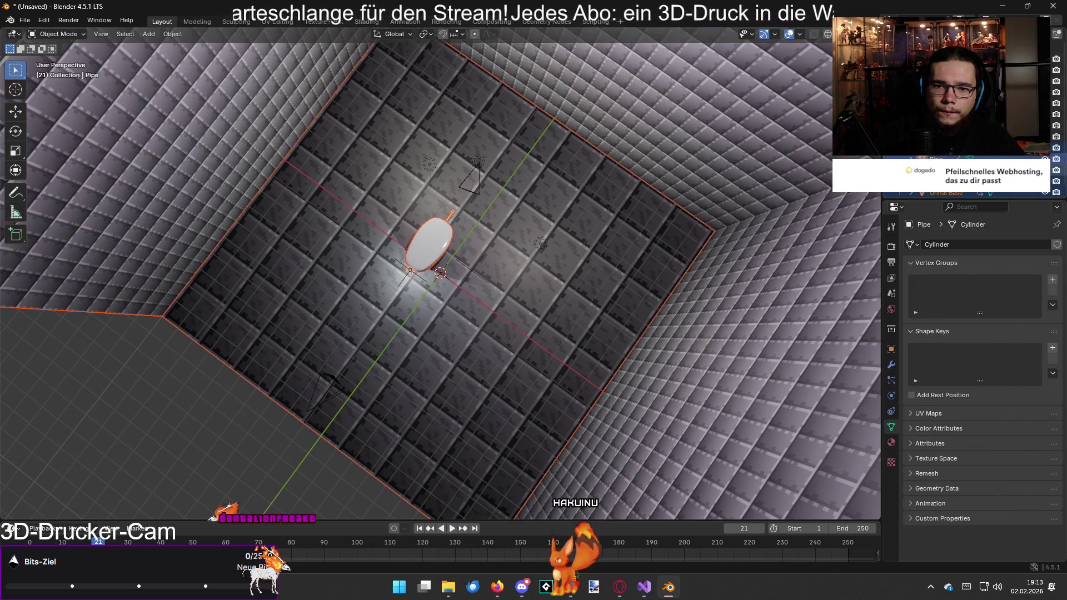
- Select the Pipe and stand the urinal upright by rotating it 90° about X, then about Z
click(944, 170)
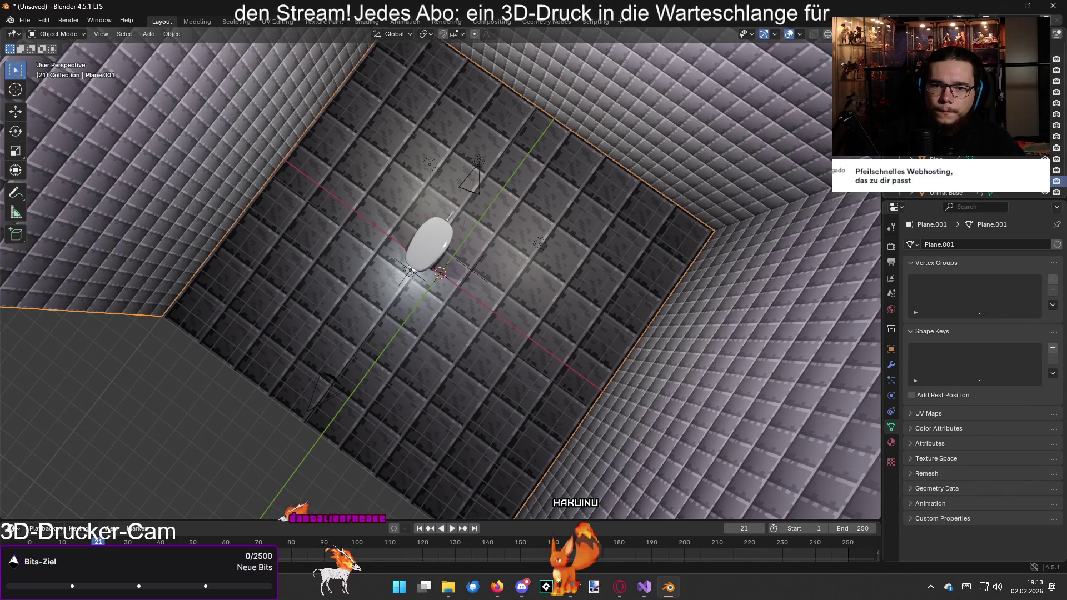
click(449, 240)
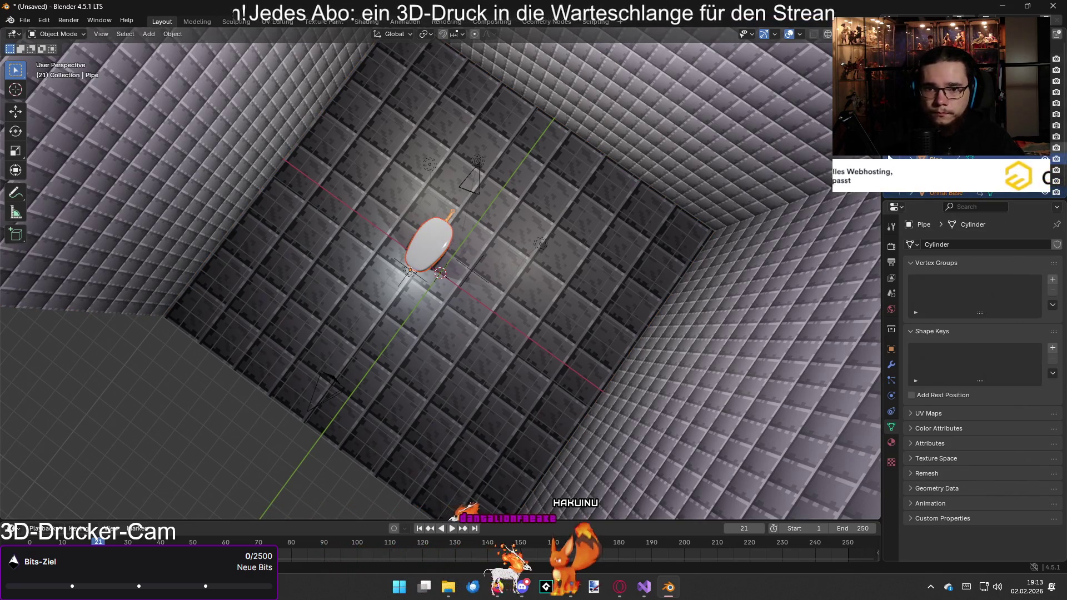
right_click(895, 161)
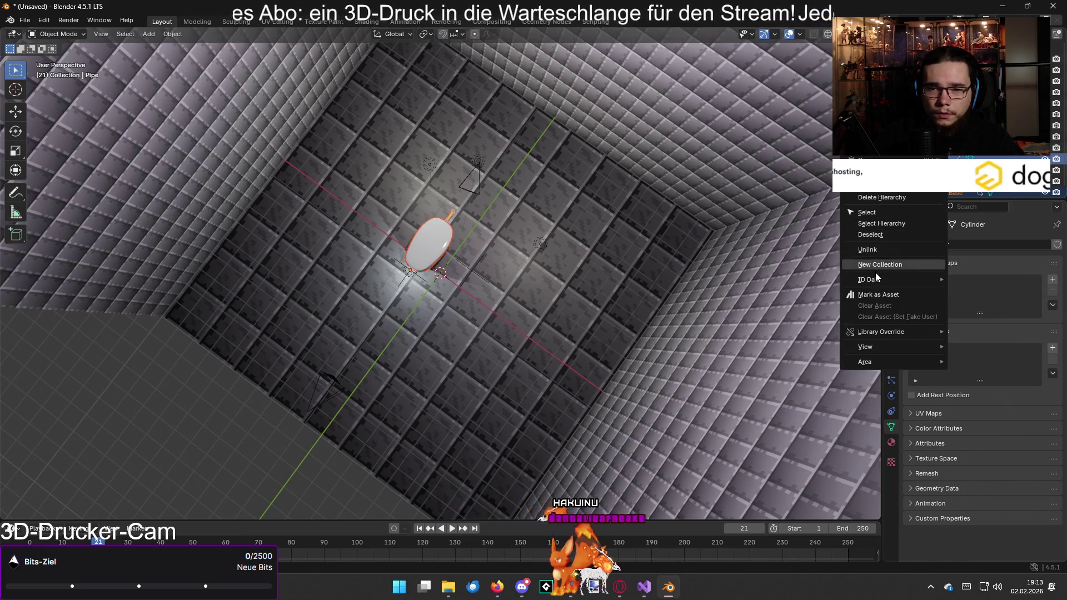
right_click(438, 237)
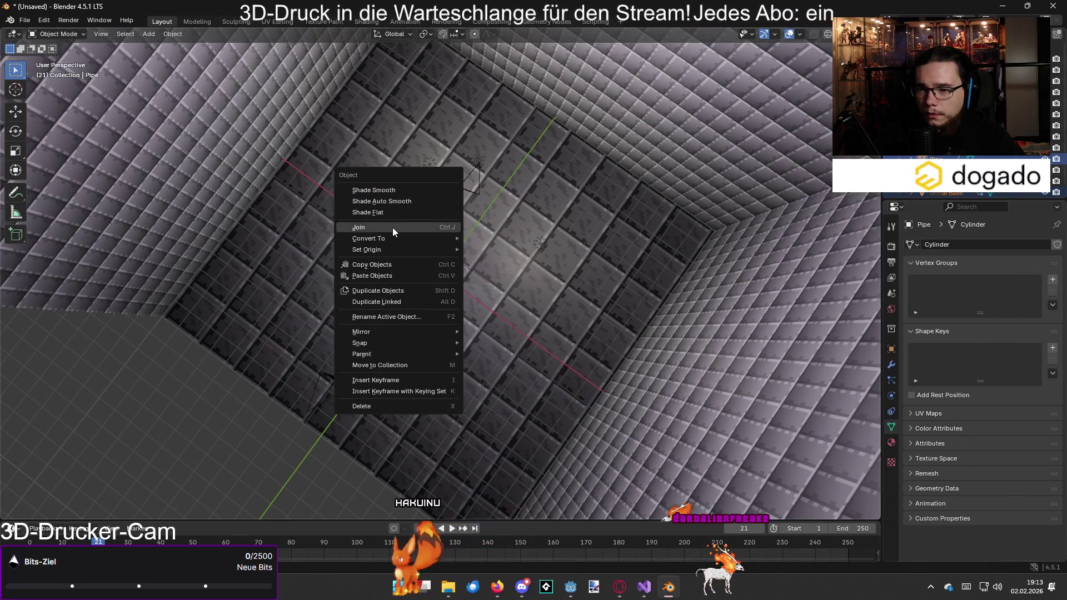
click(392, 227)
key(r)
key(x)
click(430, 238)
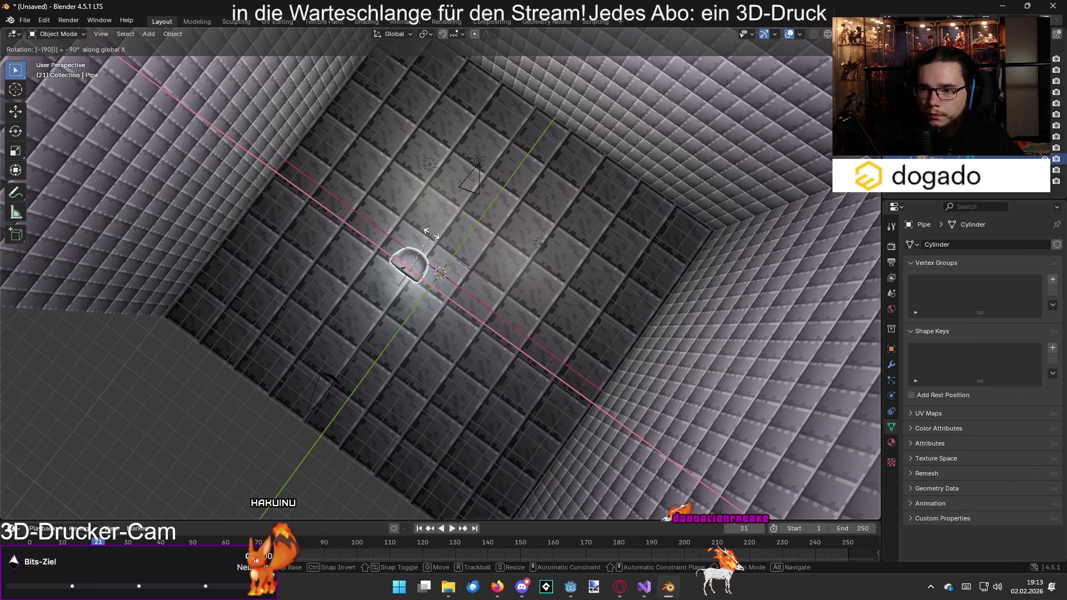
key(r)
key(z)
click(432, 235)
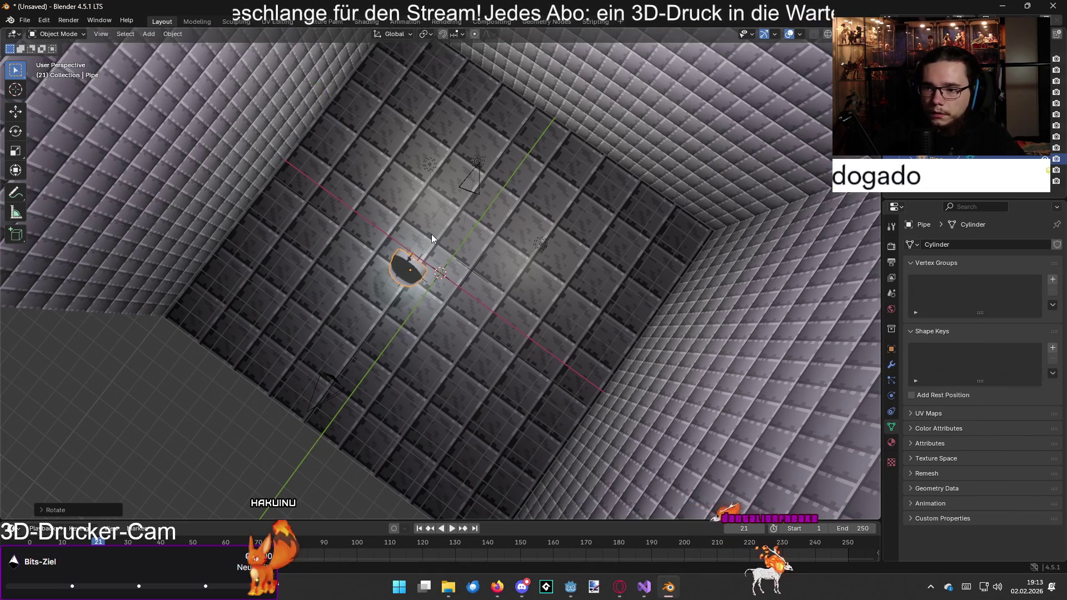
- Nudge the urinal slightly along X, then slide it about 10.6 m along Y onto the back wall
key(g)
key(x)
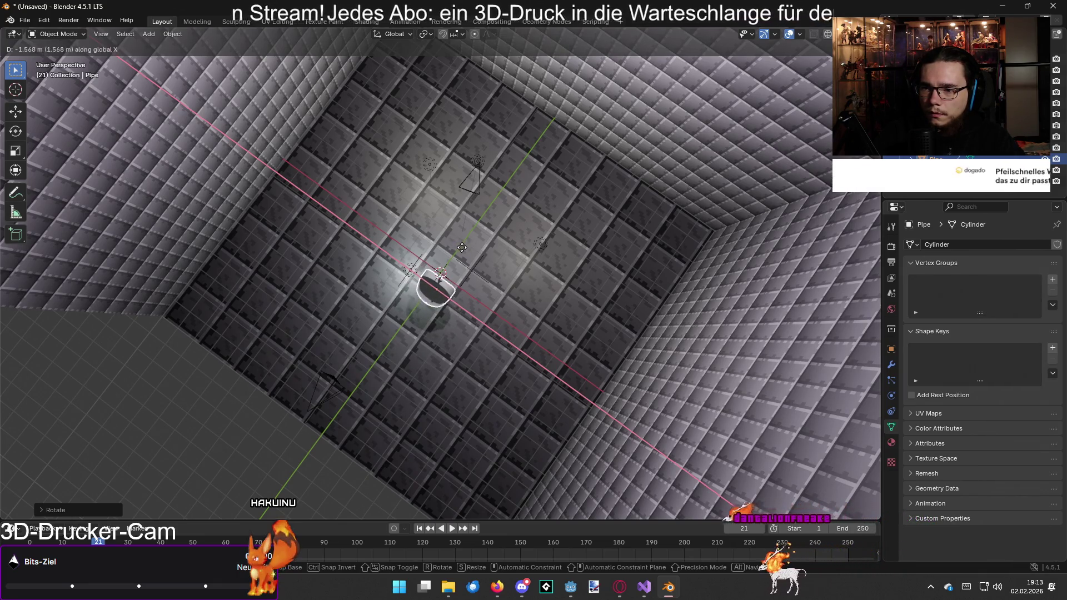
click(457, 251)
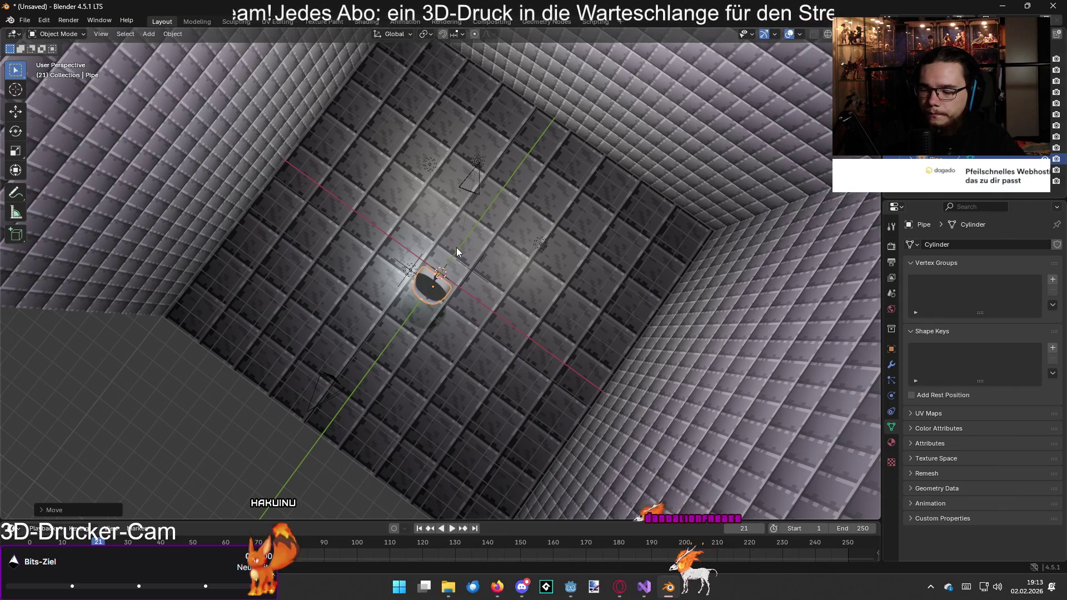
key(g)
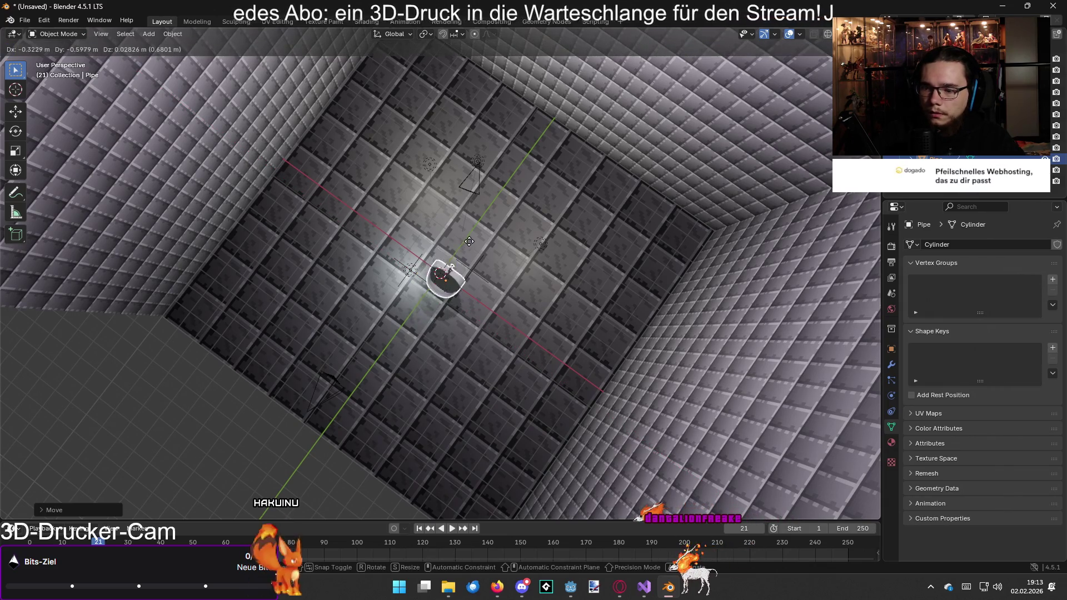
key(y)
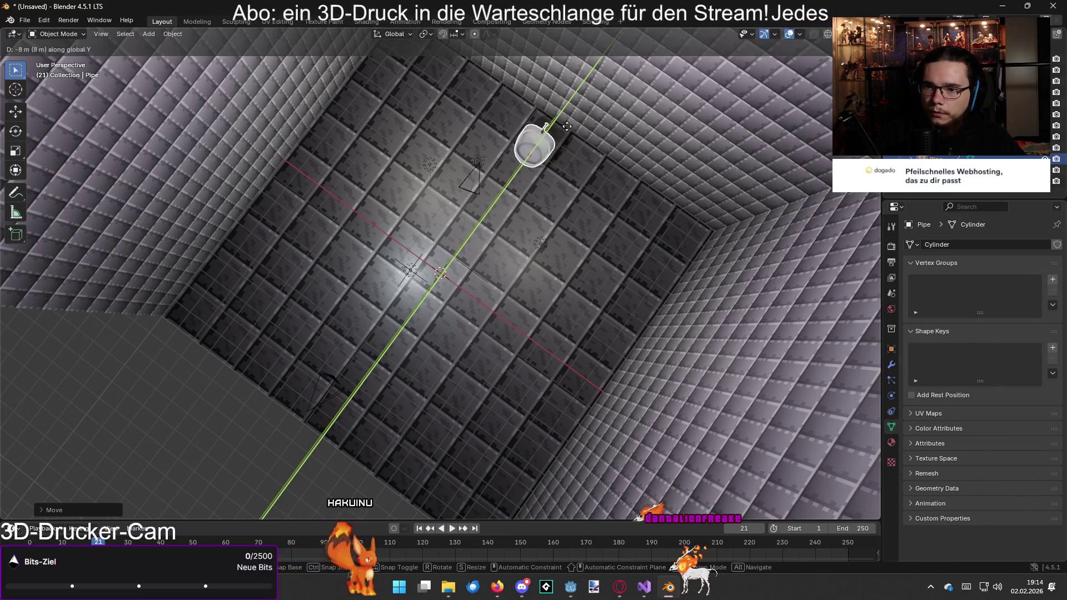
click(605, 92)
mouse_move(600, 131)
mouse_down()
mouse_move(626, 95)
mouse_move(601, 185)
mouse_up()
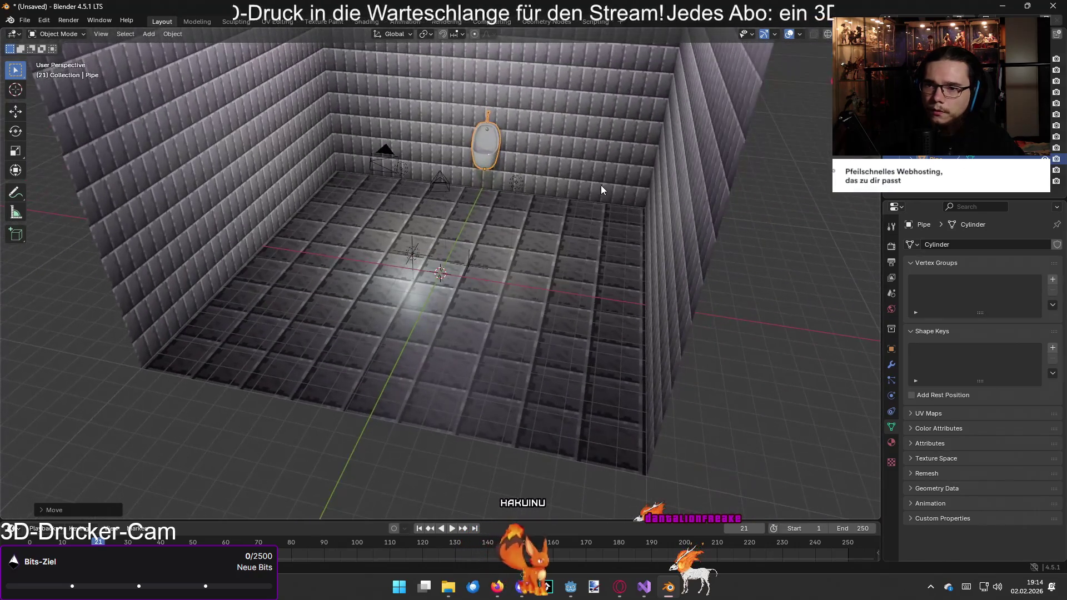
- Copy the urinal on the wall and paste a duplicate into the scene
click(602, 185)
click(784, 276)
mouse_move(785, 276)
mouse_down()
mouse_move(628, 260)
mouse_move(526, 188)
mouse_up()
click(457, 162)
drag(457, 162, 452, 179)
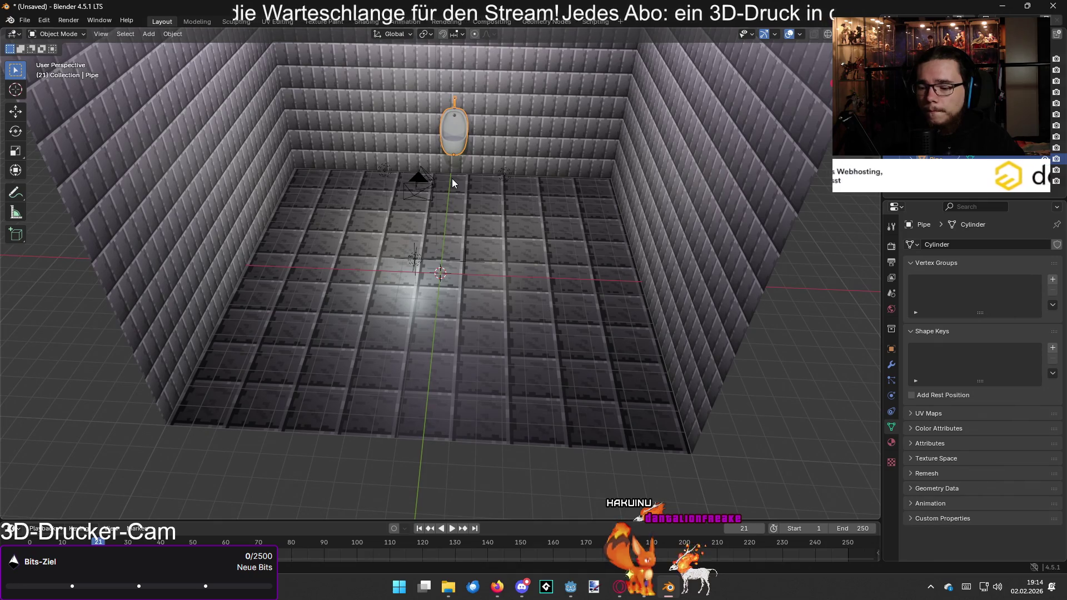
key(ctrl+c)
key(ctrl+v)
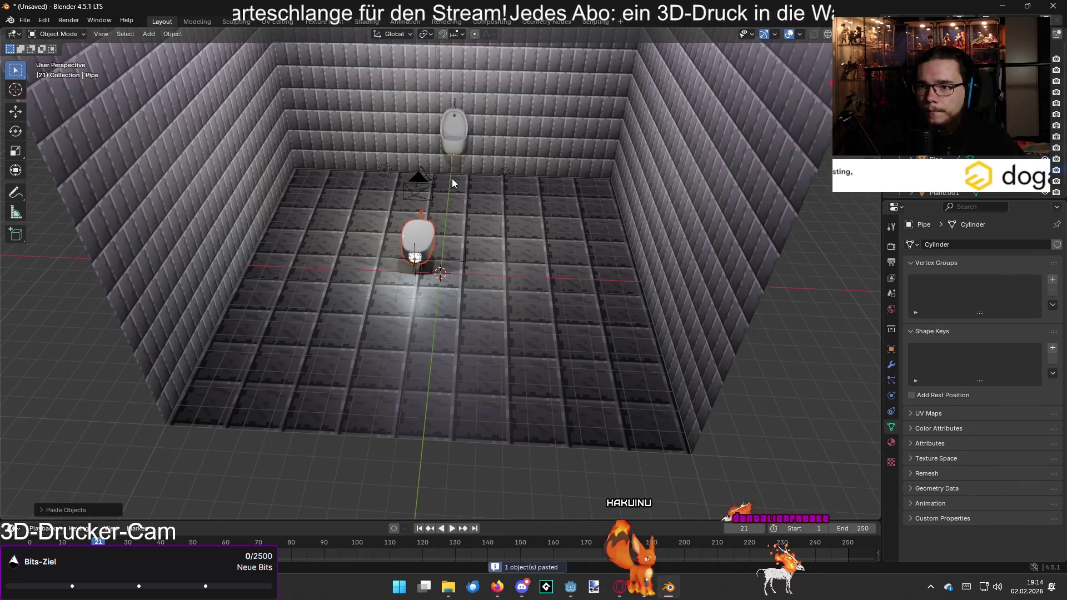
key(ctrl+z)
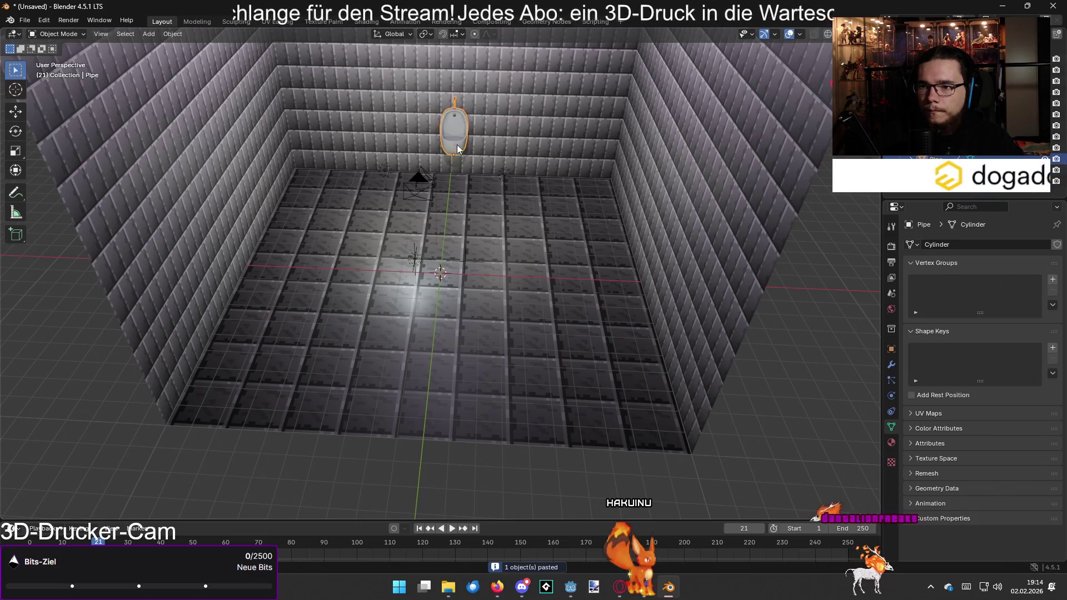
scroll(459, 161, up, 2)
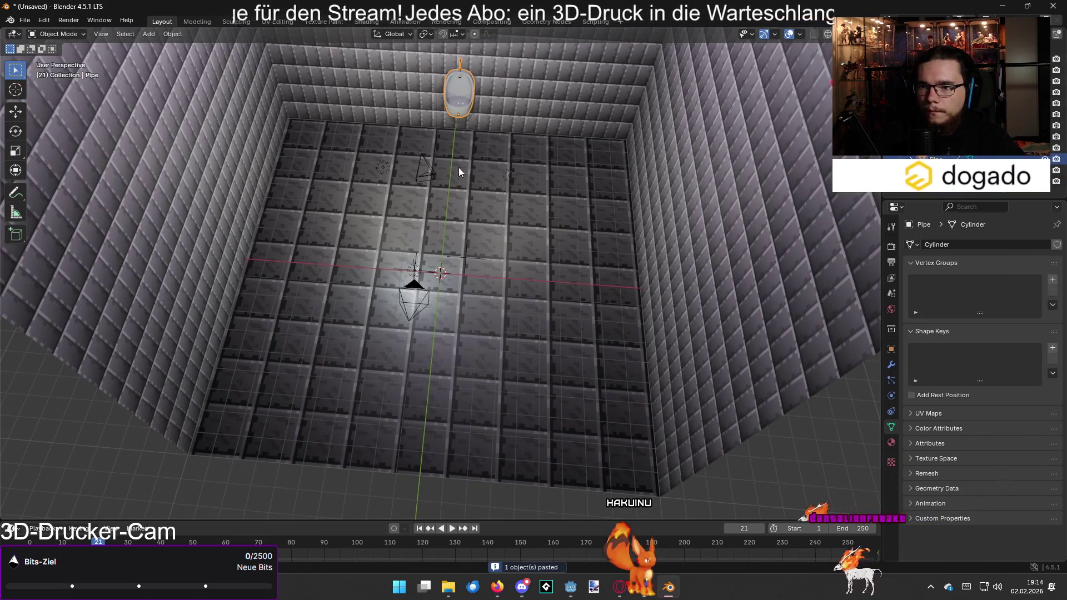
key(ctrl+v)
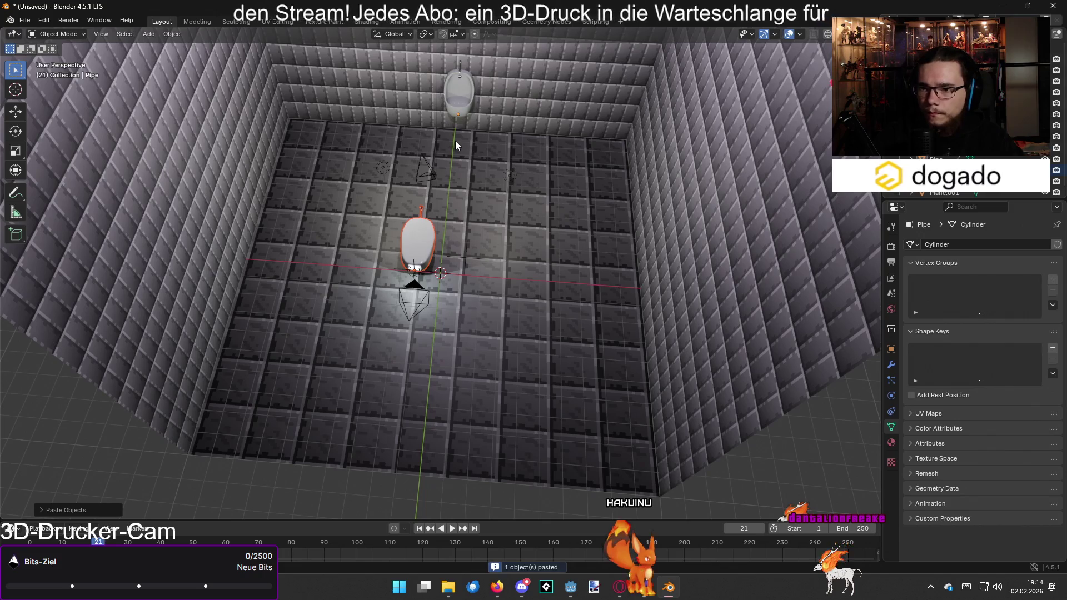
scroll(482, 198, down, 1)
scroll(482, 198, up, 1)
- Move the duplicate along X and Y so it sits beside the first urinal on the back wall
key(g)
key(z)
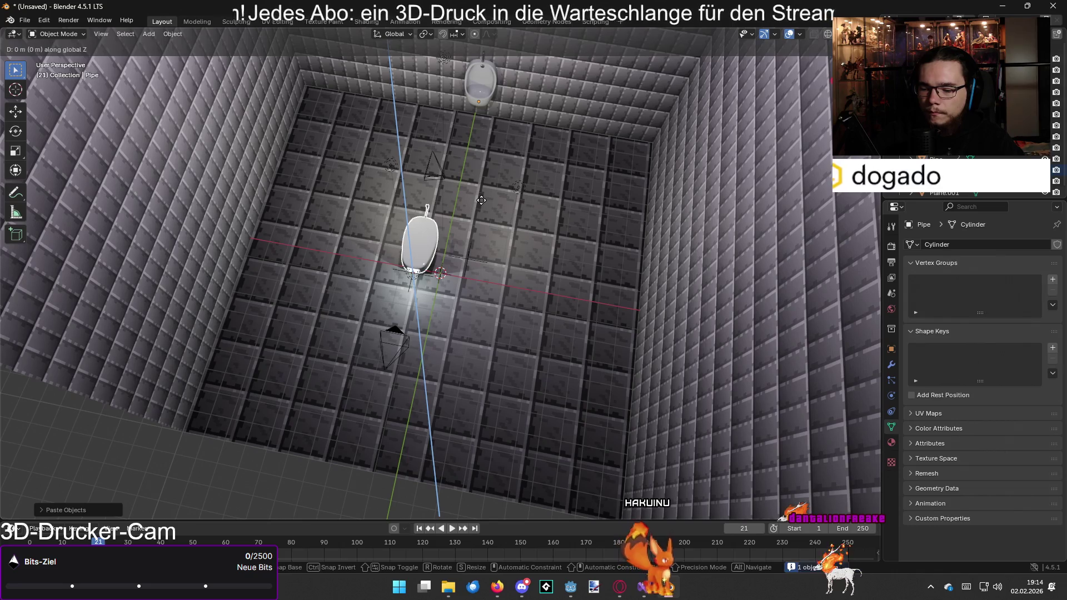
scroll(466, 267, down, 2)
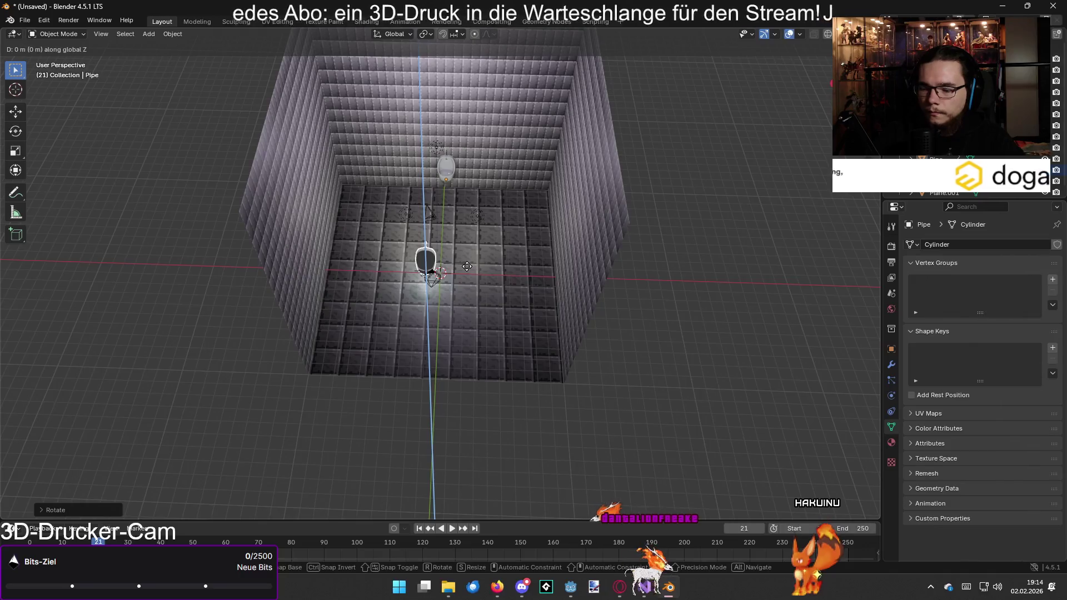
key(x)
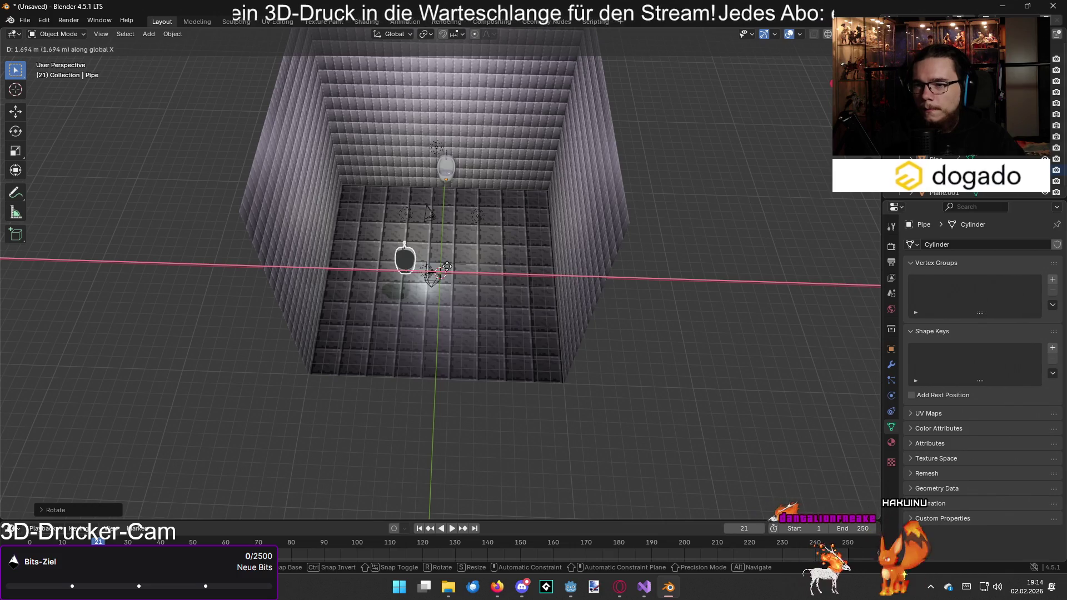
click(447, 267)
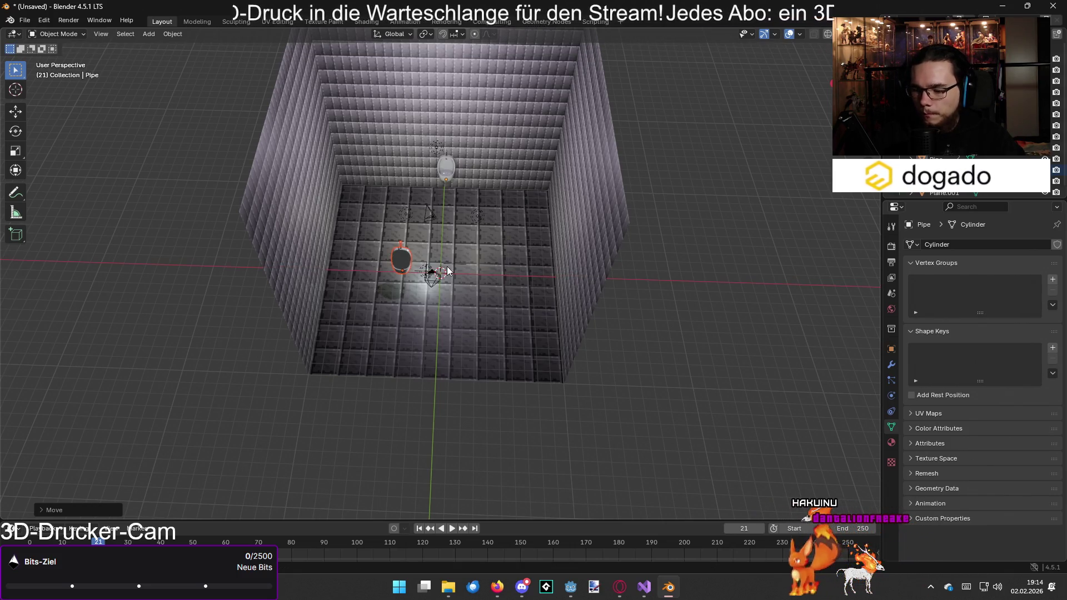
key(g)
key(y)
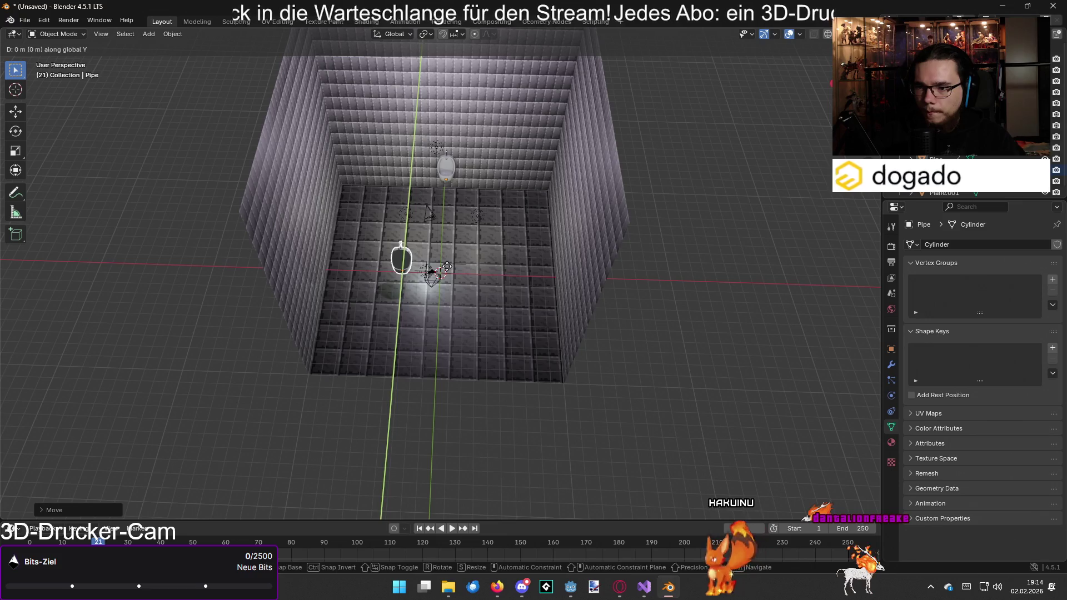
click(466, 175)
scroll(452, 162, up, 5)
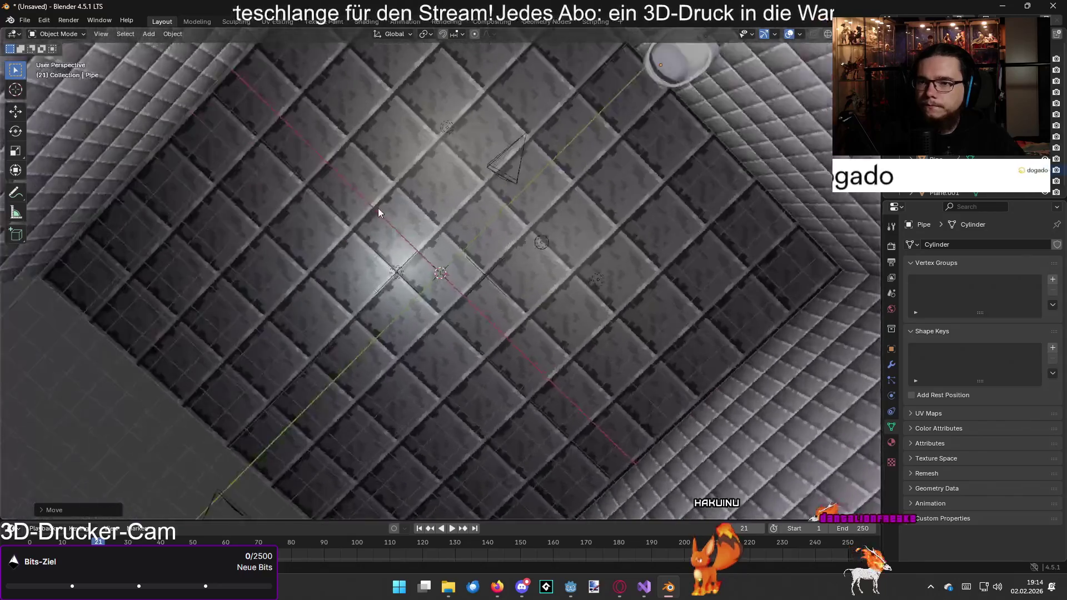
mouse_move(378, 208)
mouse_down()
mouse_move(312, 173)
mouse_move(309, 157)
mouse_move(419, 160)
mouse_move(459, 121)
mouse_move(475, 161)
mouse_up()
scroll(459, 121, down, 3)
- Paste a third urinal copy into the room, then switch to Visual Studio
click(457, 136)
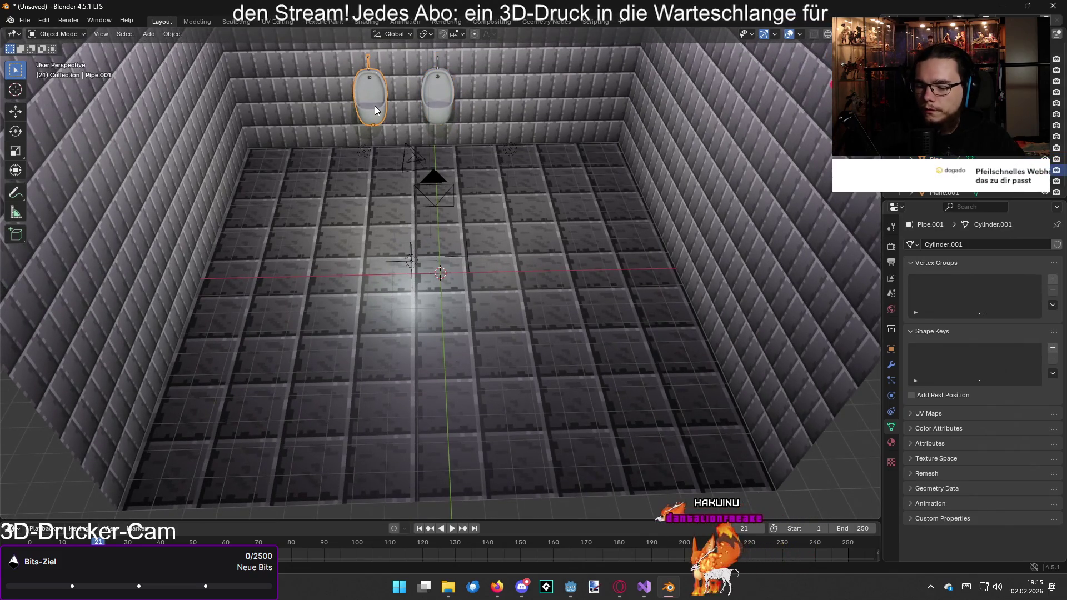
key(ctrl+v)
drag(487, 260, 449, 239)
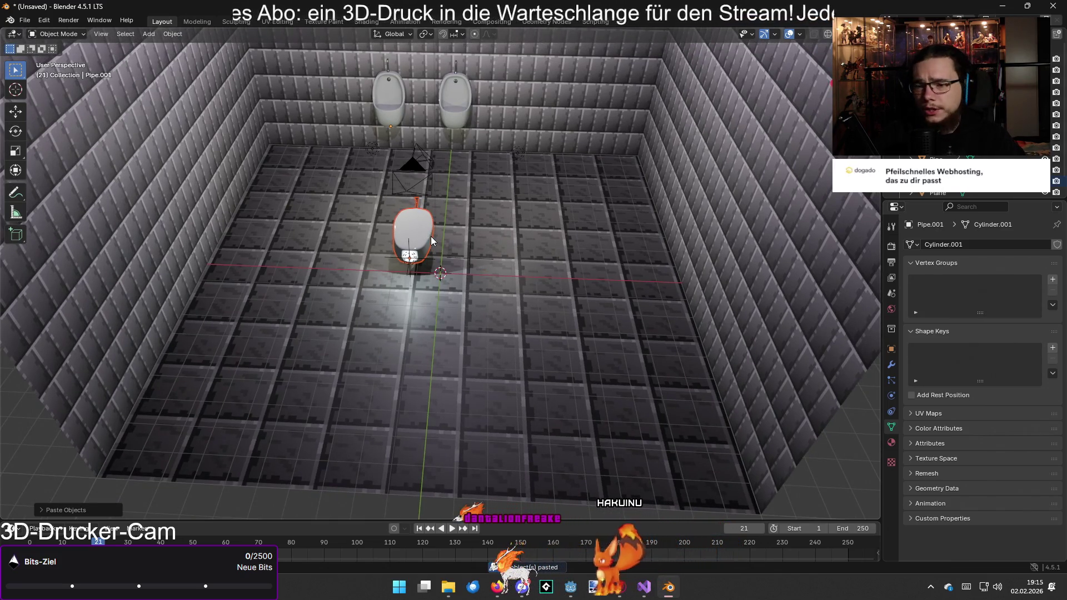
key(alt+Tab)
key(Tab)
key(Tab)
key(Tab)
key(Tab)
key(Tab)
key(Tab)
key(Tab)
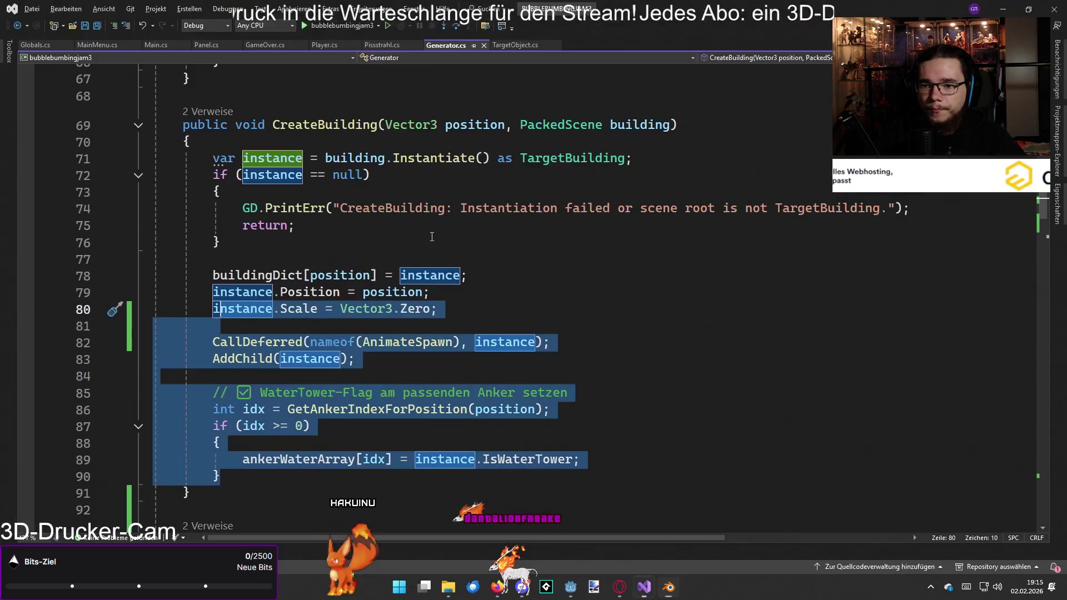
- Scroll Generator.cs past CreateBuilding and put the caret at the start of AnimateSpawn's body
click(566, 276)
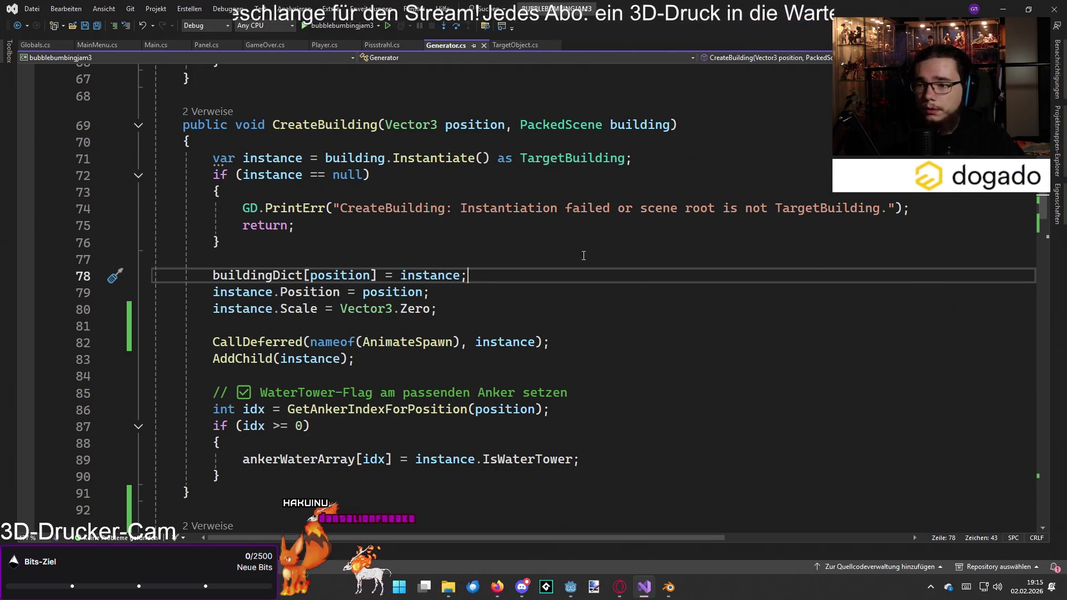
scroll(583, 256, down, 1)
mouse_move(221, 427)
mouse_down()
mouse_move(233, 160)
mouse_move(216, 109)
mouse_up()
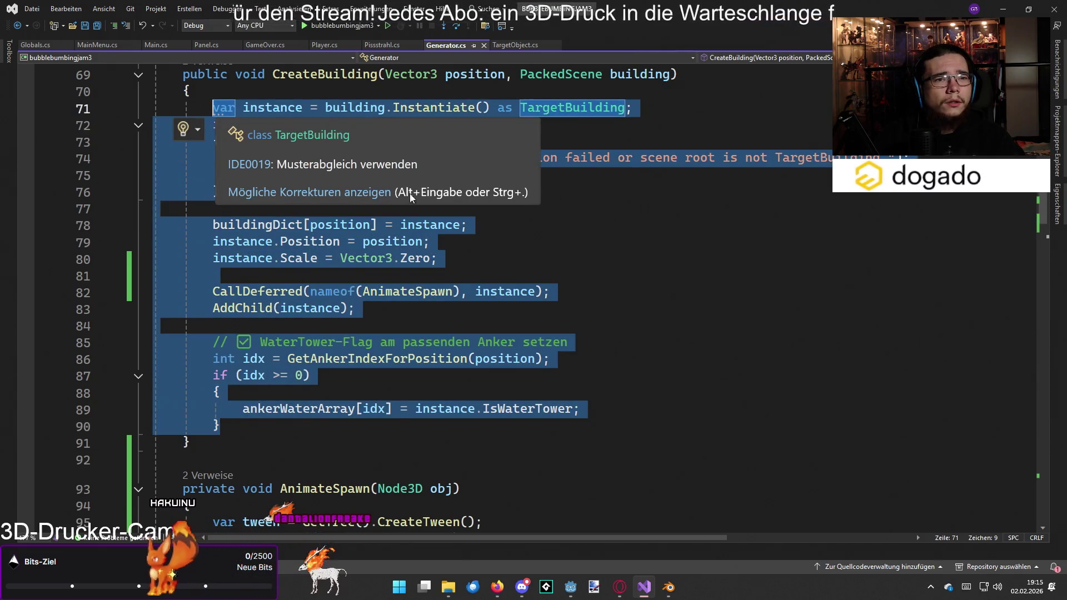
scroll(215, 109, up, 1)
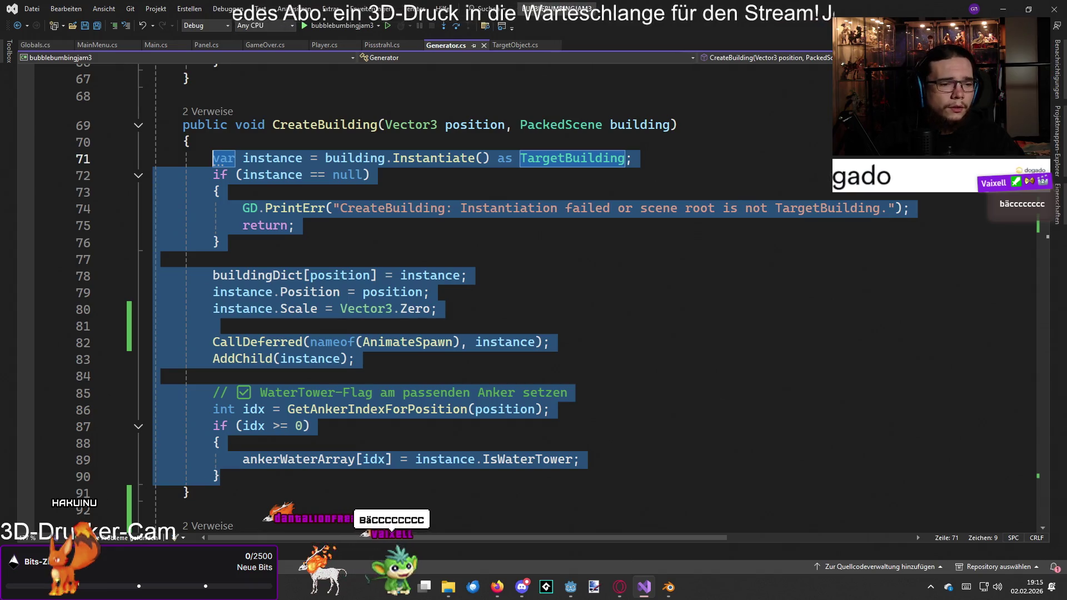
click(586, 251)
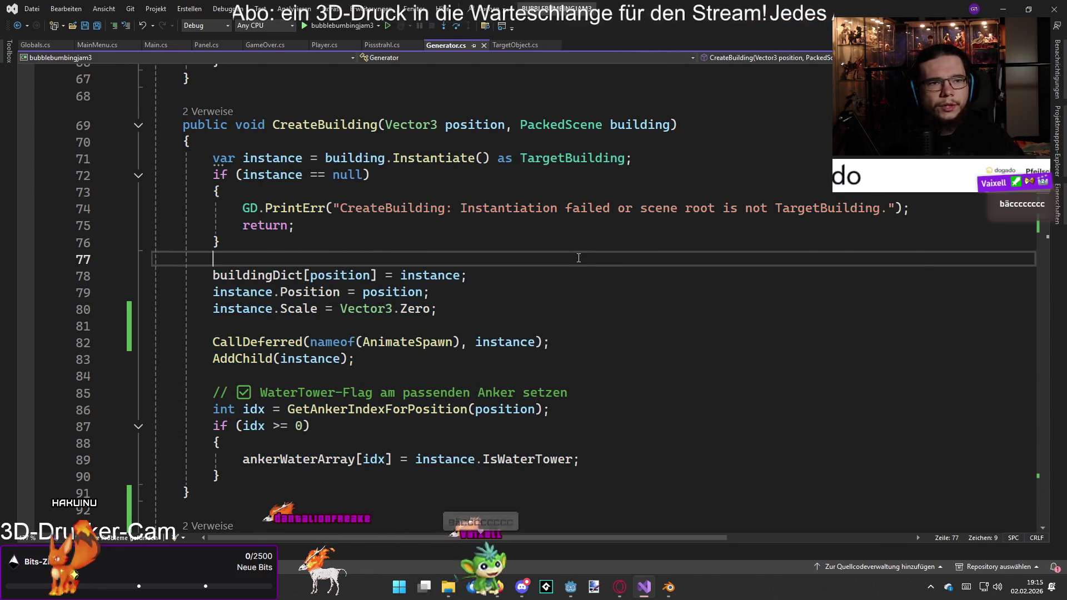
scroll(573, 259, down, 5)
scroll(573, 260, down, 3)
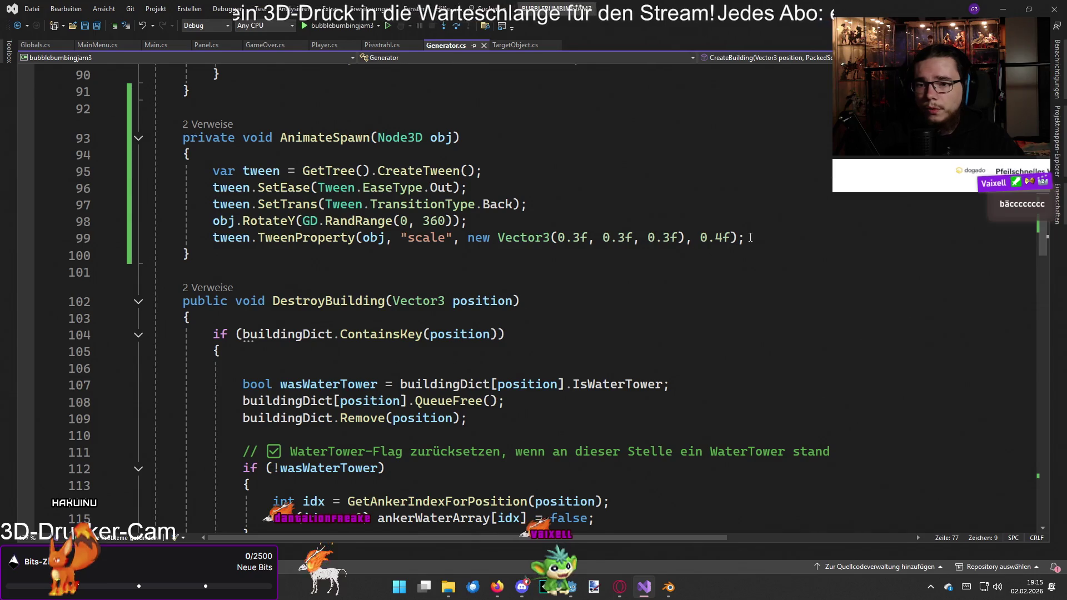
click(402, 155)
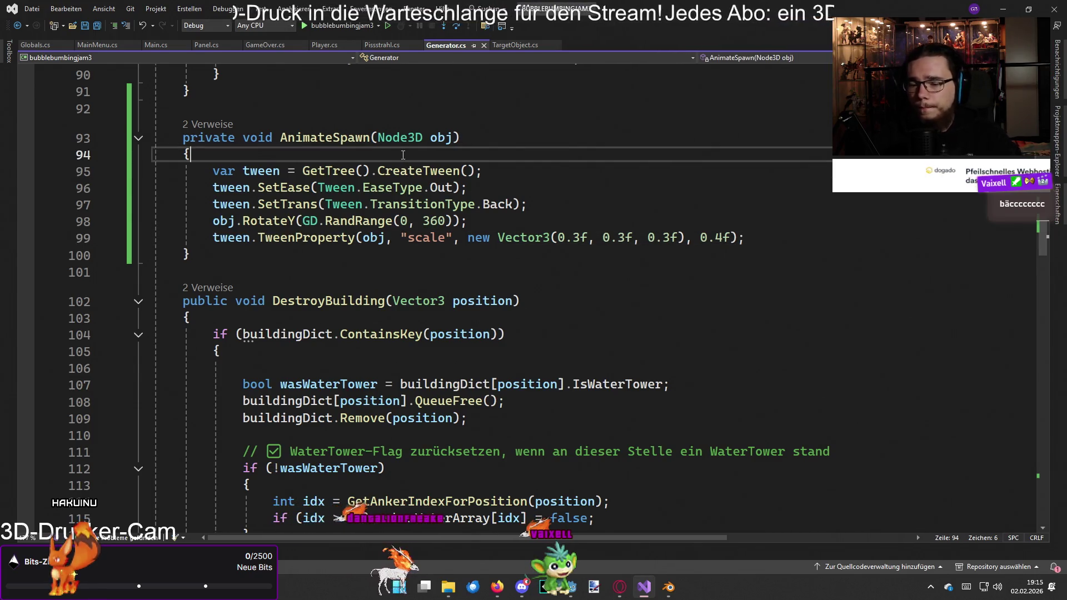
- Add 'float yaw = Randolf.Randf() * Mathf.Tau;' and 'obj.Rotation = new Vector3(0f, yaw, 0f);' to AnimateSpawn
key(Return)
key(Return)
key(Up)
text(flo)
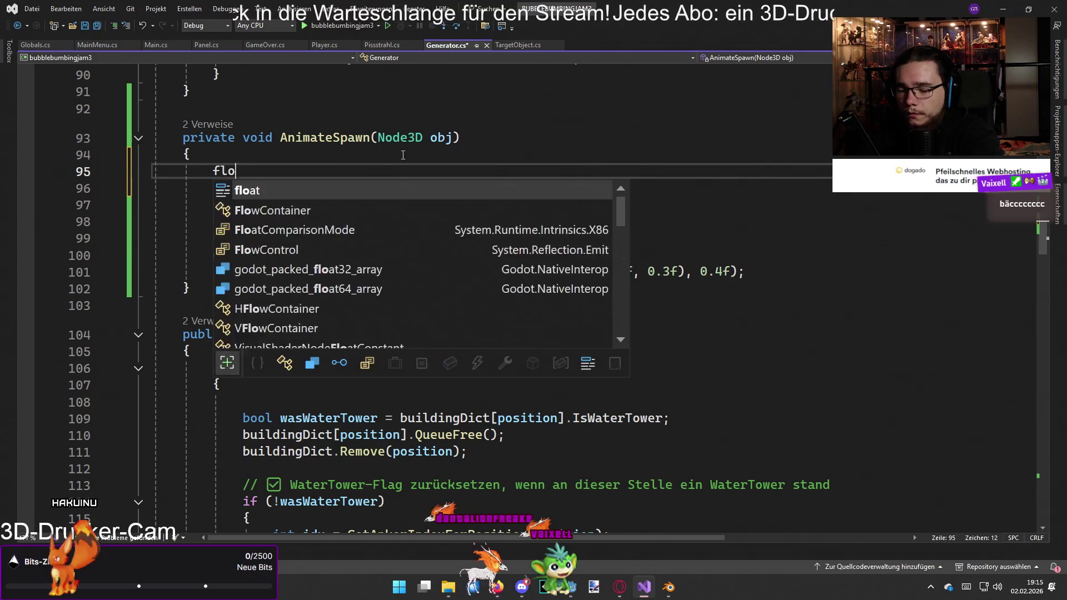
text(at yaw Randof)
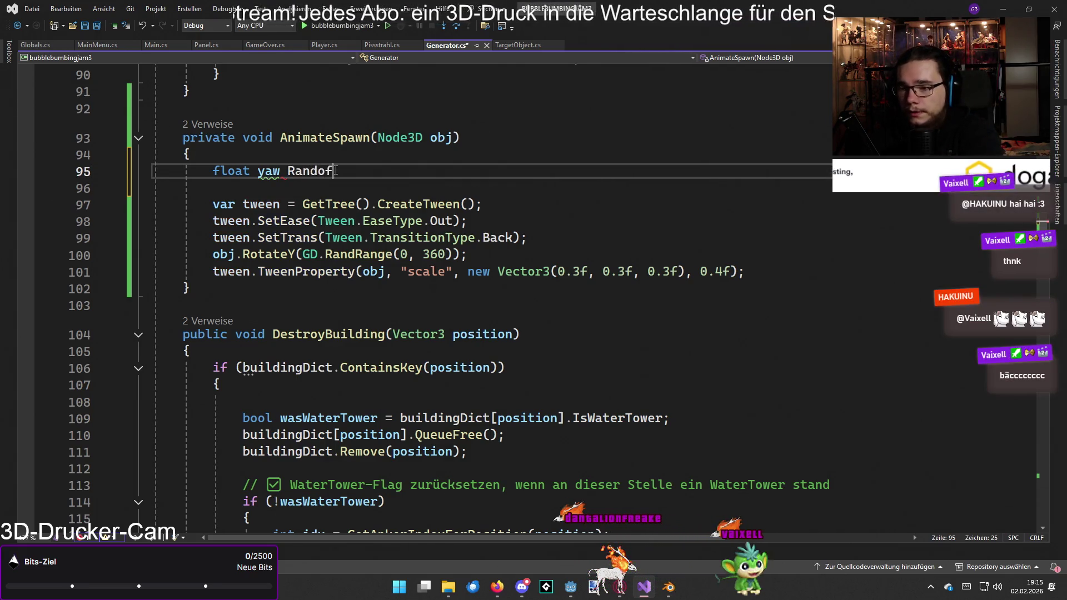
key(BackSpace)
text(lf.Rand)
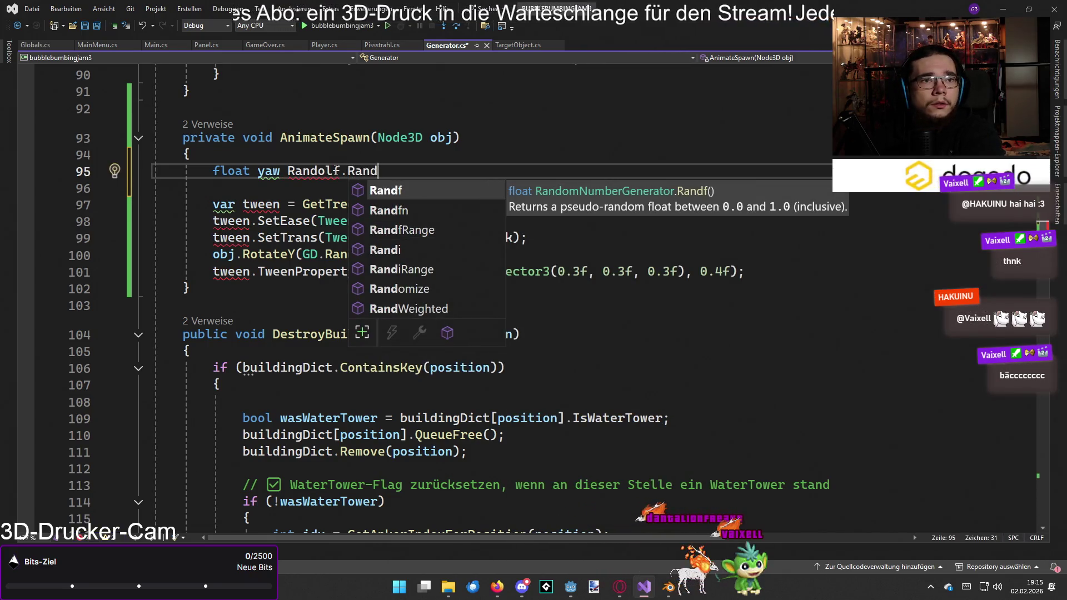
text(f())
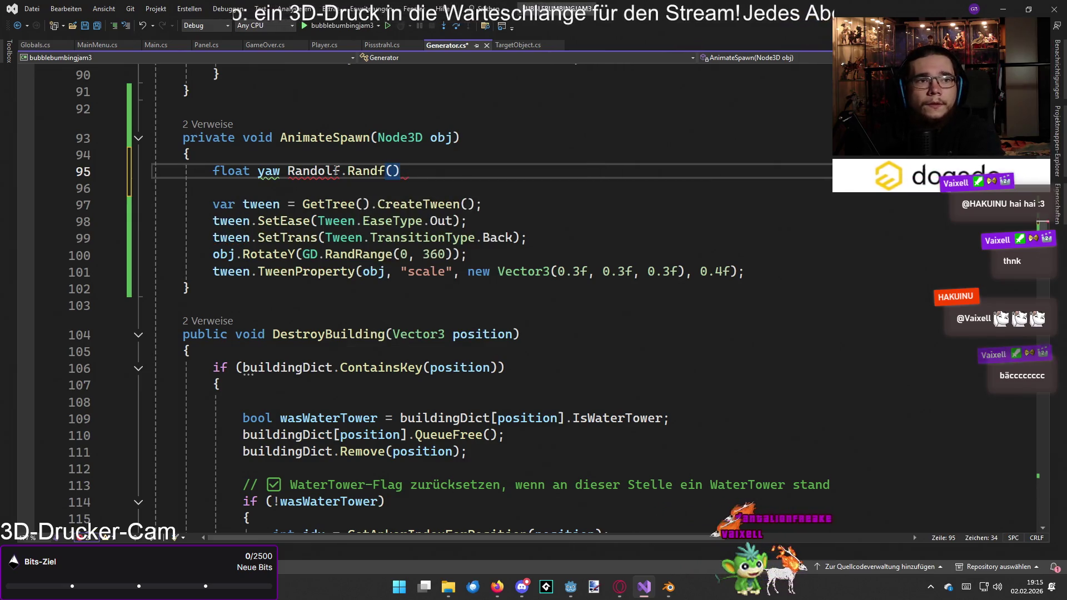
text( * Math)
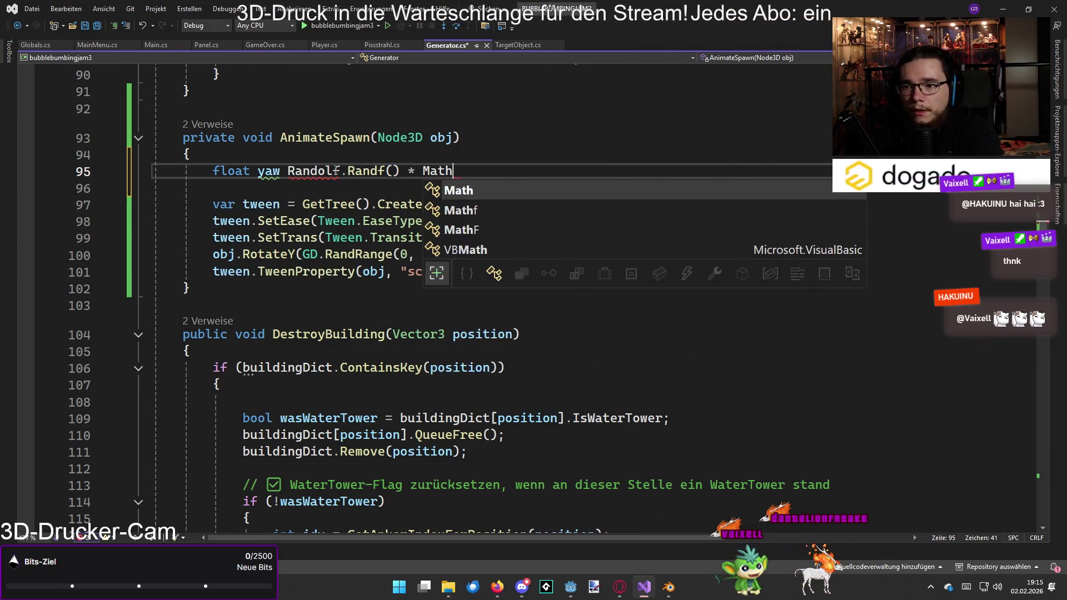
text(f,.Tau;)
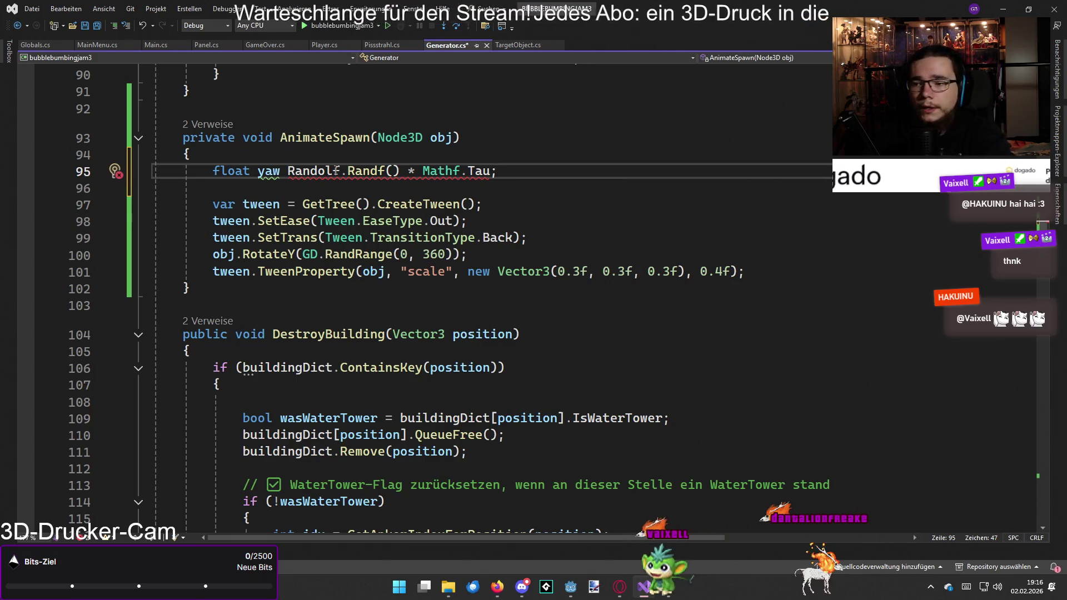
key(Return)
key(Return)
text(obj.Rorat)
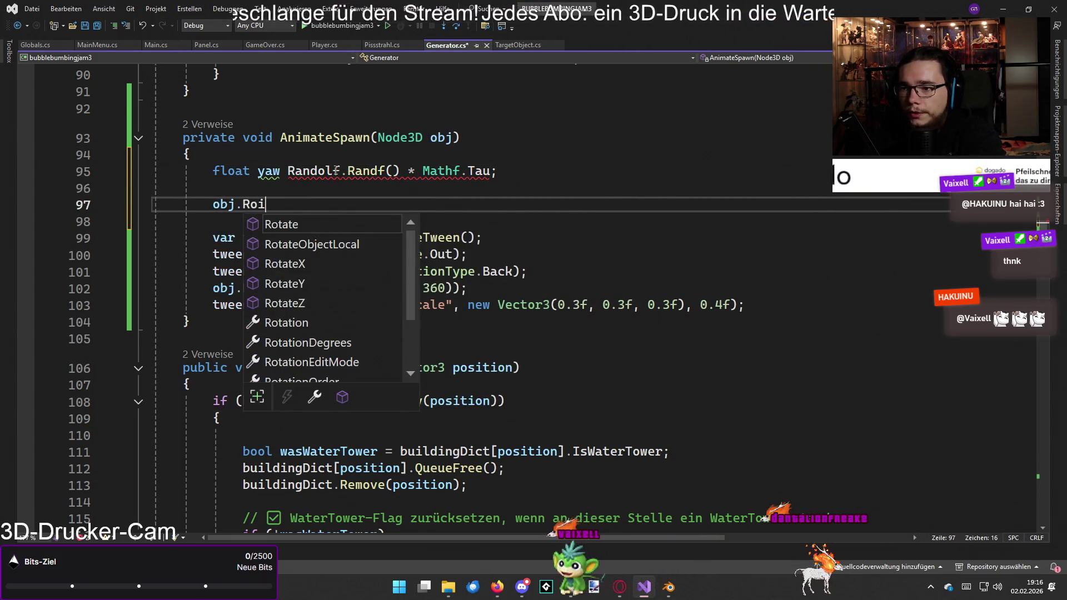
key(BackSpace)
key(BackSpace)
key(BackSpace)
text(t)
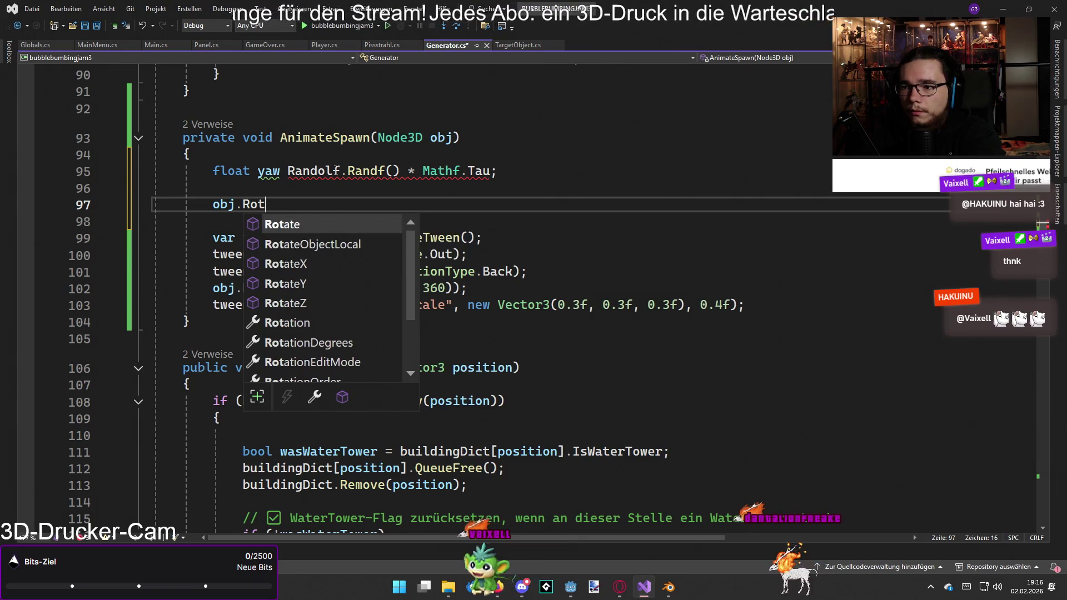
text(at)
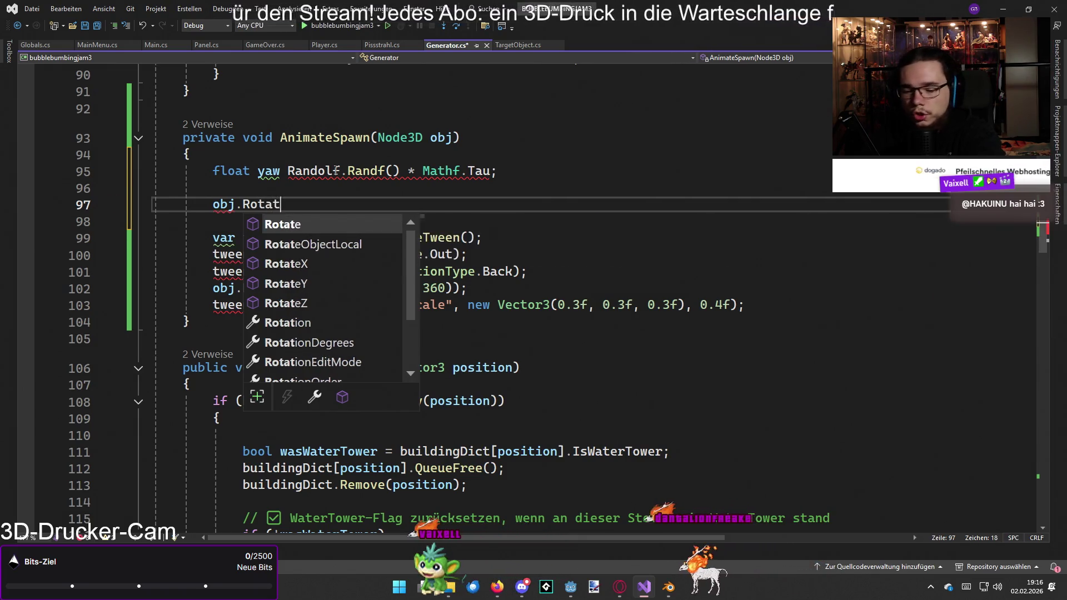
text(ion = new Vector3)
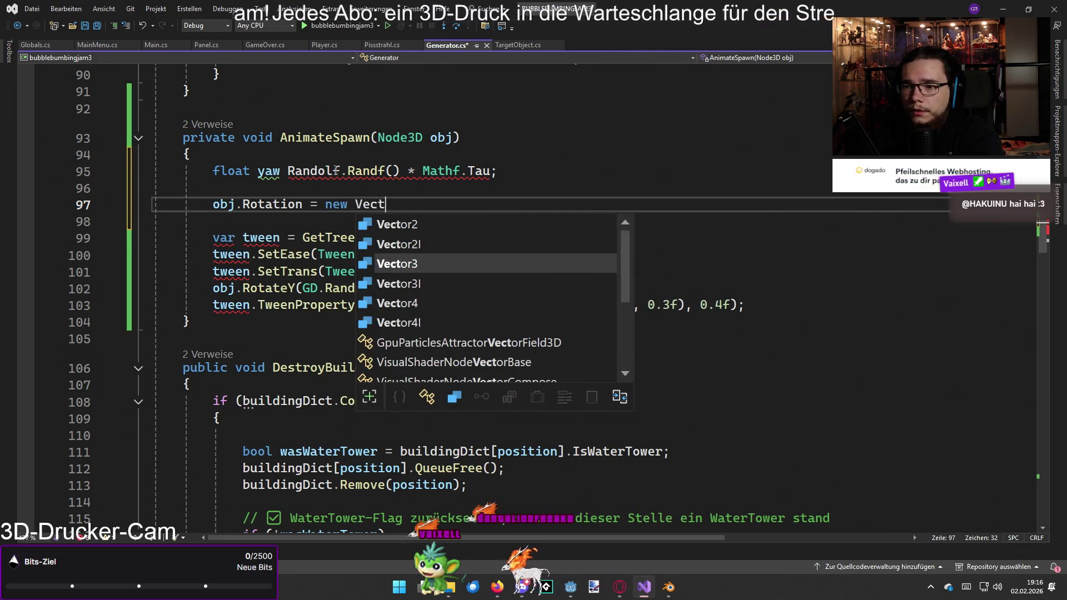
text(()
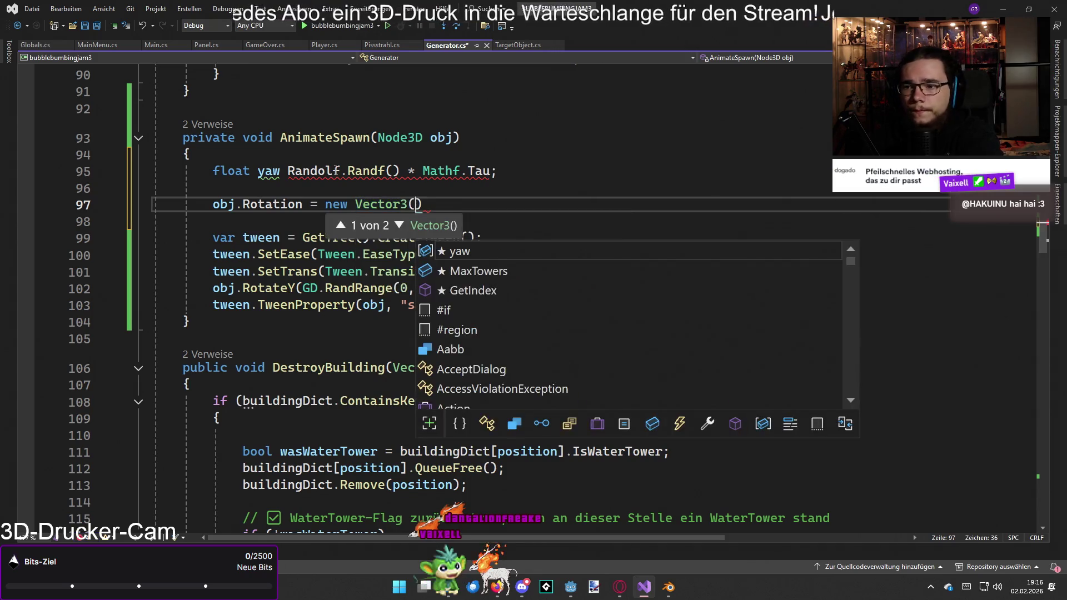
text(0f,)
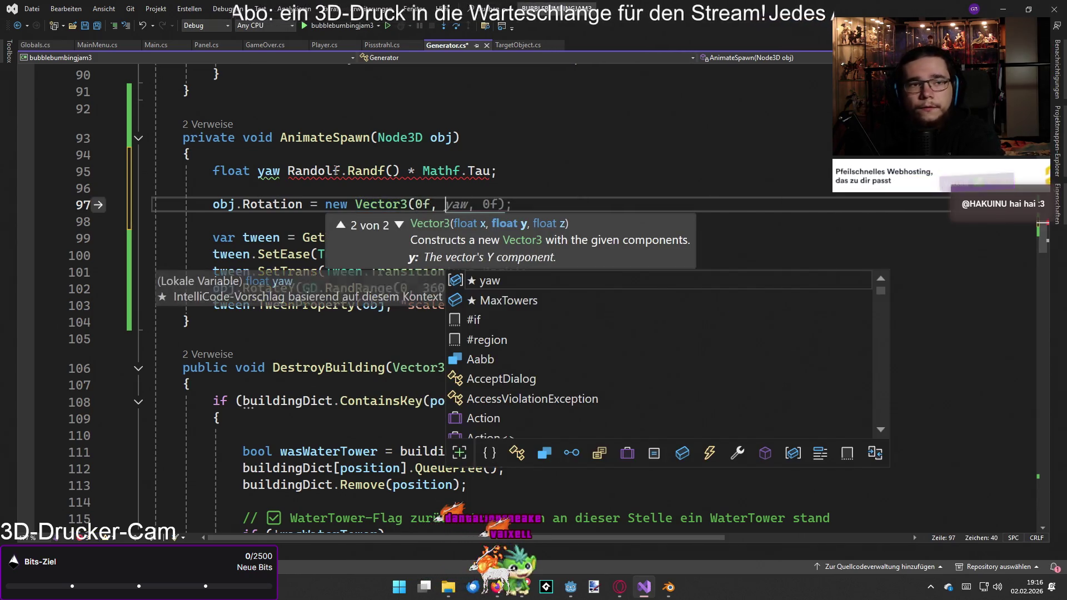
key(Tab)
key(Tab)
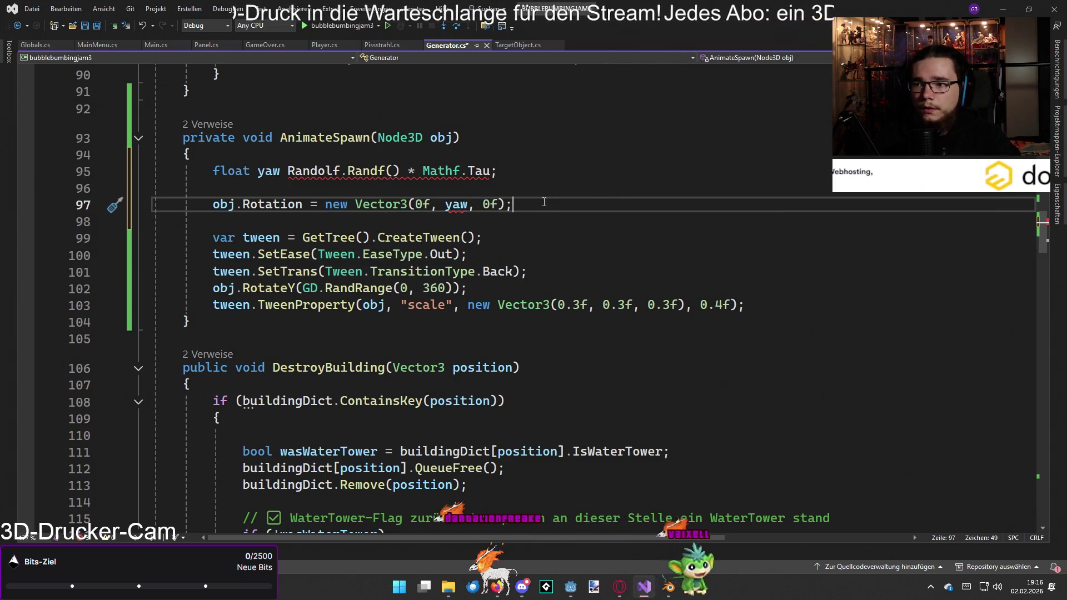
mouse_move(454, 207)
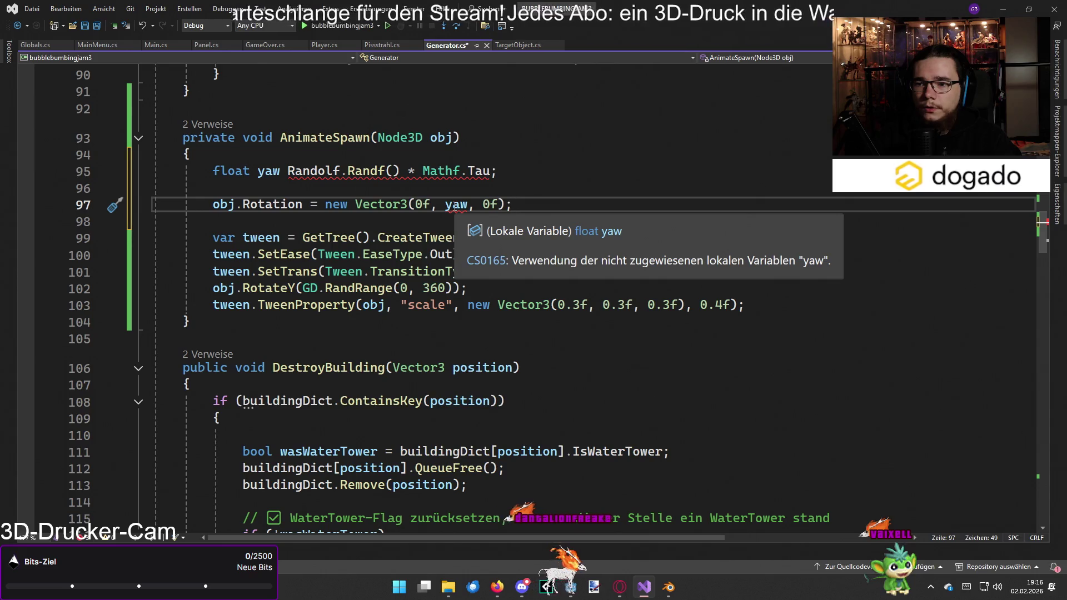
click(288, 171)
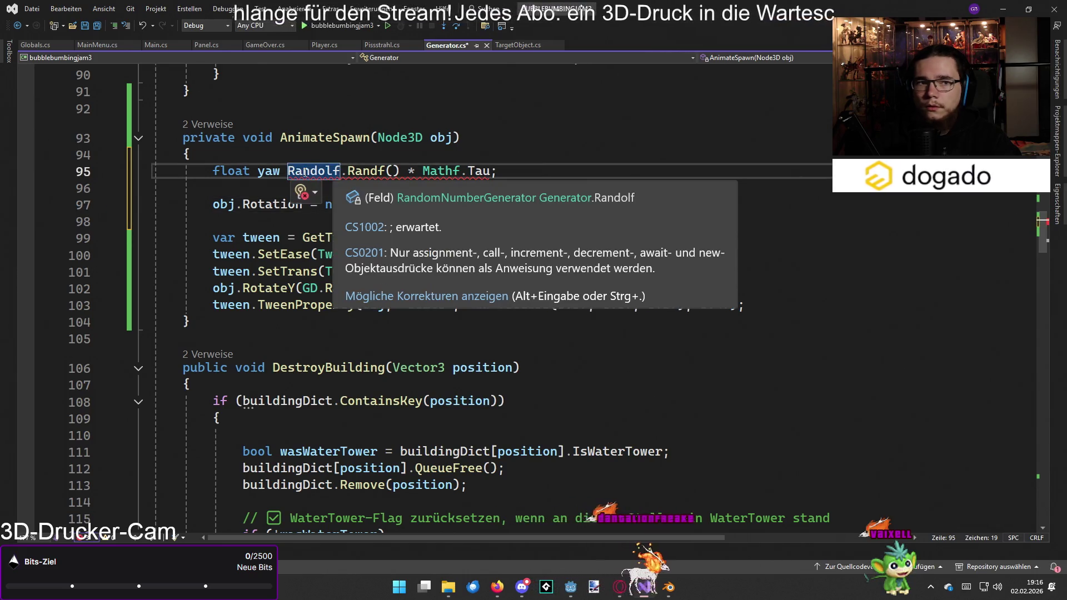
text(=)
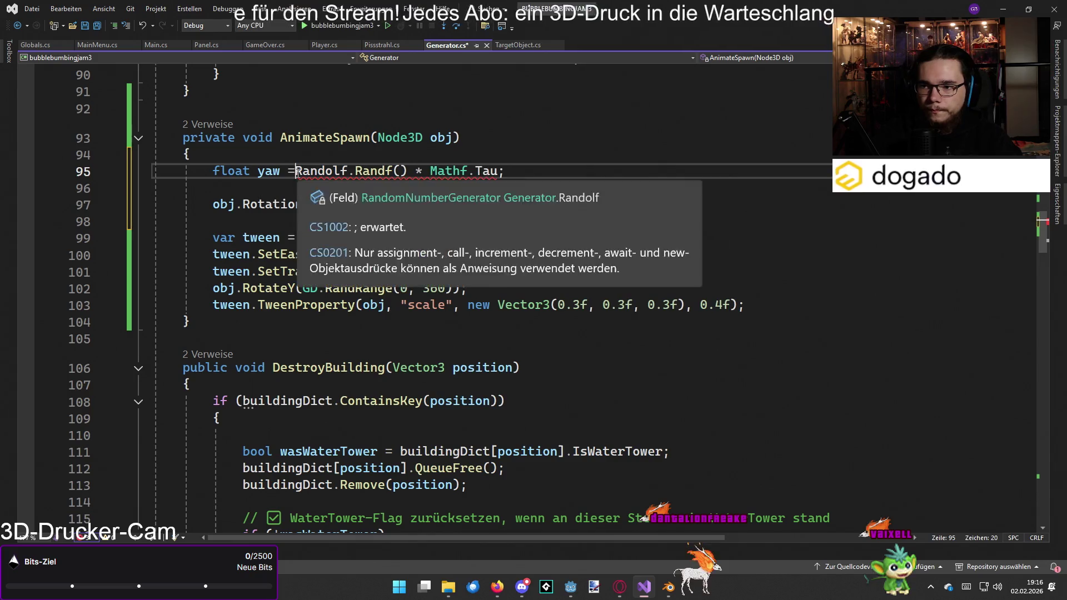
- Delete the old RotateY random rotation line below the SetEase call
click(578, 206)
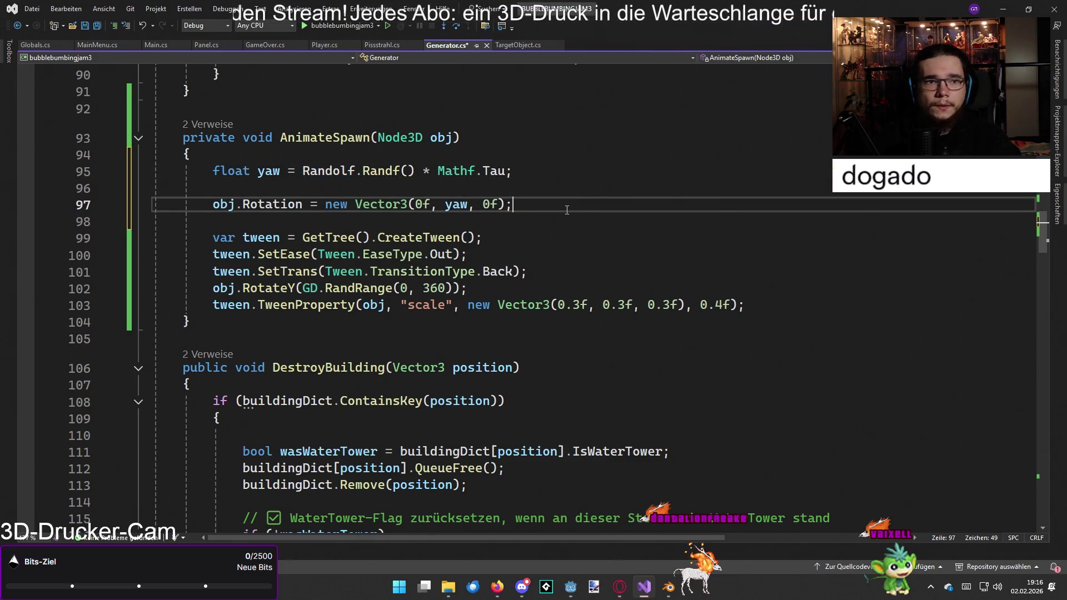
click(547, 244)
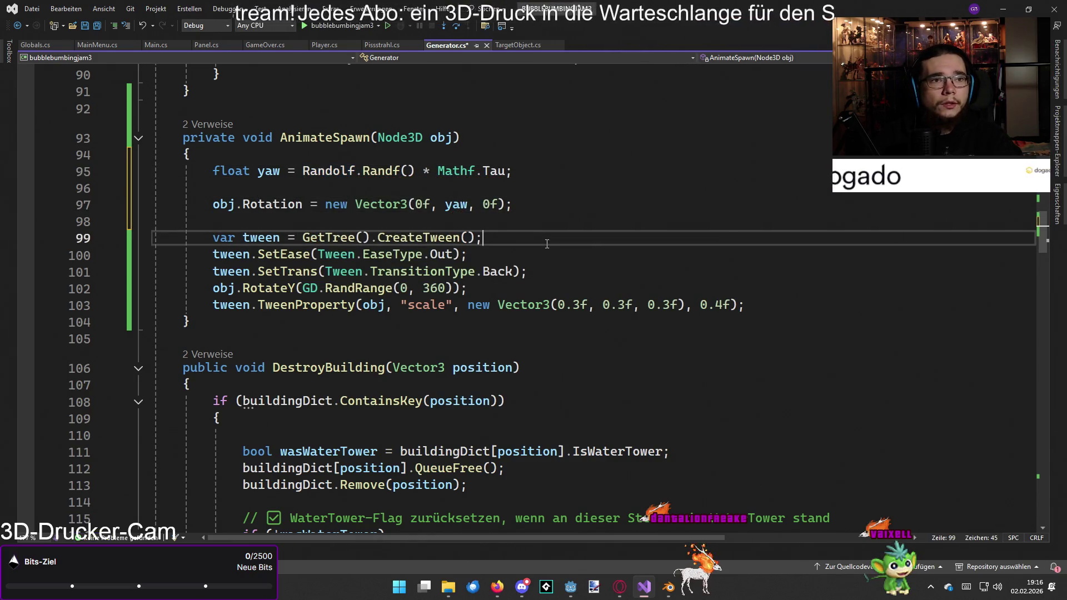
click(551, 258)
drag(539, 289, 199, 288)
key(BackSpace)
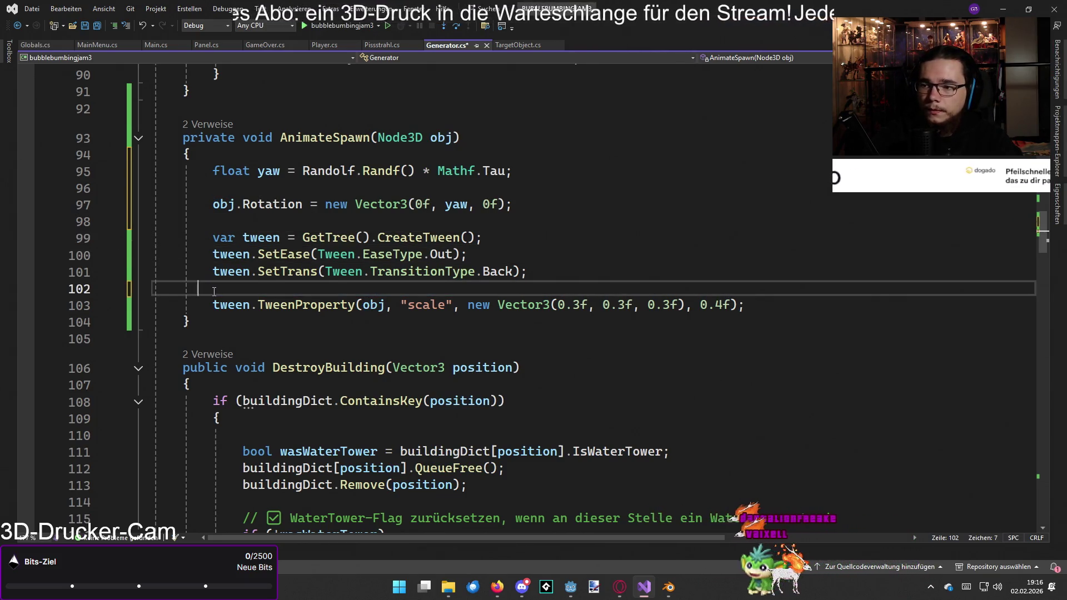
key(BackSpace)
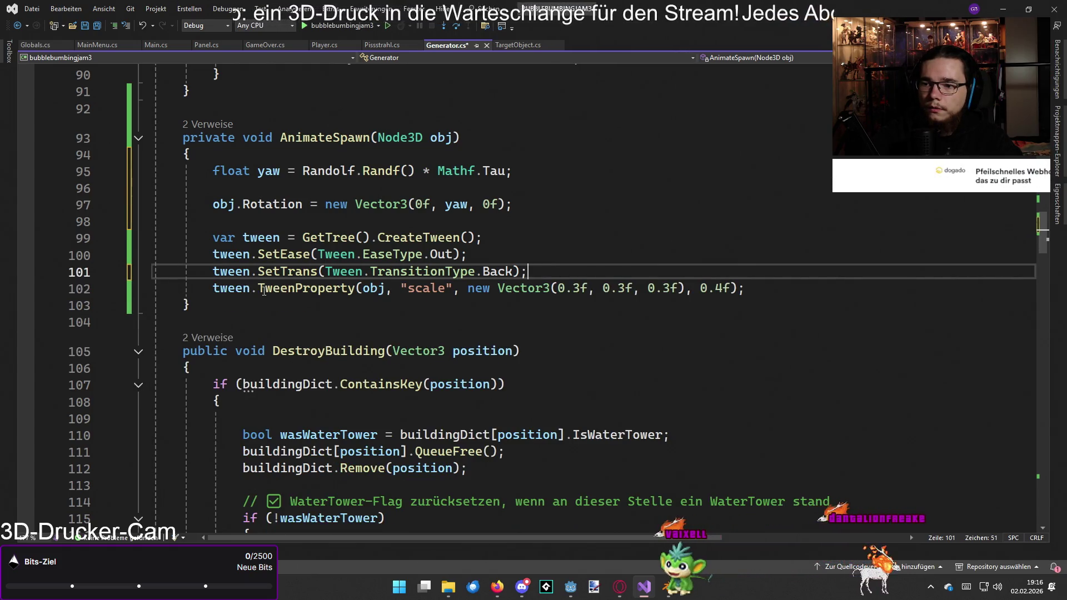
key(Up)
text(s)
- Check the CreateTween, SetEase and Scale lines, then switch windows with Alt+Tab
click(620, 241)
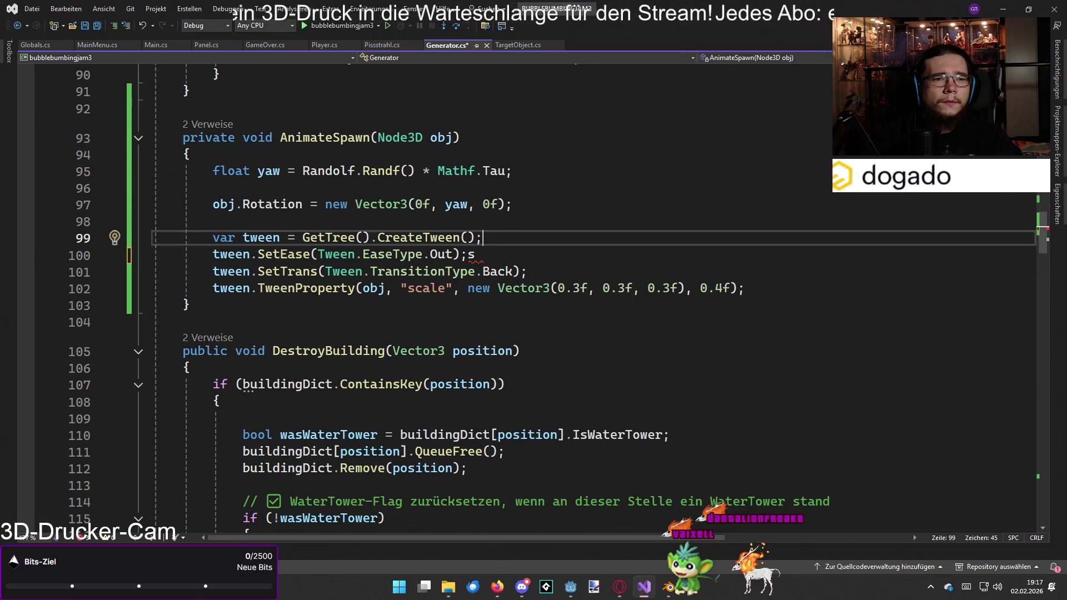
scroll(647, 247, down, 3)
scroll(644, 245, up, 9)
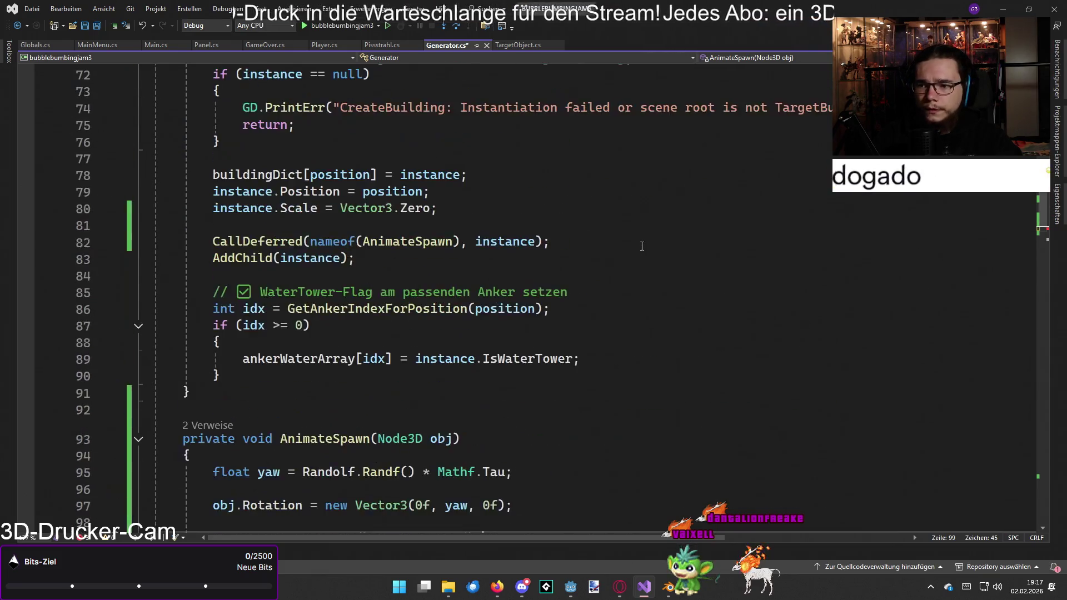
scroll(642, 245, down, 3)
click(554, 408)
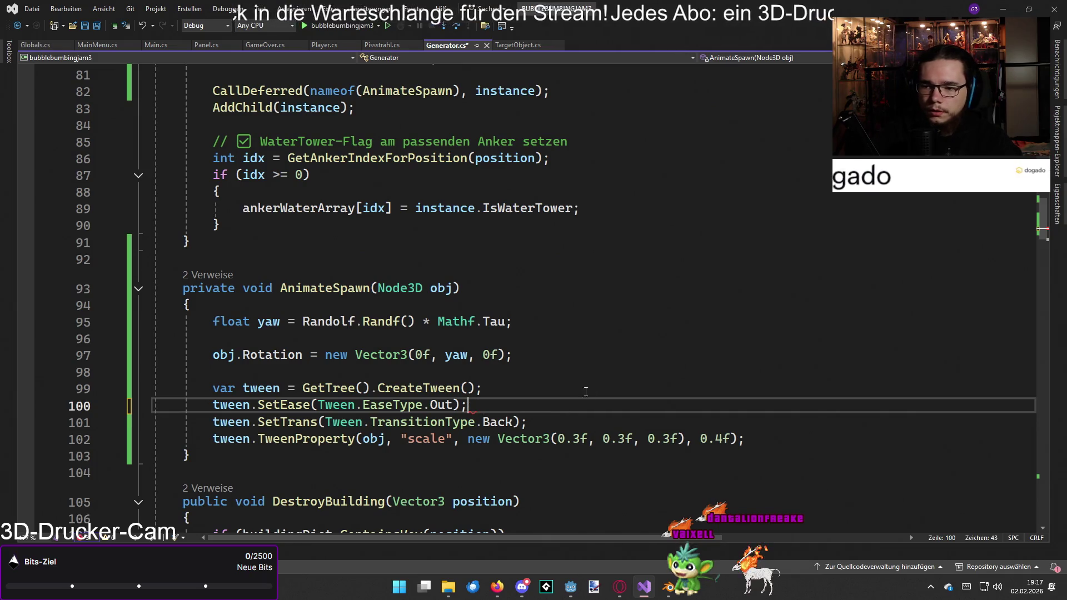
scroll(607, 357, up, 13)
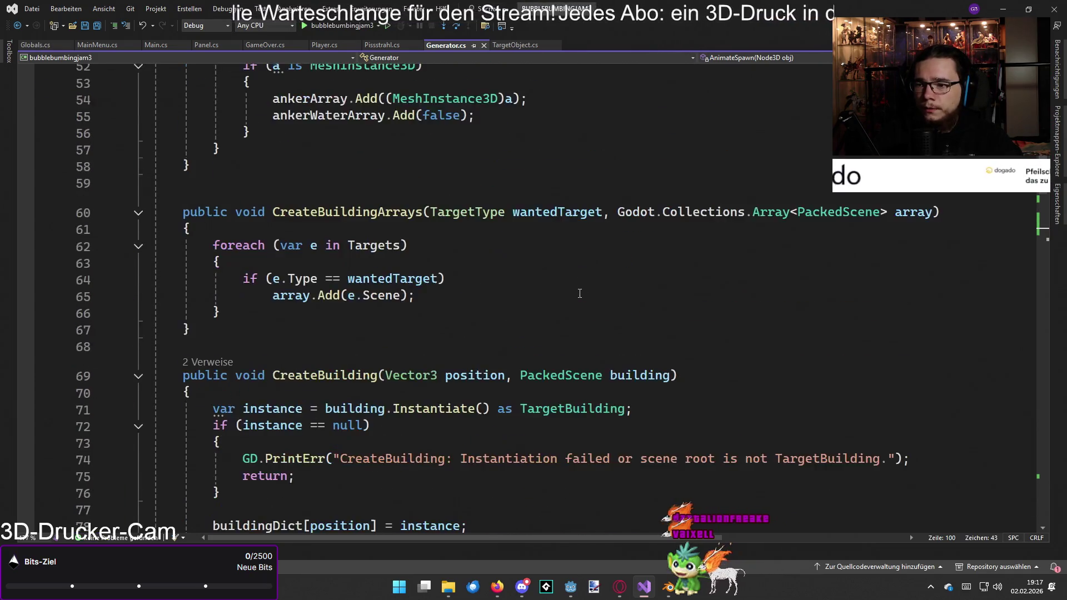
scroll(569, 294, up, 8)
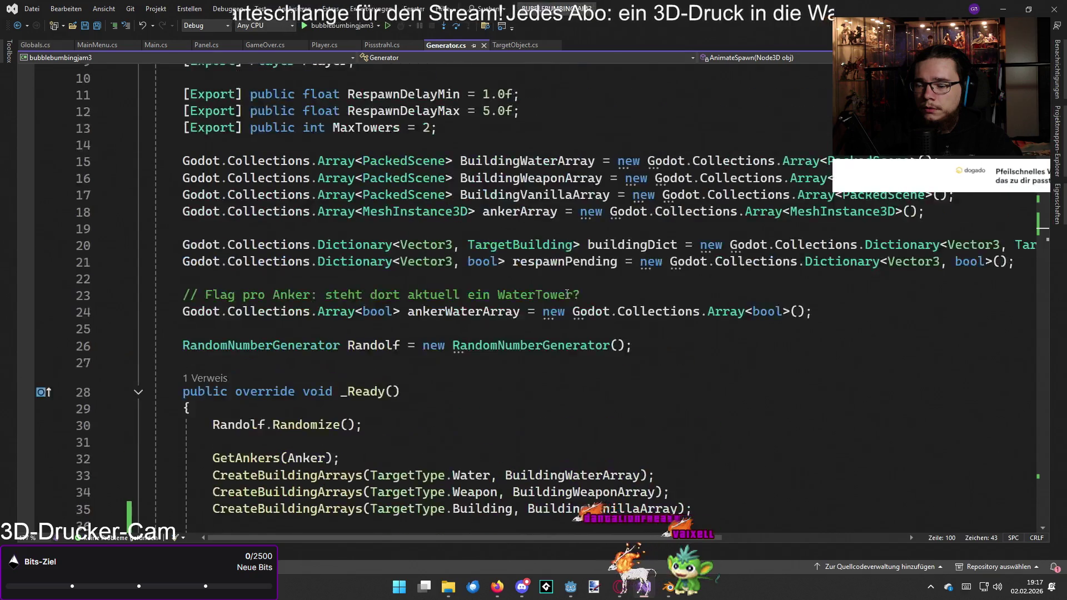
scroll(567, 294, down, 16)
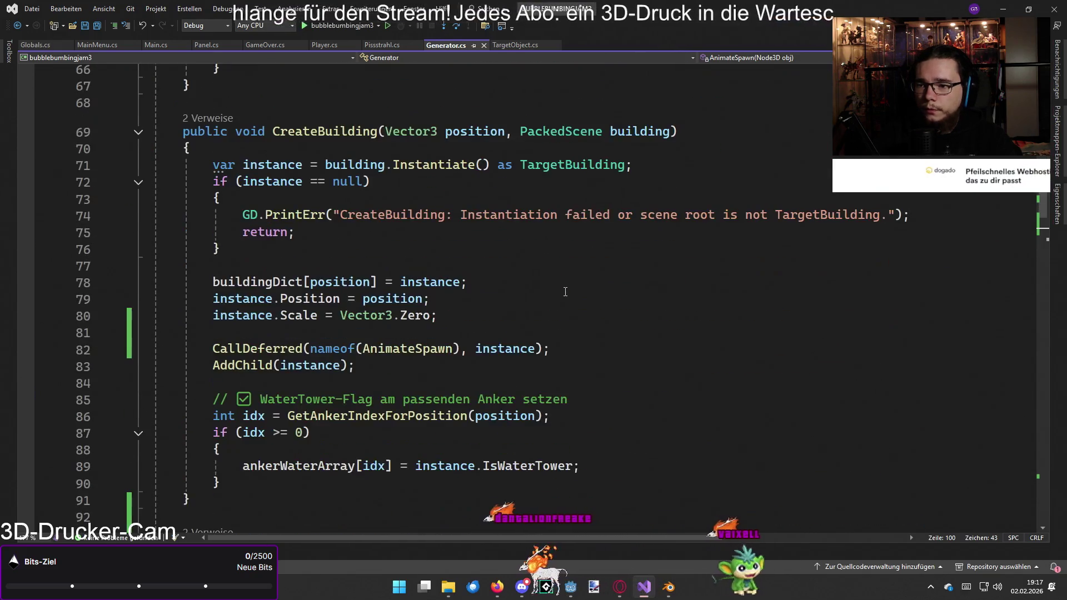
click(558, 318)
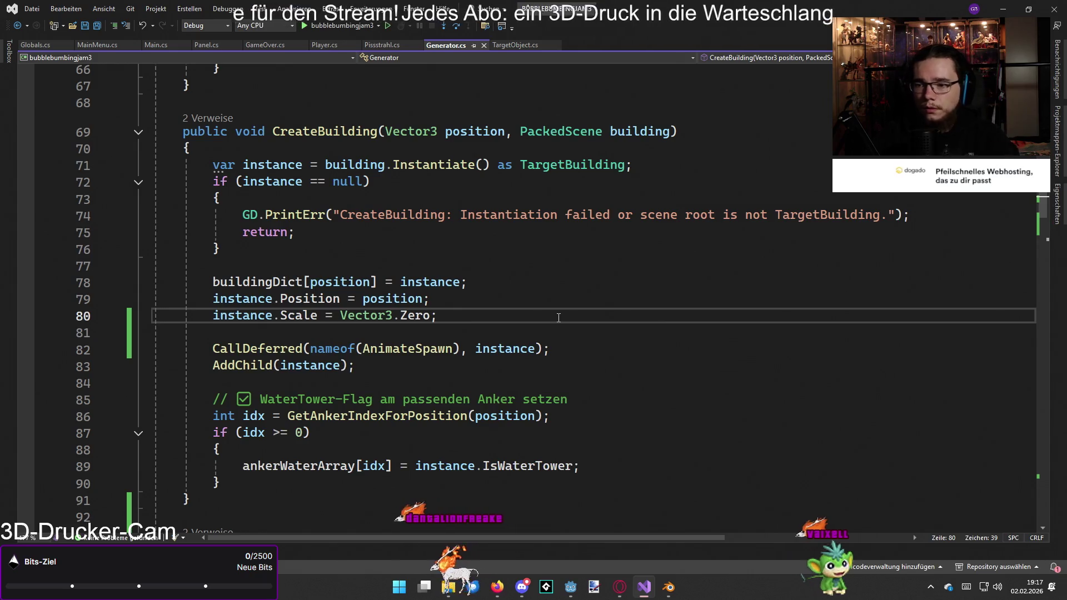
key(alt+Tab)
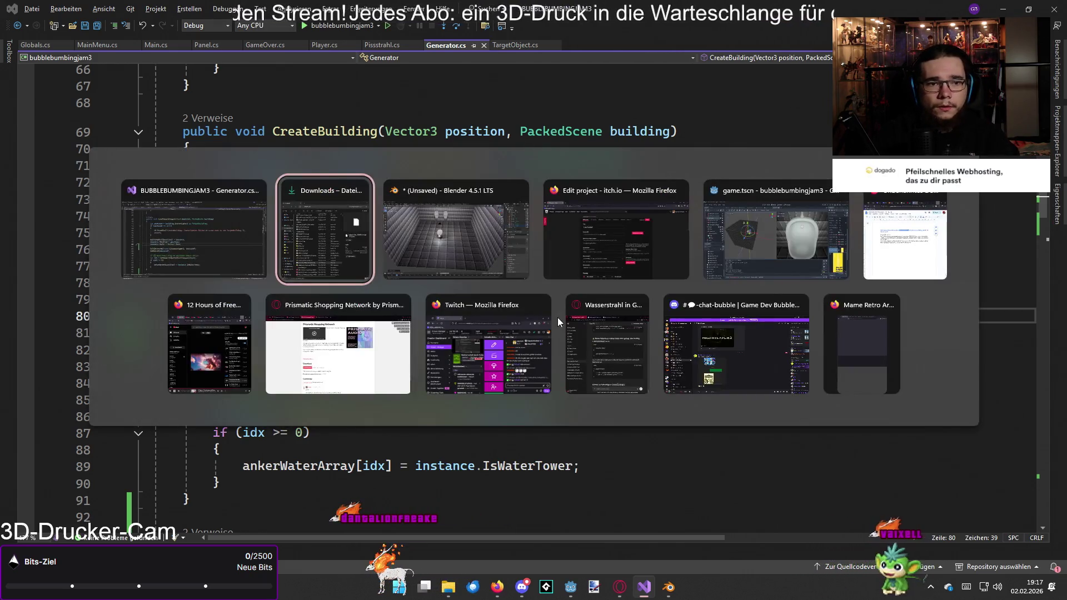
- In Godot, start a new game, screenshot the game view with Win+Shift+S, then quit the game
key(alt+Tab)
key(alt+Tab)
key(alt+Tab)
key(alt+Tab)
key(alt+Tab)
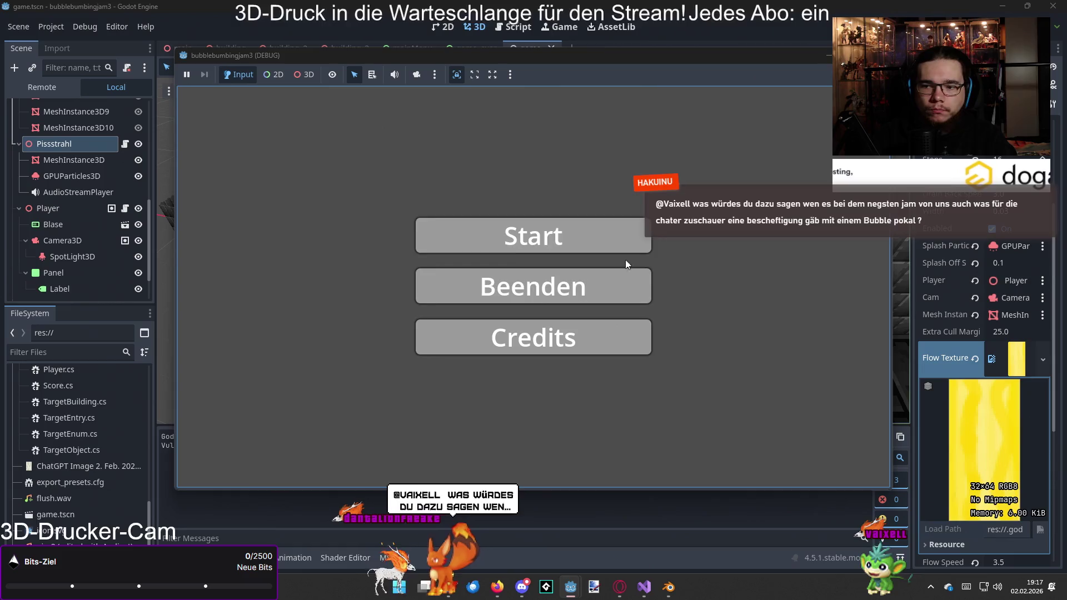
click(622, 244)
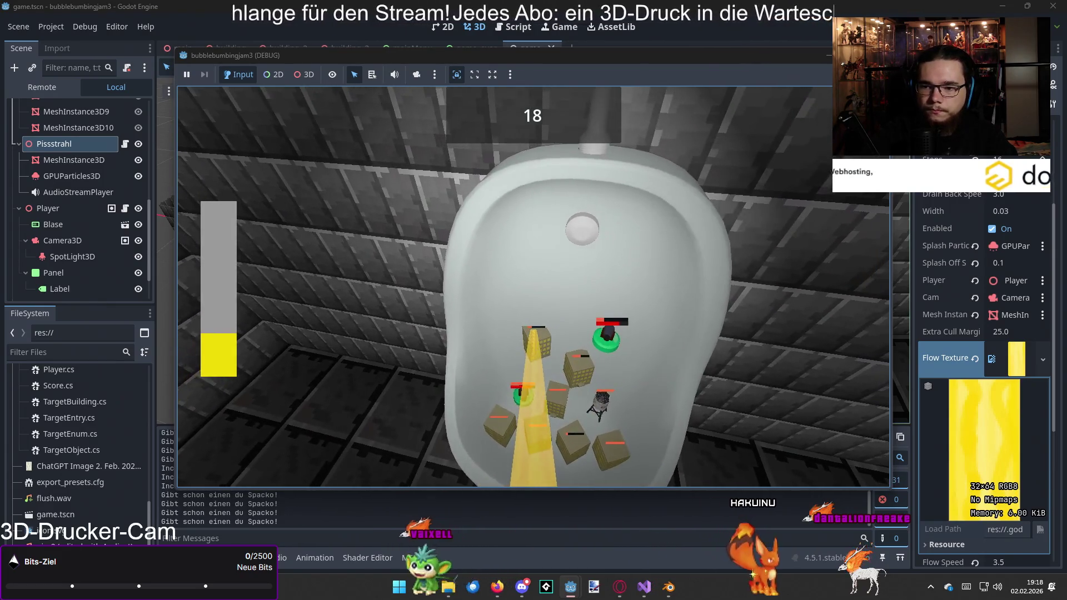
key(super+shift+s)
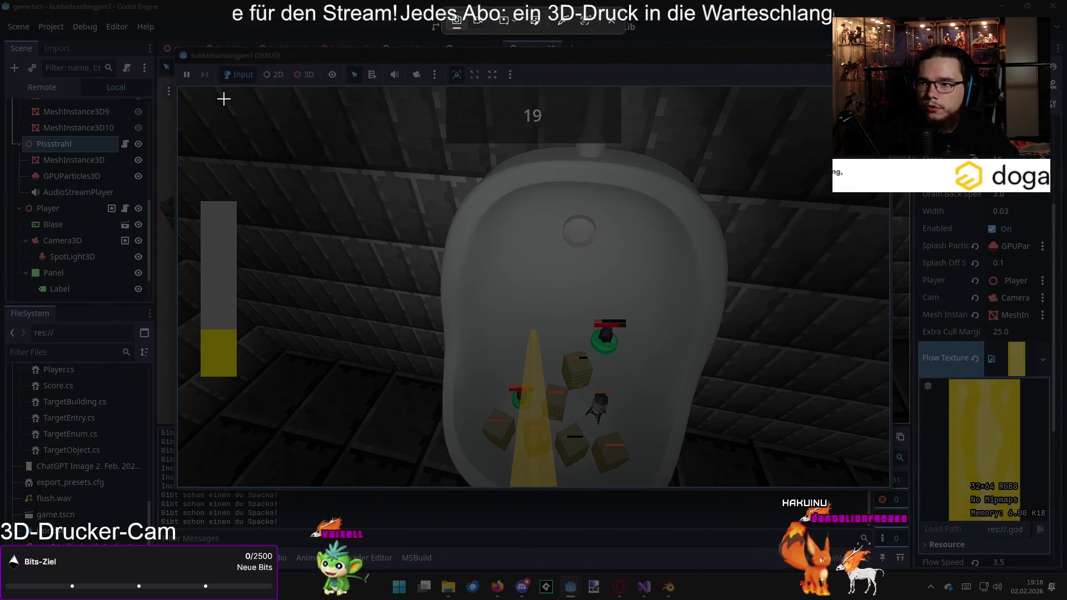
mouse_move(177, 88)
mouse_down()
mouse_move(328, 209)
mouse_move(888, 486)
mouse_up()
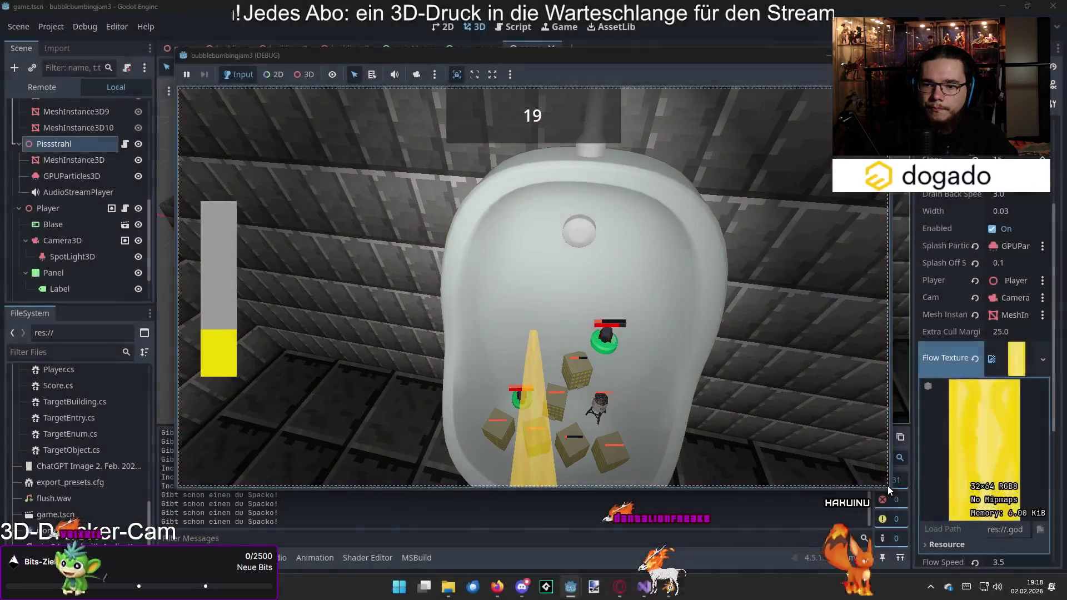
click(545, 355)
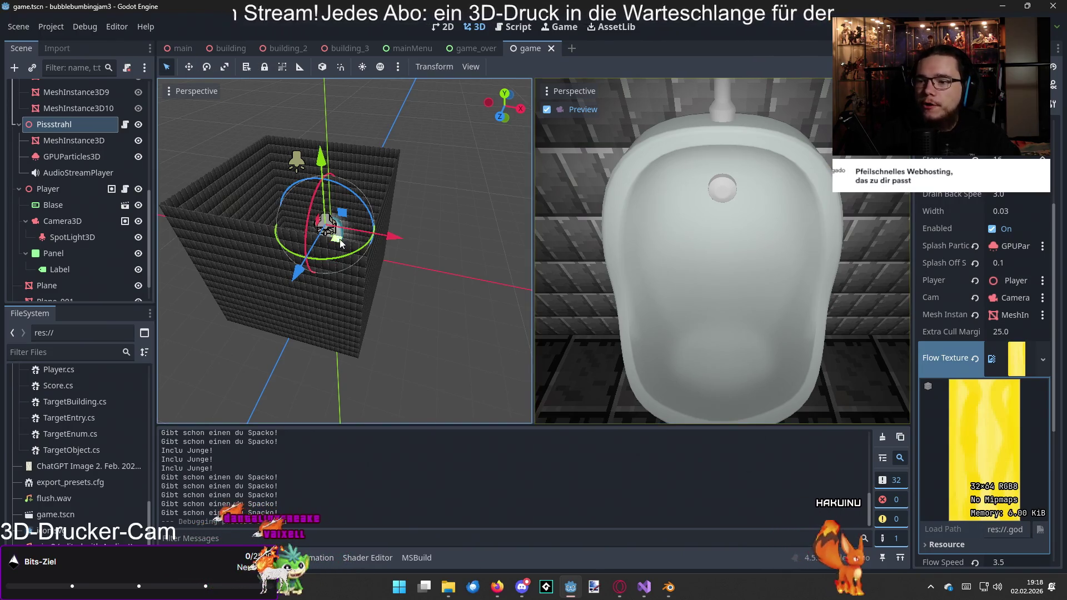
click(18, 27)
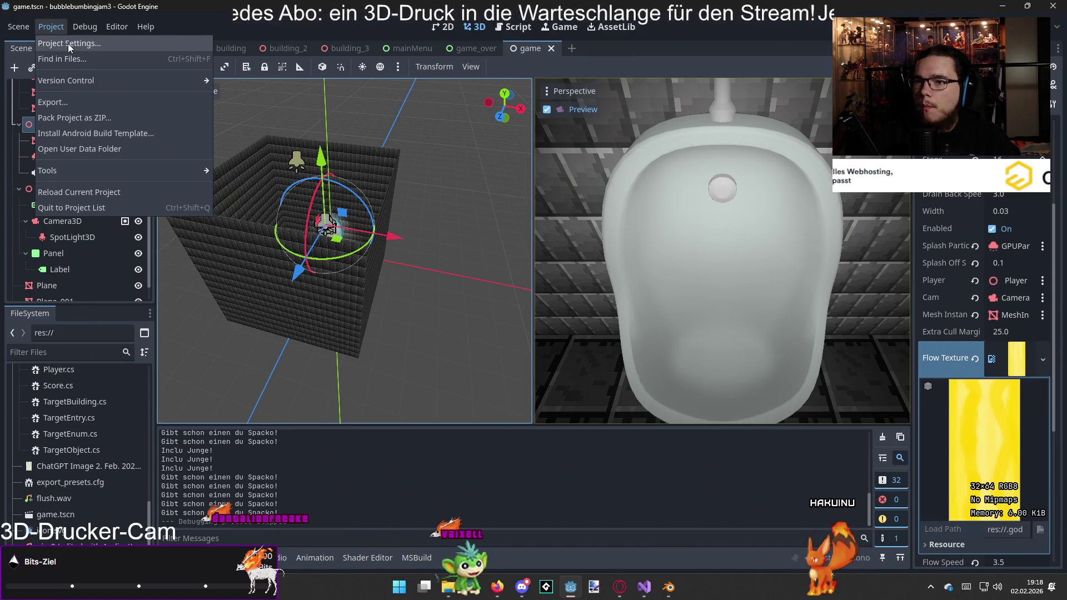
click(73, 106)
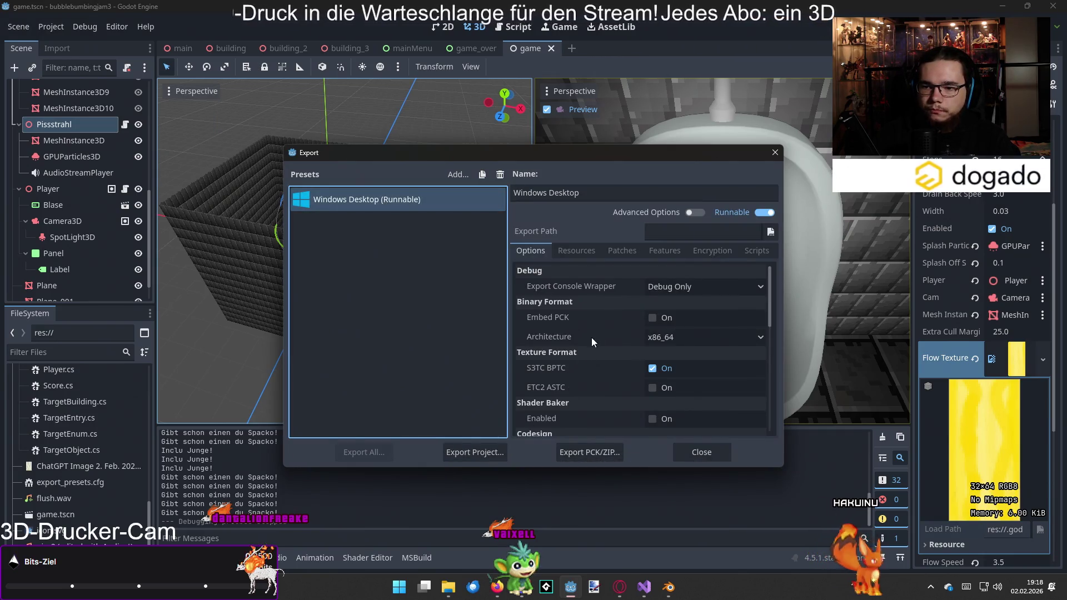
scroll(592, 336, down, 1)
scroll(592, 332, down, 3)
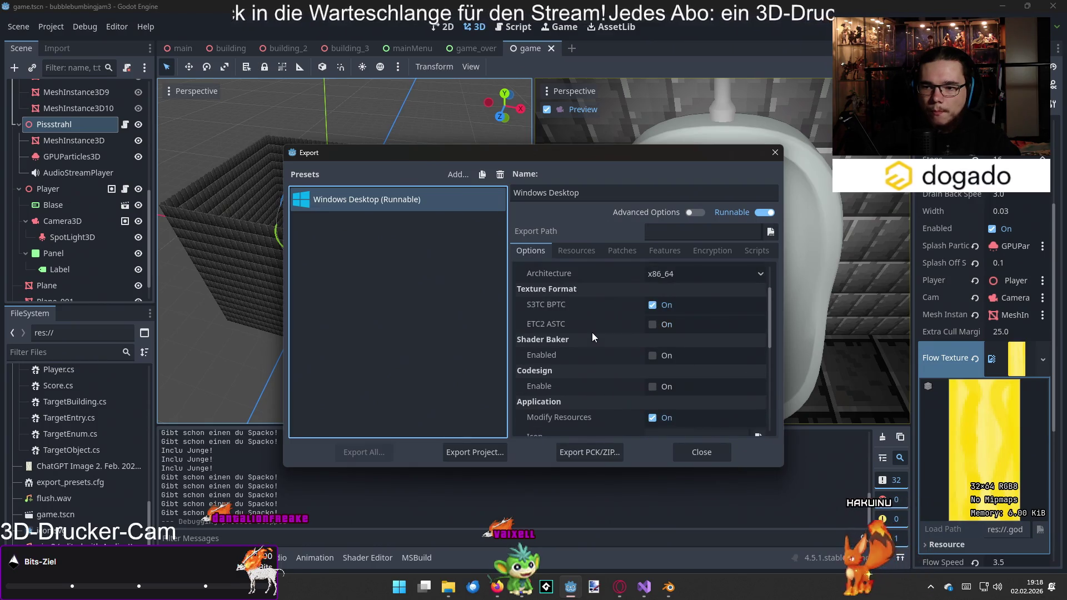
scroll(592, 332, down, 2)
scroll(592, 332, down, 2)
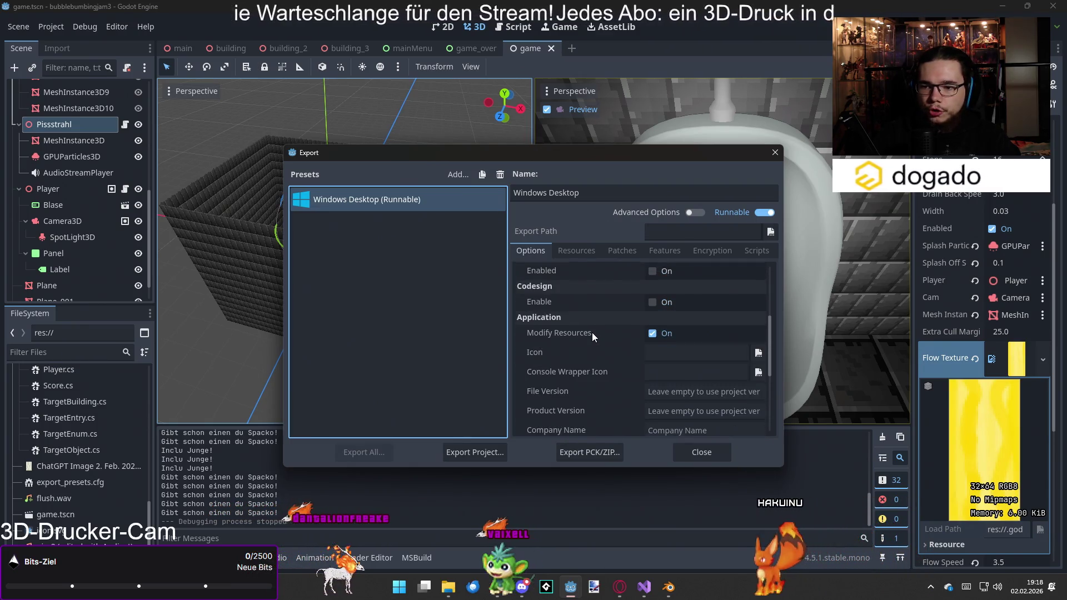
scroll(591, 332, down, 3)
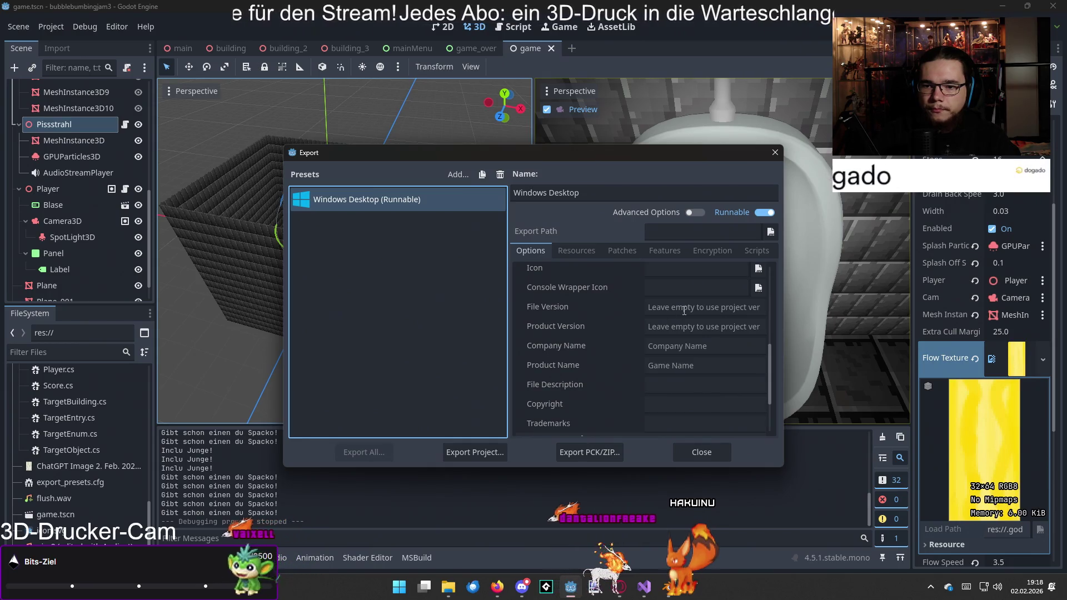
- Enter the product name Lass Laufen and edit the version fields in the Application options
click(685, 310)
text(Las)
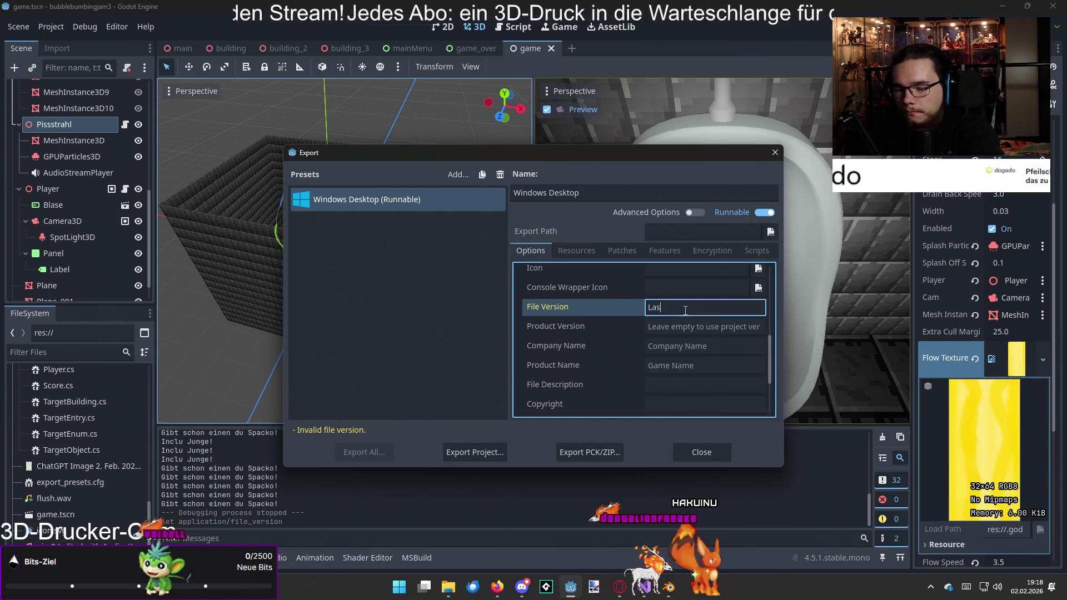
text(sLaufen)
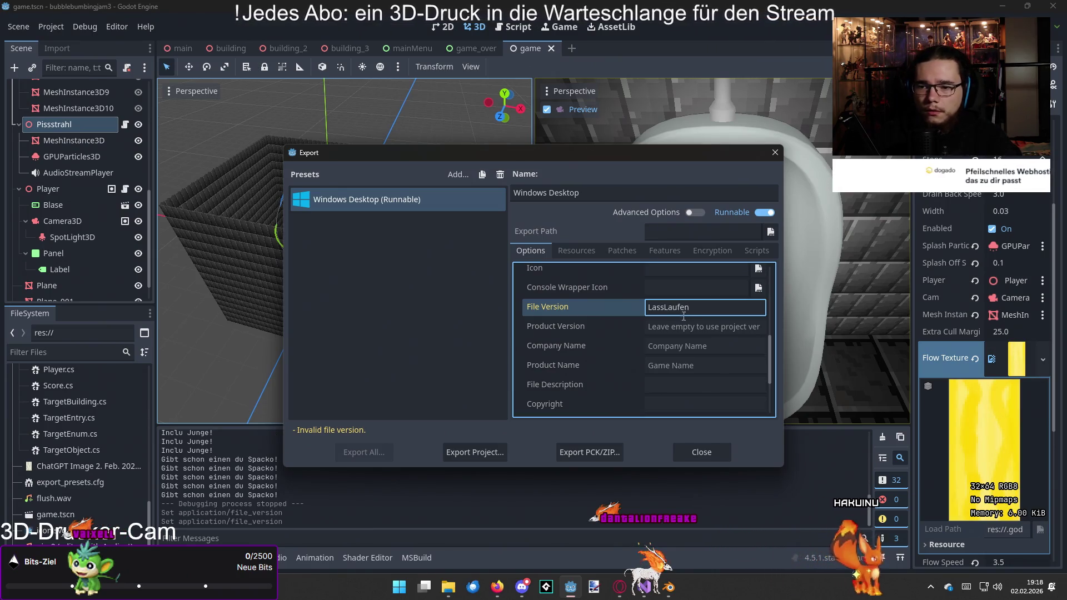
scroll(684, 325, up, 5)
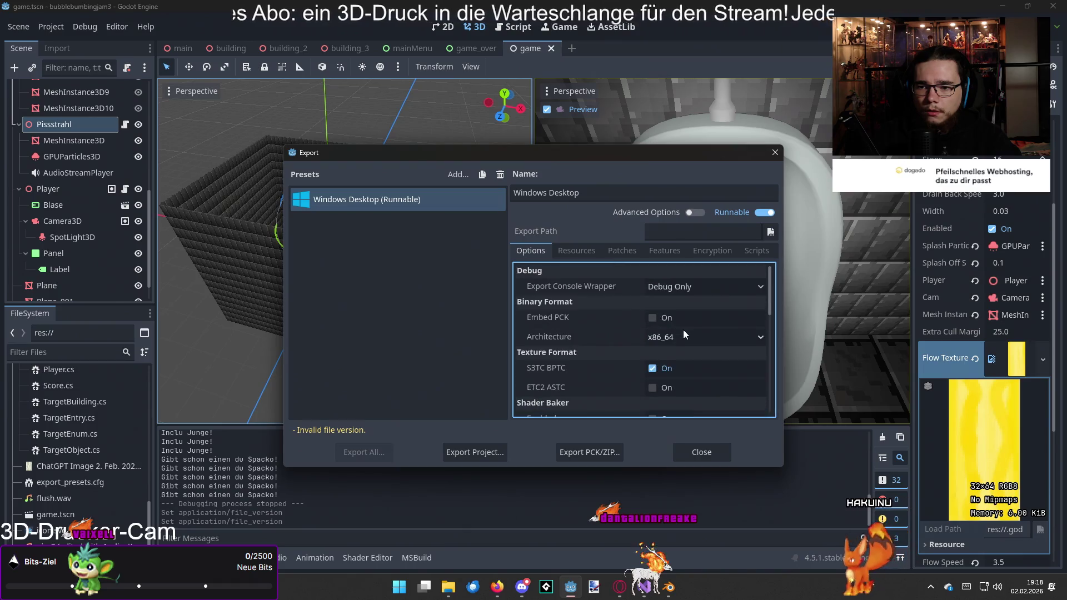
scroll(679, 343, down, 5)
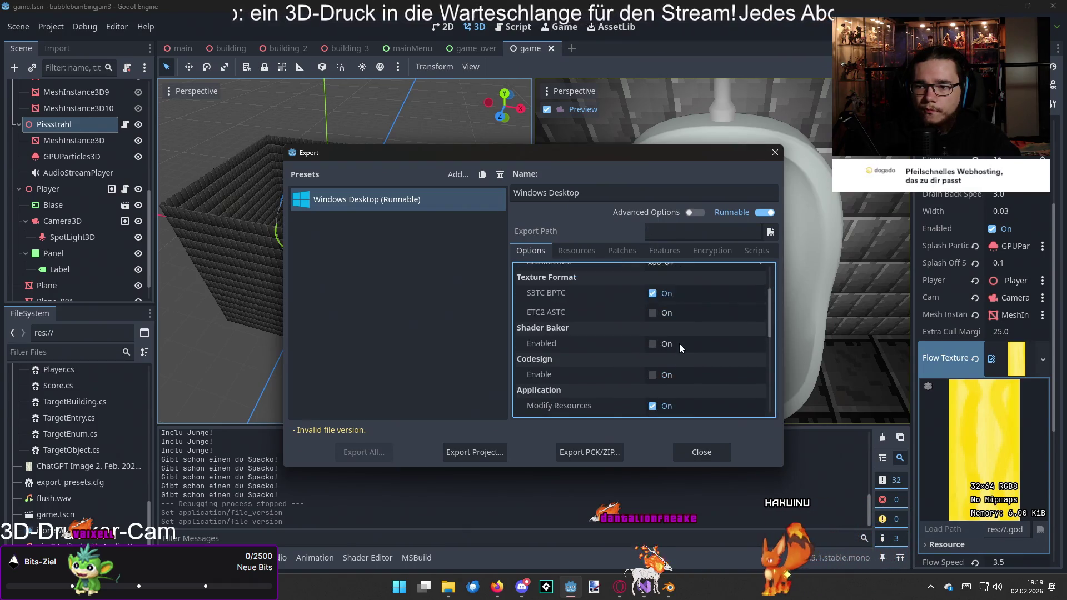
scroll(688, 355, down, 1)
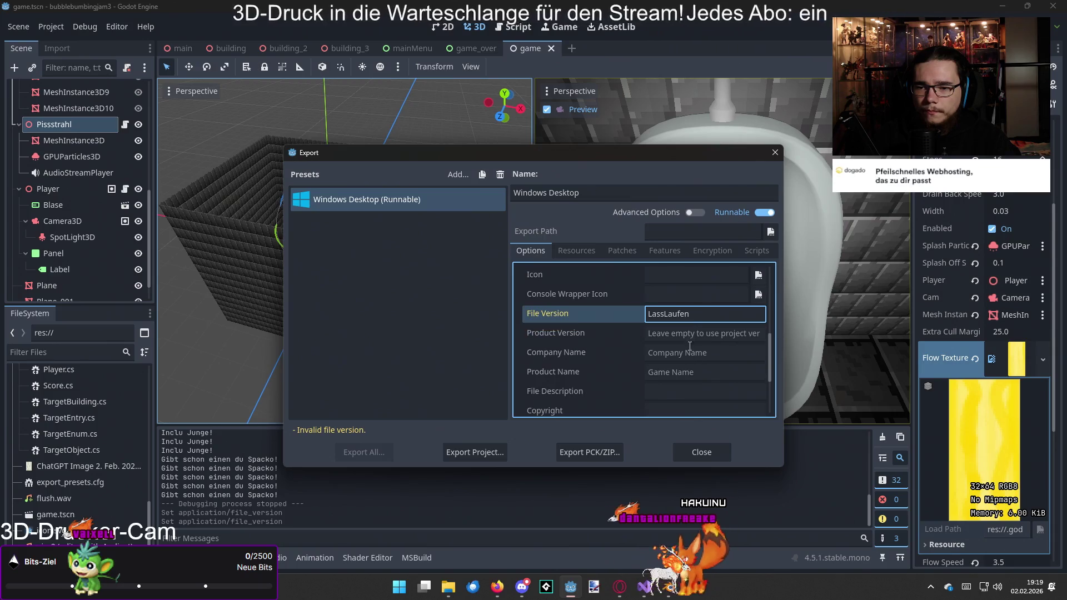
click(693, 333)
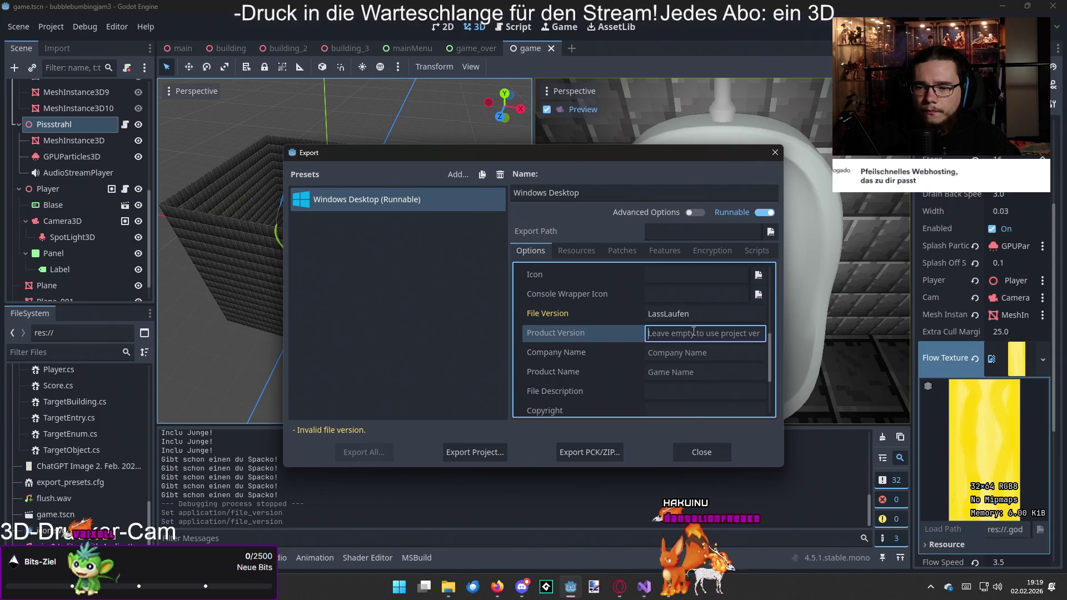
click(712, 376)
text(Lass Laufen)
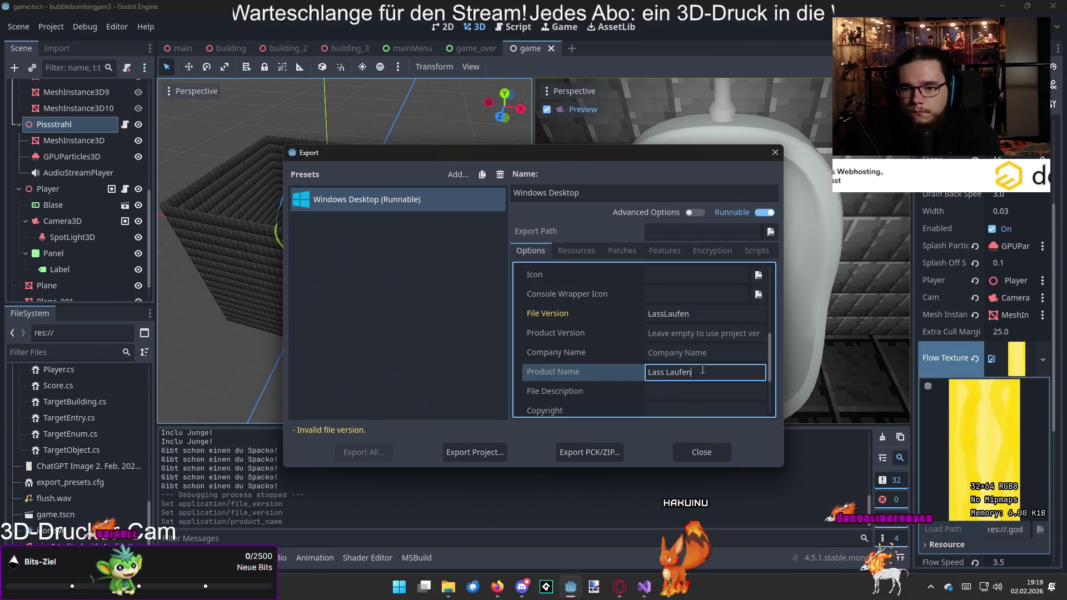
click(700, 331)
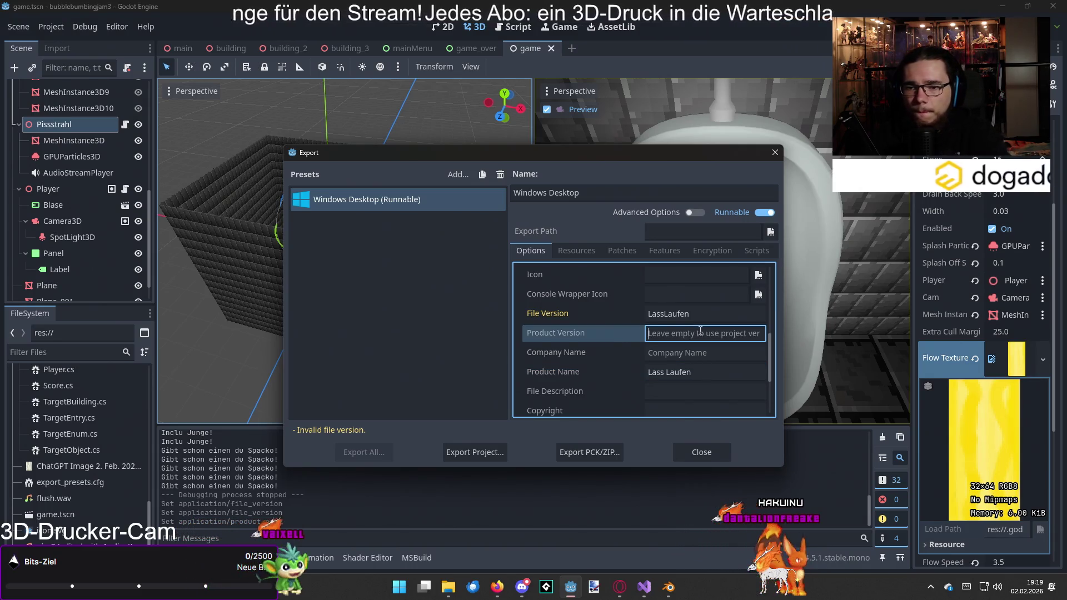
text(LassLa)
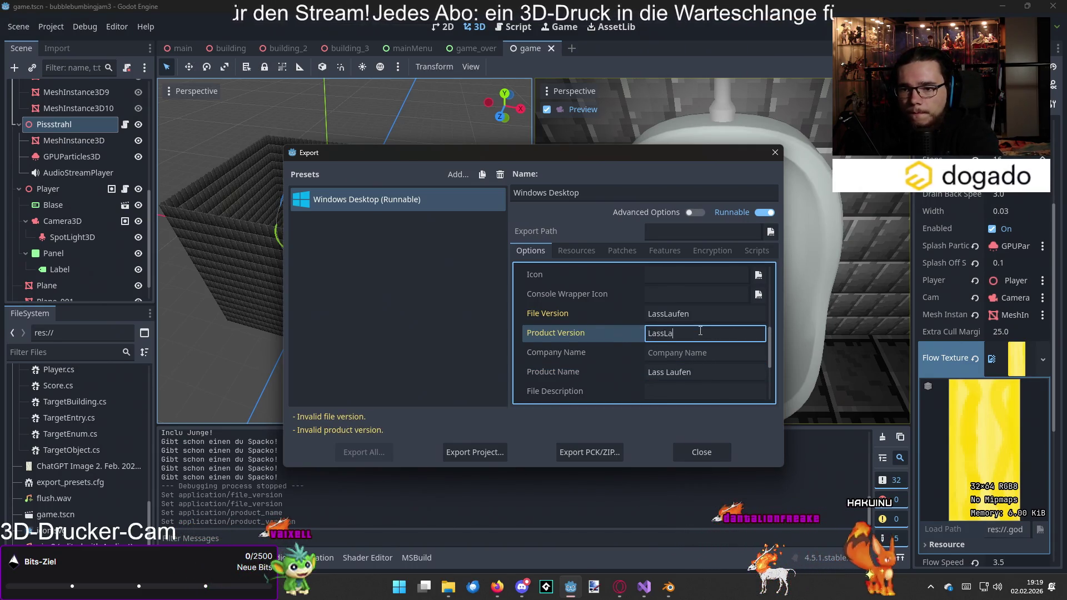
key(BackSpace)
text(0.1)
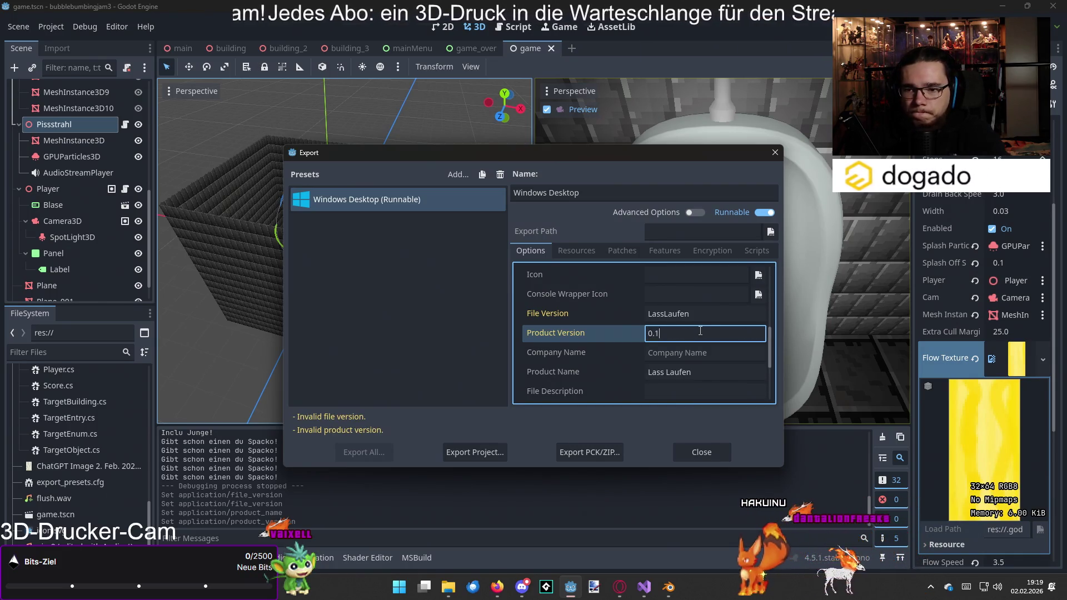
click(723, 315)
text(0.1)
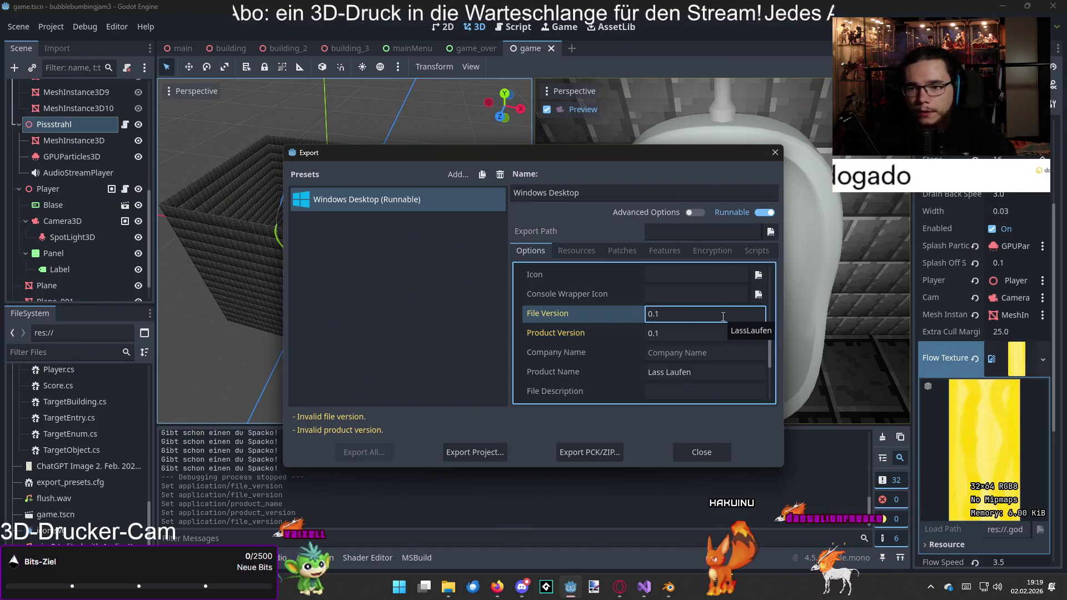
click(615, 333)
- Set the file description to 'Voll cooles Spiel yo!'
scroll(618, 339, down, 1)
scroll(615, 340, down, 3)
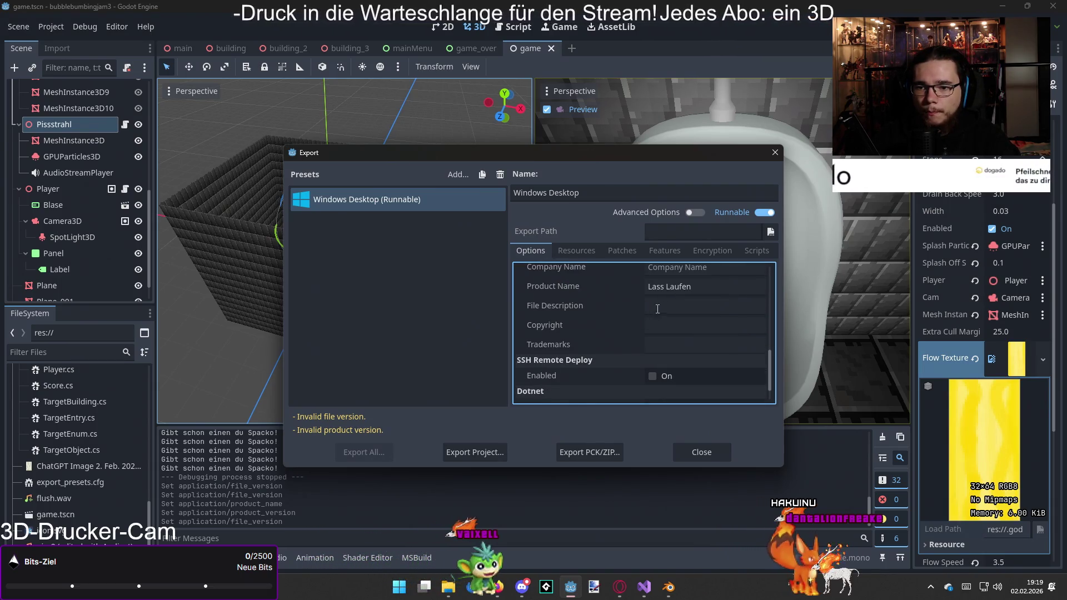
click(658, 307)
text(Voll)
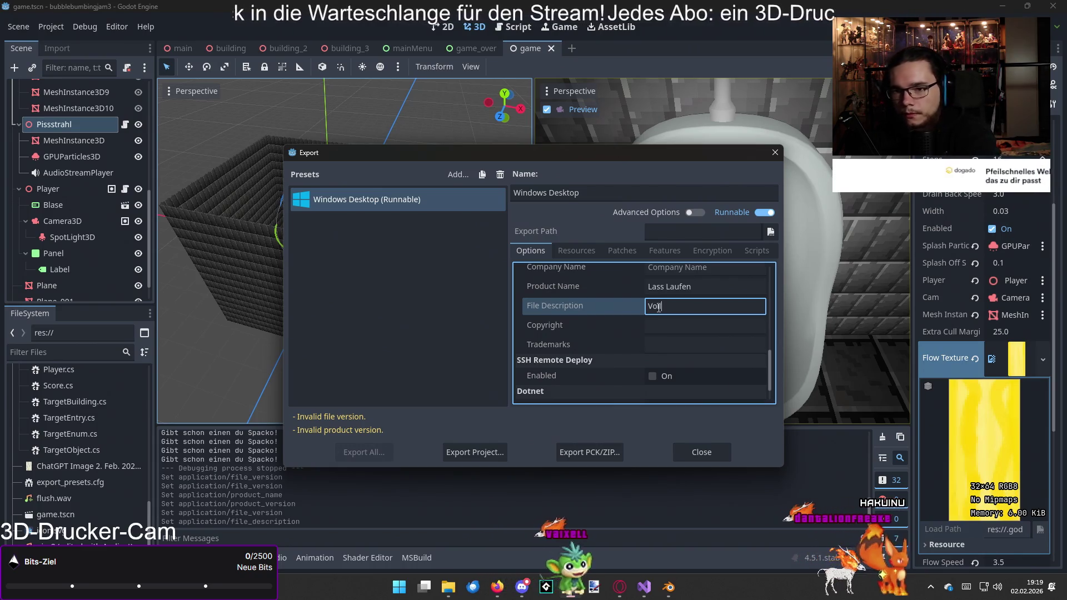
text( cooles S)
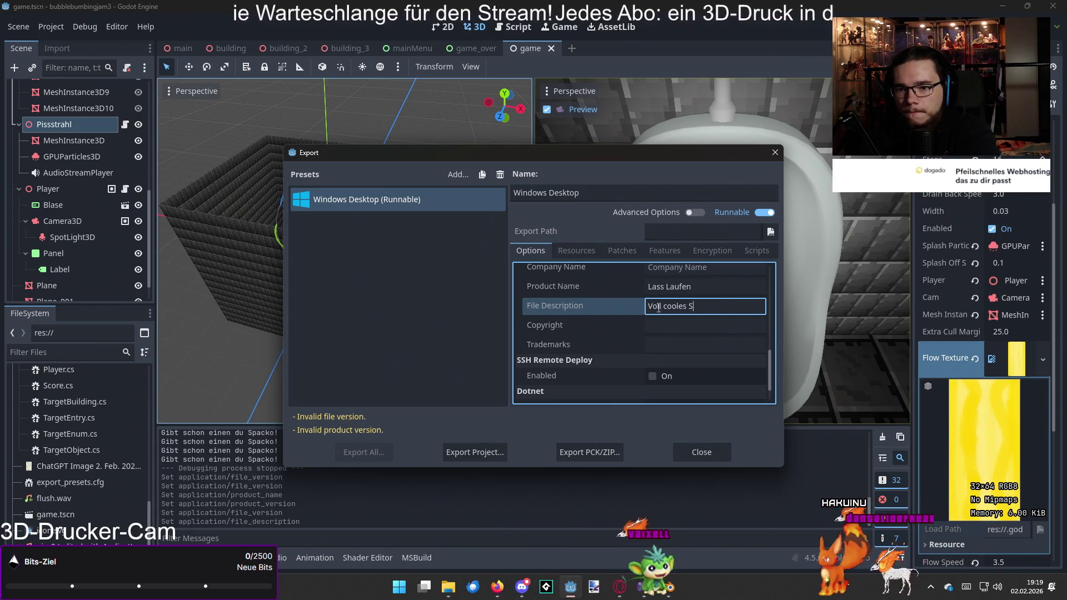
text(piel yo!)
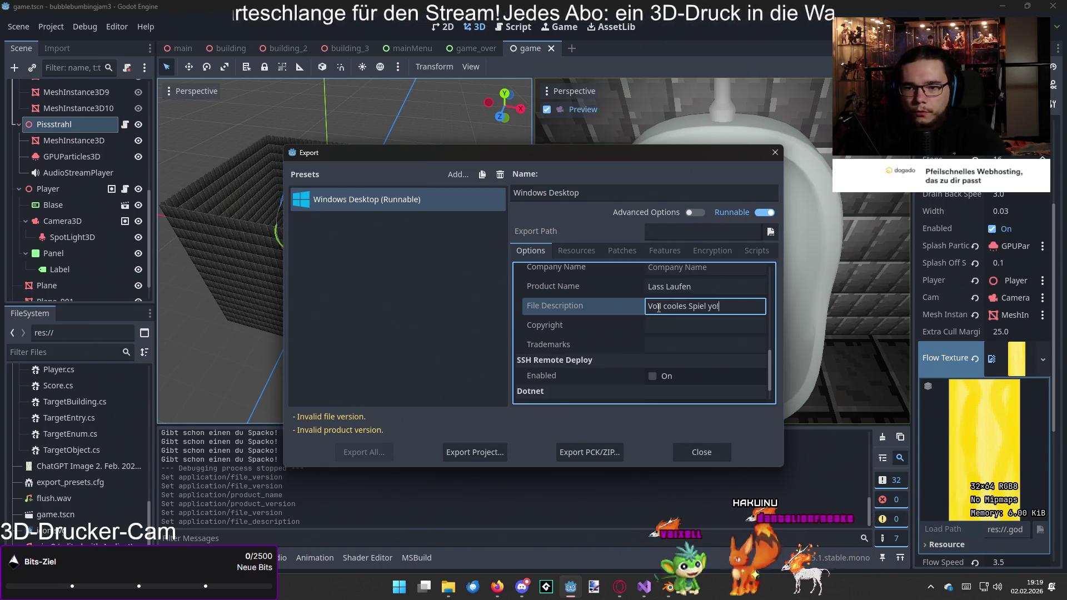
- Empty both the File Version and Product Version fields
scroll(657, 336, down, 2)
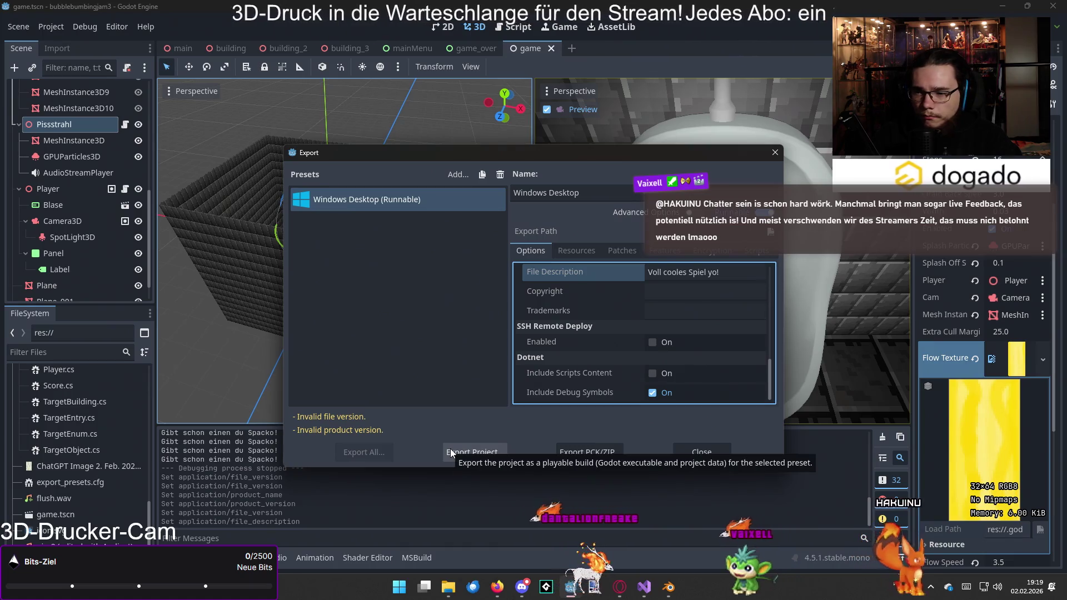
scroll(674, 299, up, 3)
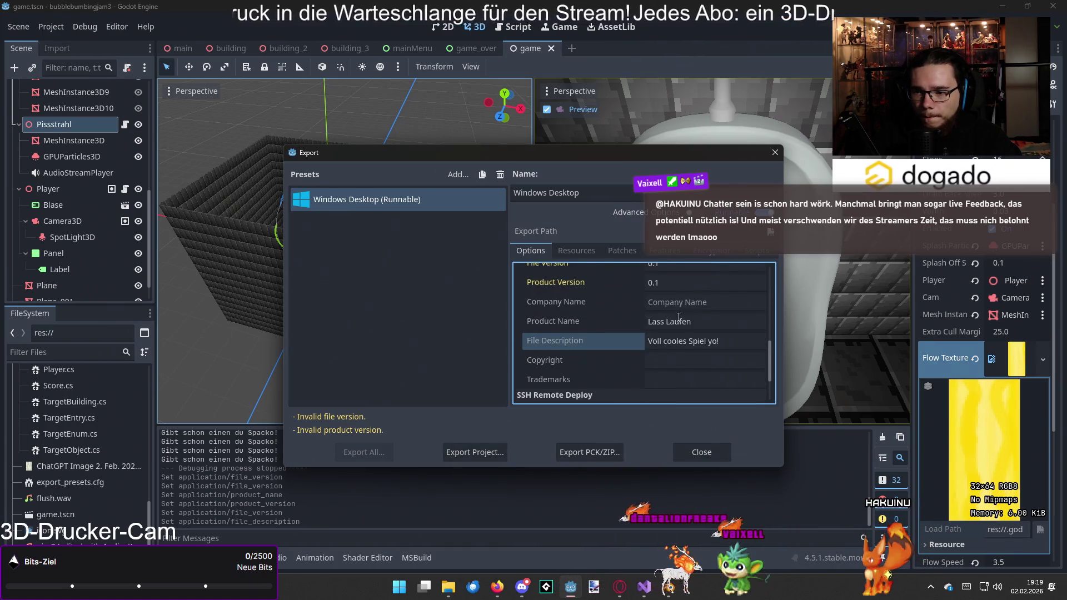
click(672, 295)
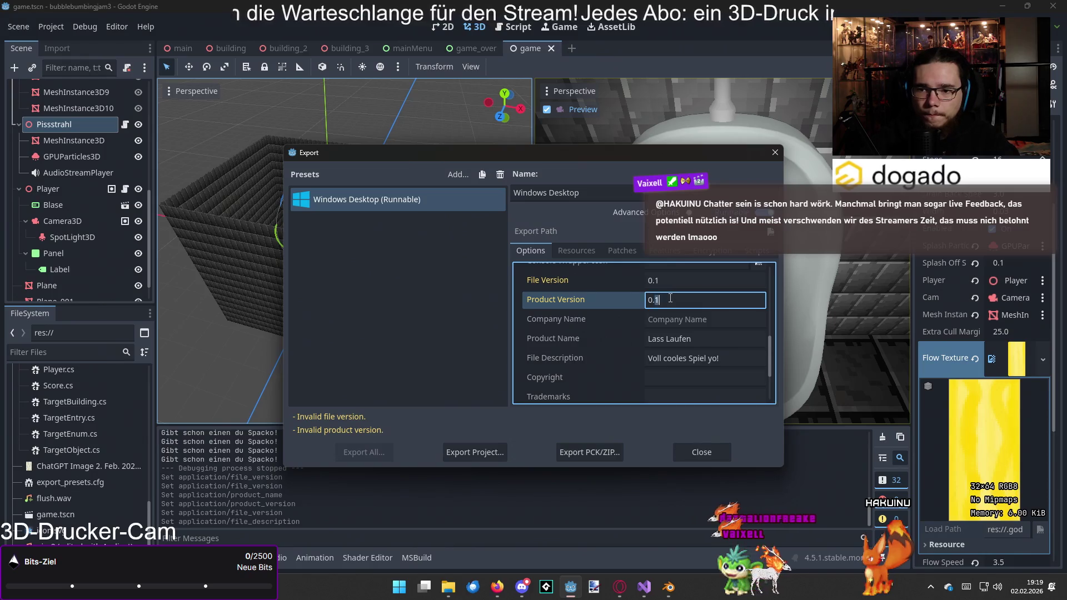
key(BackSpace)
key(BackSpace)
key(BackSpace)
key(shift+Tab)
key(BackSpace)
key(BackSpace)
key(BackSpace)
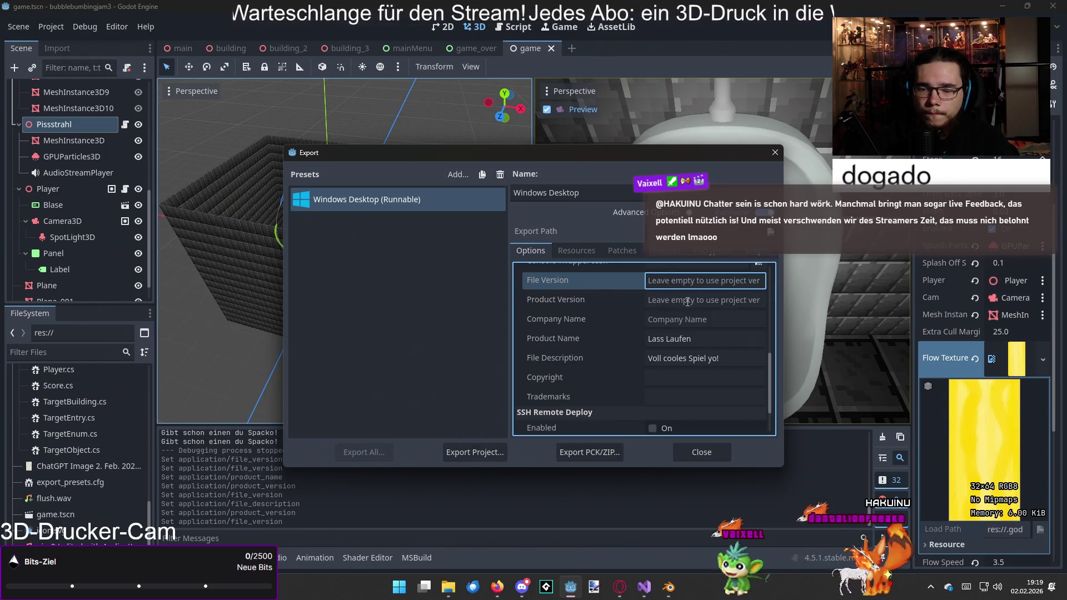
click(687, 301)
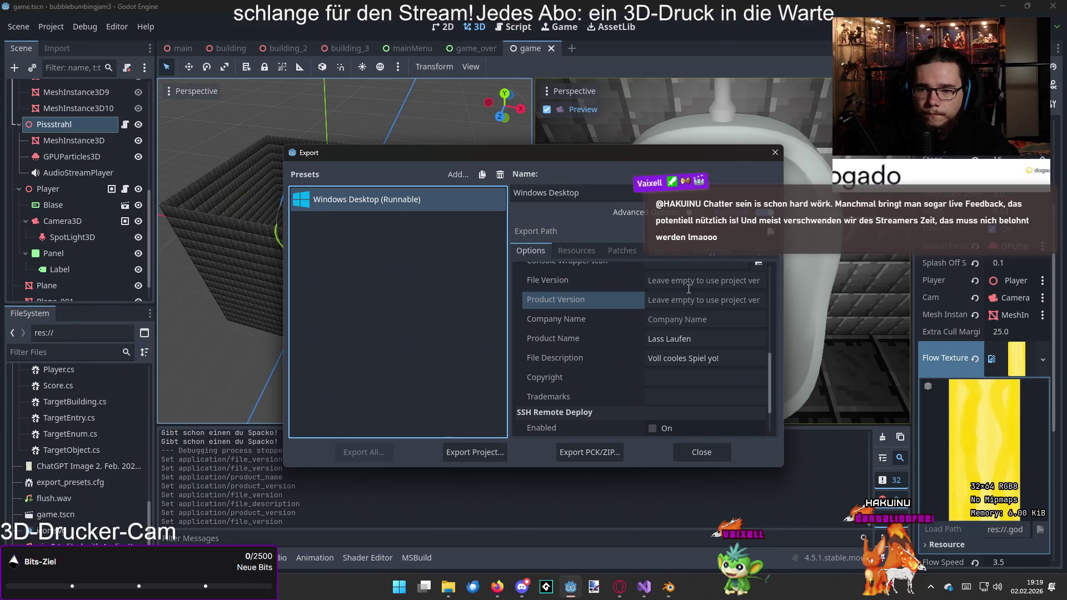
scroll(539, 377, down, 2)
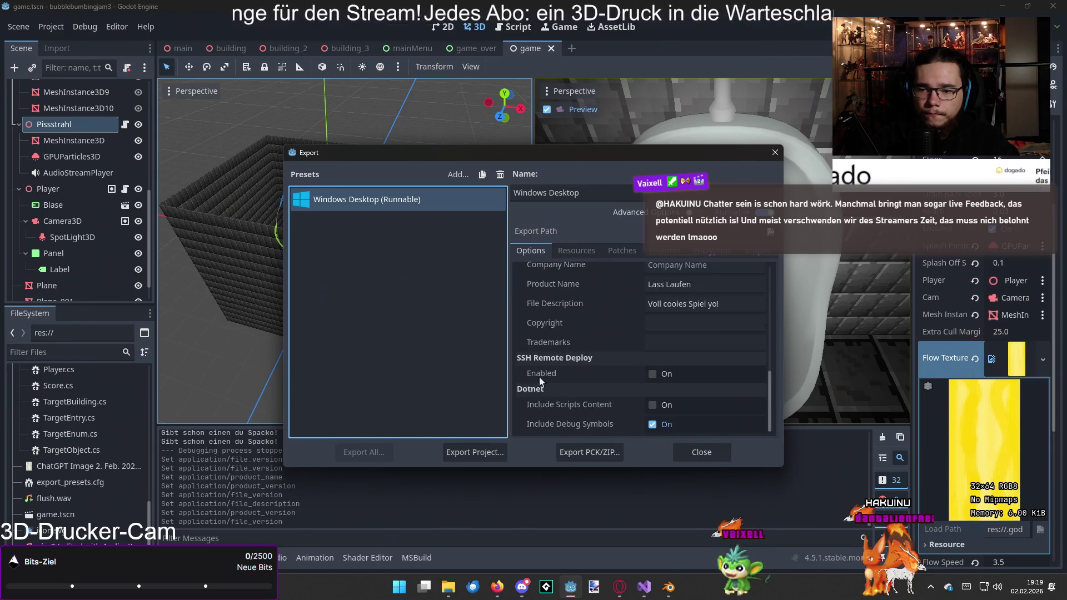
click(468, 451)
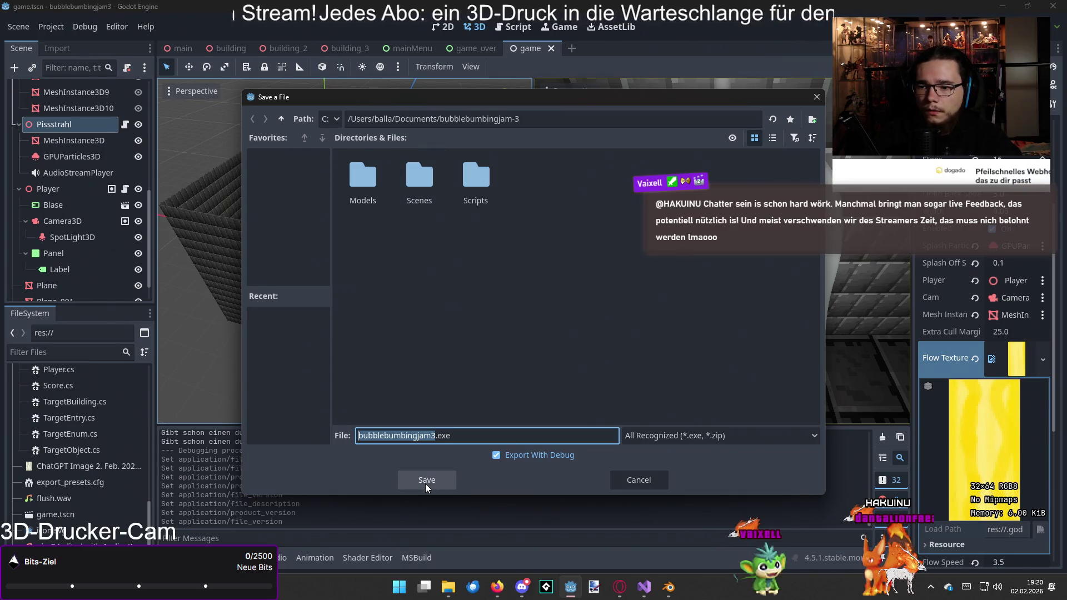
- Save the Windows export as lasslaufen.exe in the project folder
text(lasslaufen)
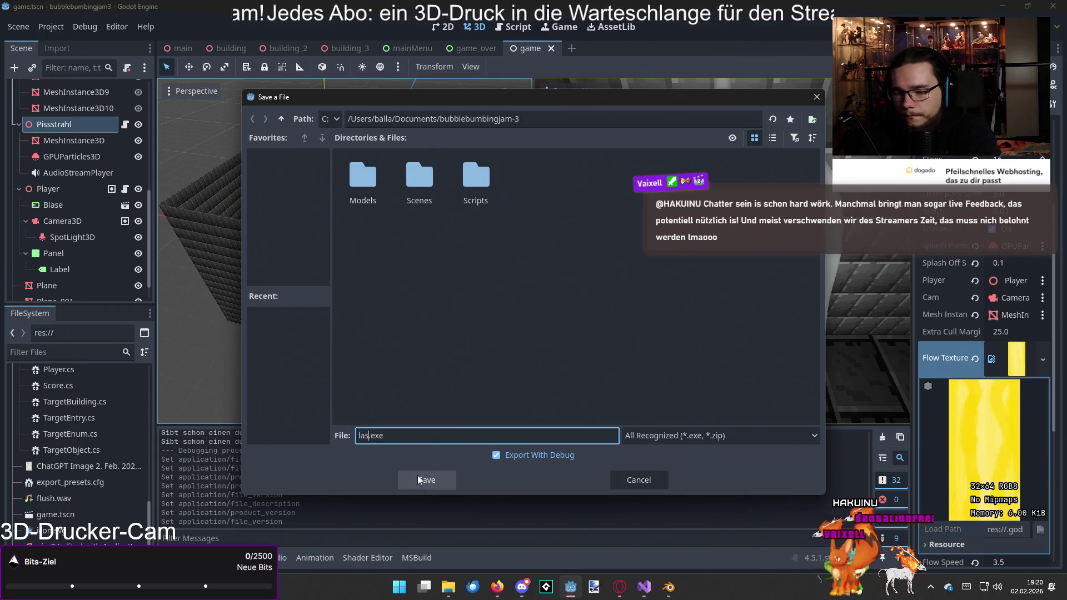
click(418, 477)
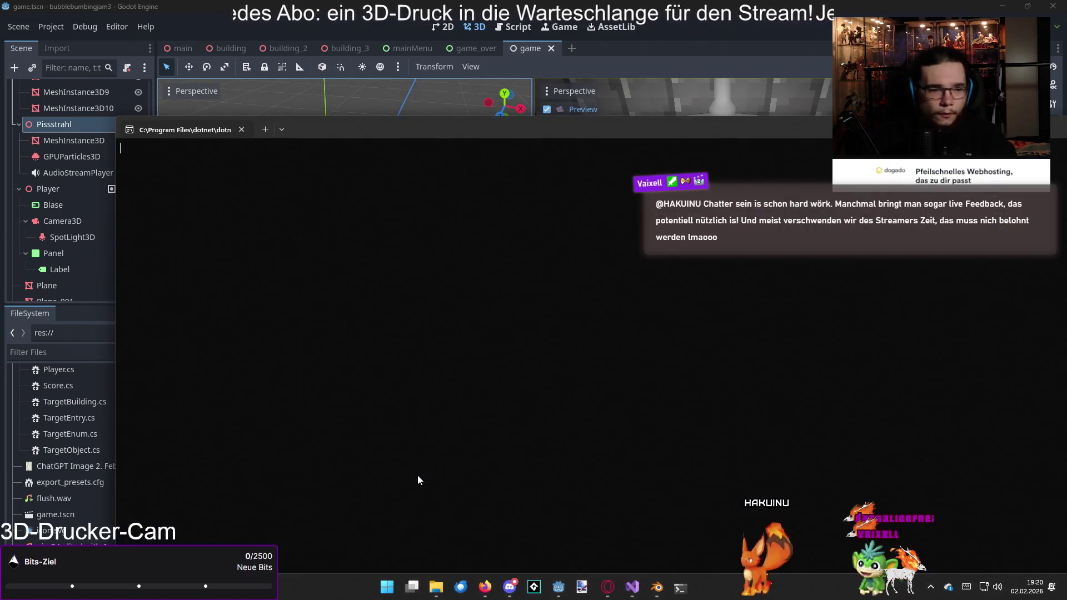
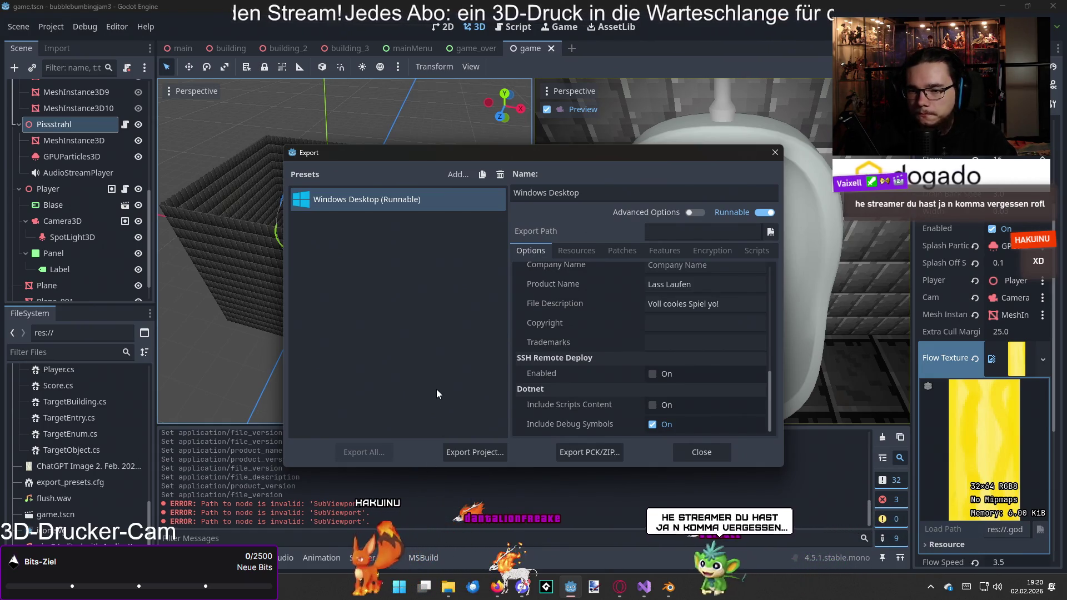
- Close the Export dialog, run the project with F5, and start a round
click(701, 454)
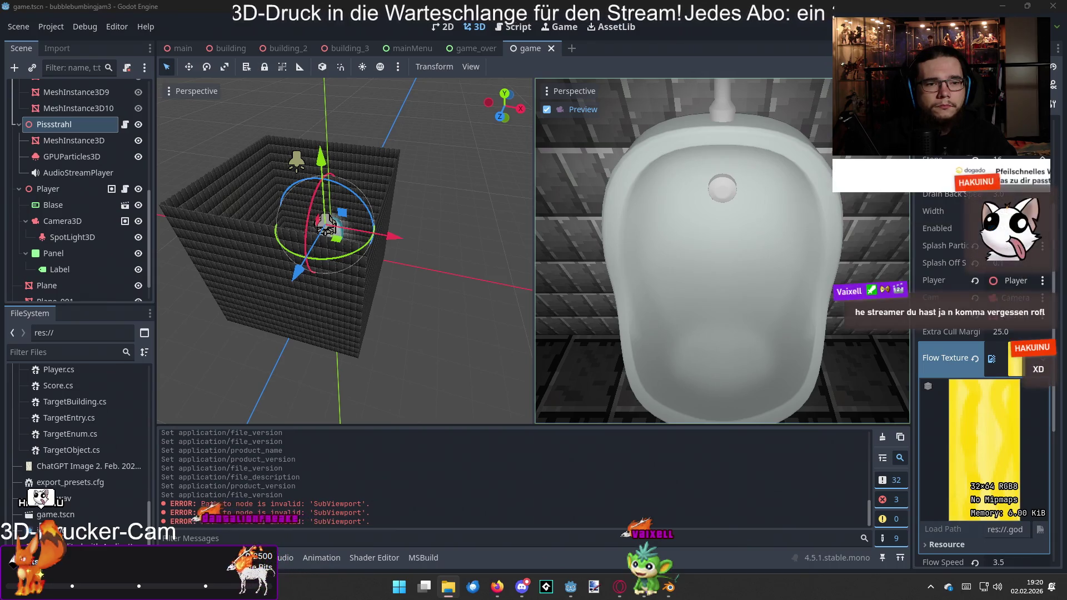
key(F5)
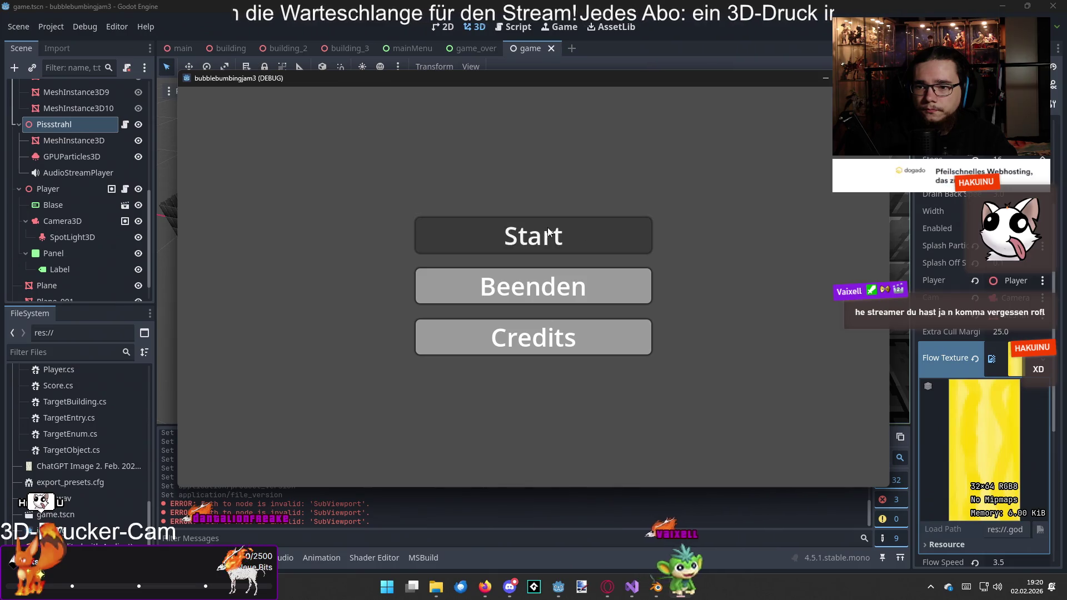
click(546, 234)
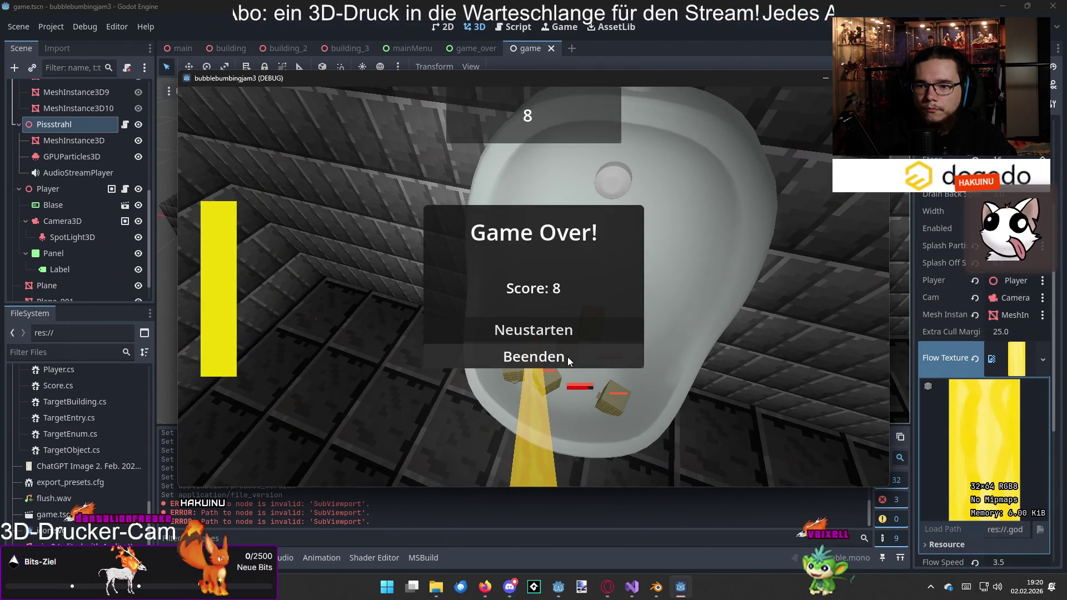
- Play to Game Over at score 3, restart with Neustarten, then quit with Beenden
click(584, 333)
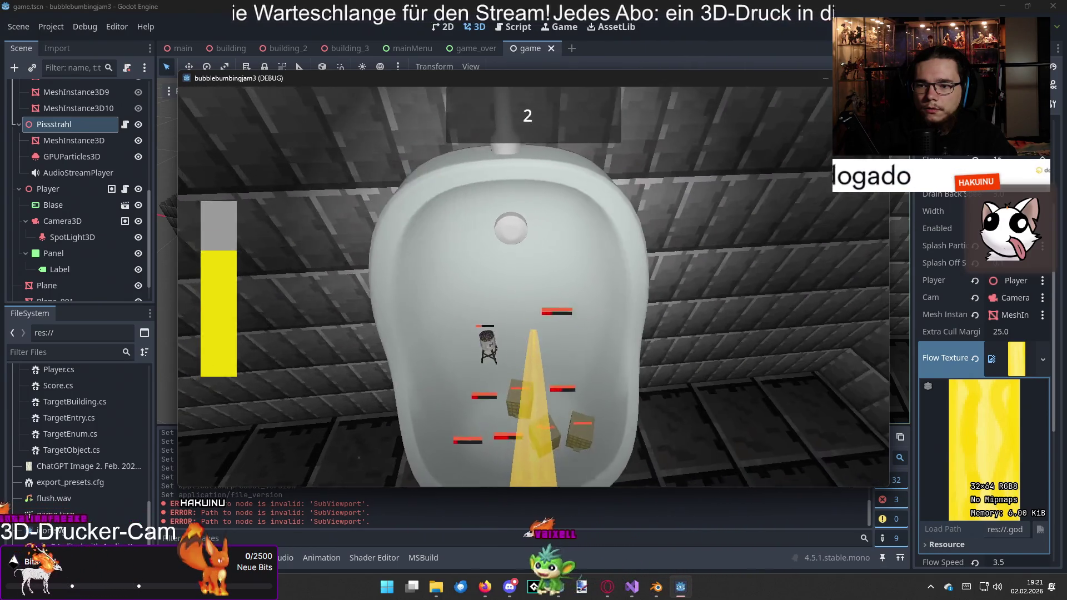
key(alt+Tab)
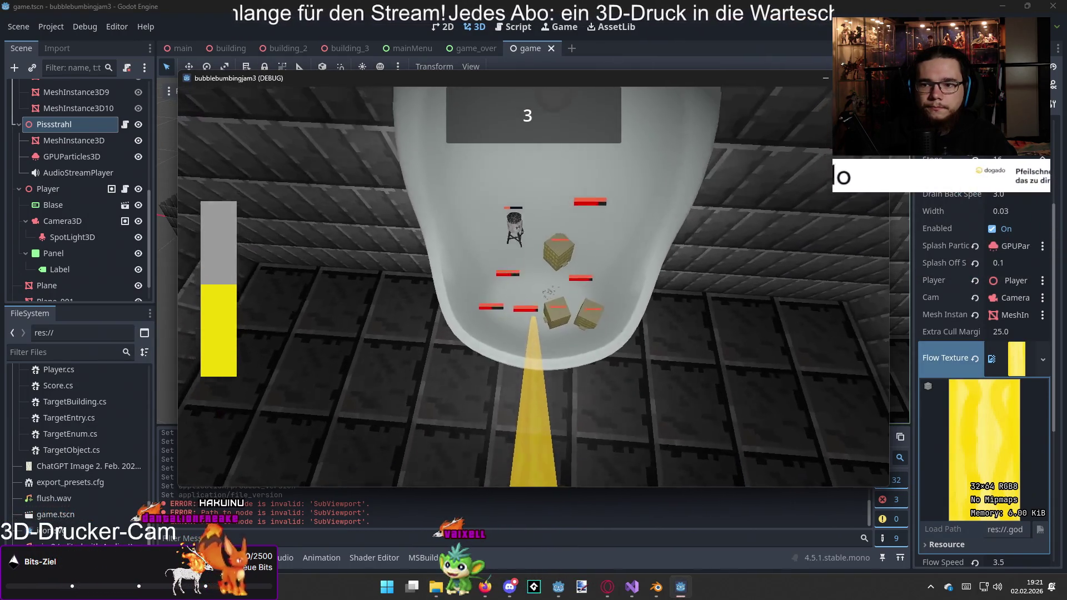
key(alt+Tab)
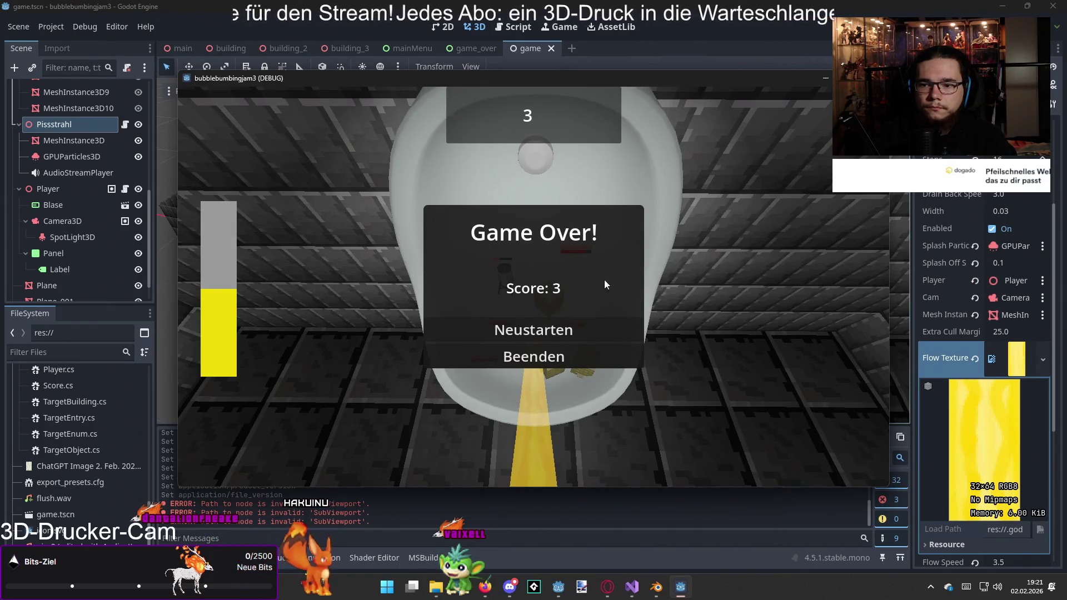
click(534, 356)
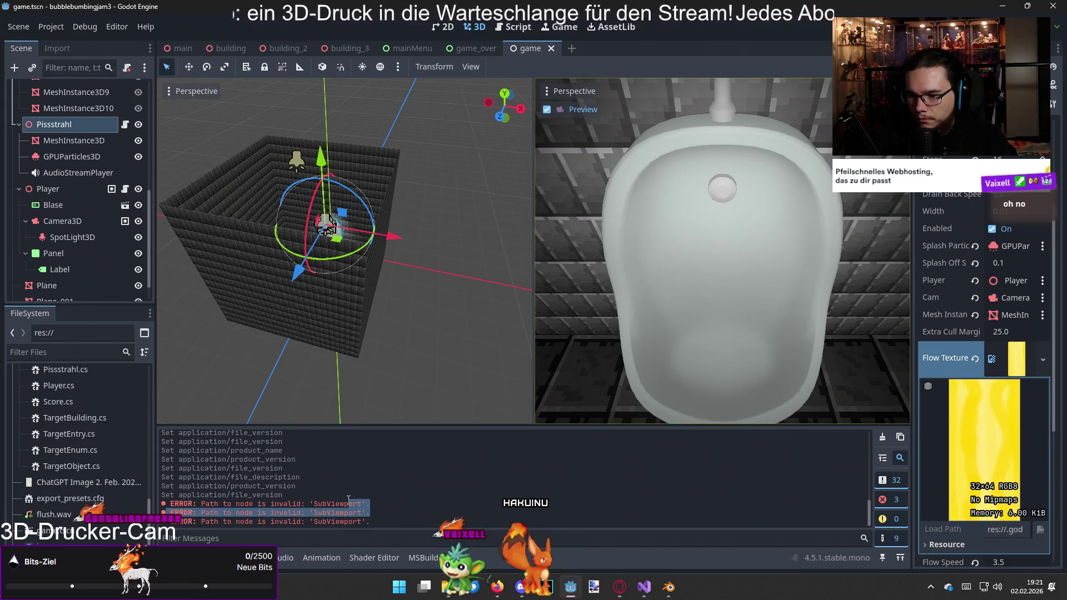
- Clear the output log selection, then run the game again and start playing
click(329, 512)
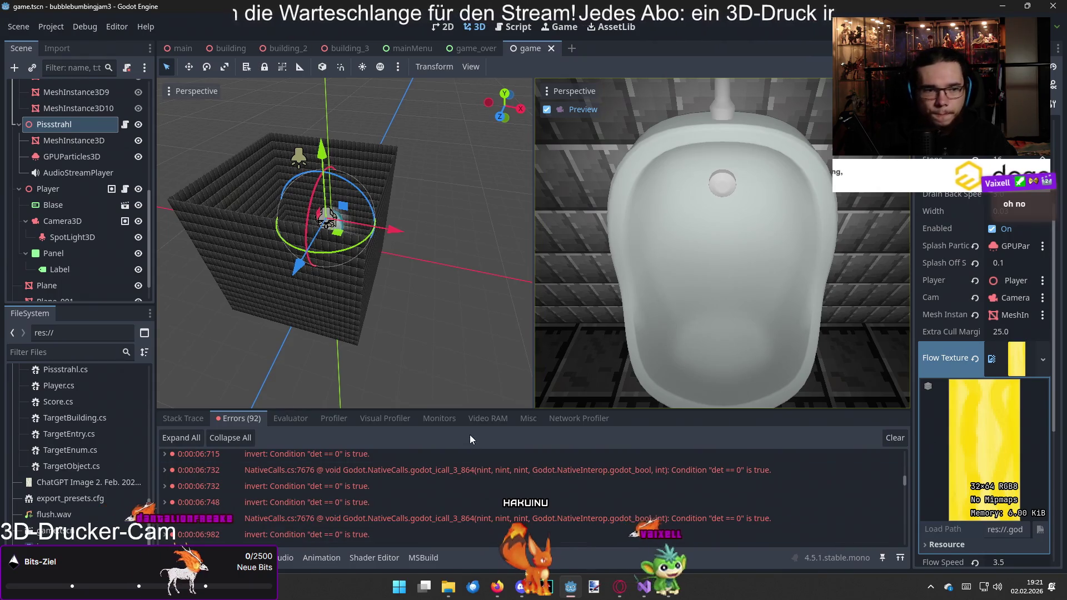
key(F5)
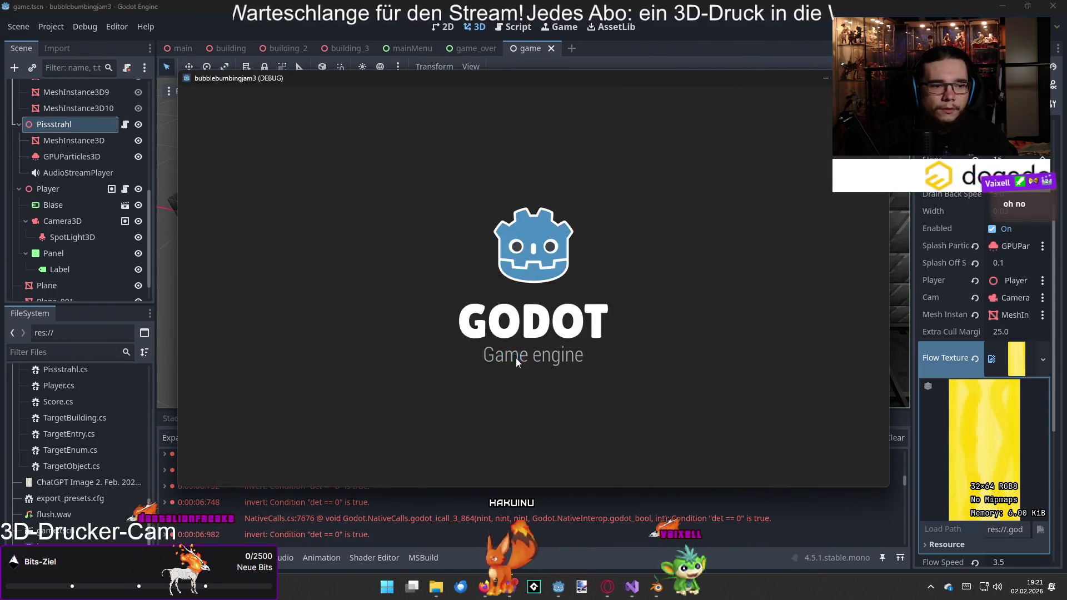
click(533, 235)
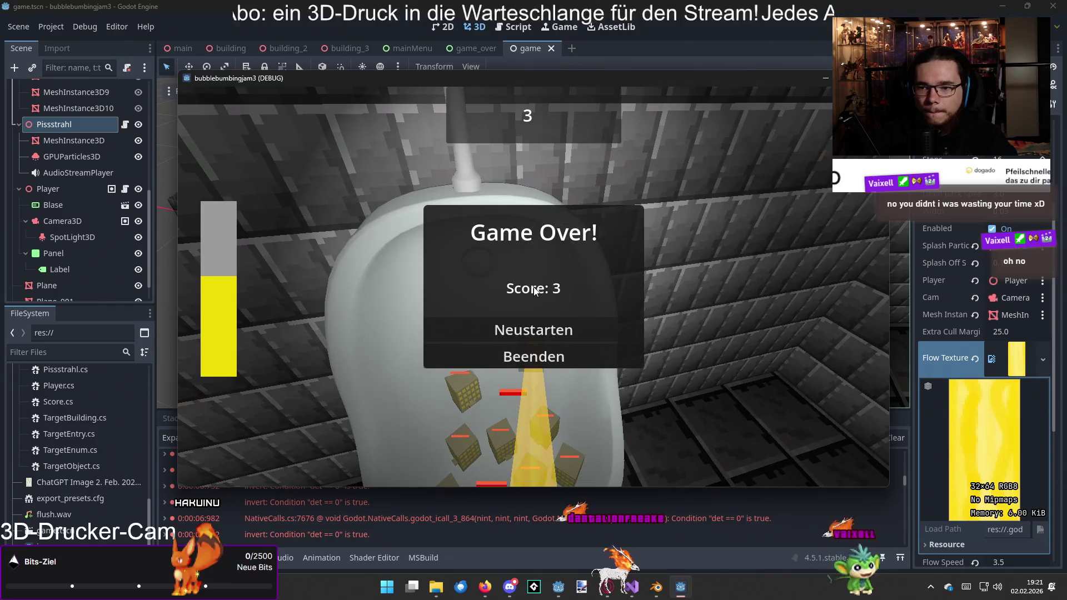
- Restart after Game Over, quit with Beenden, and clear the debugger's error list
click(528, 330)
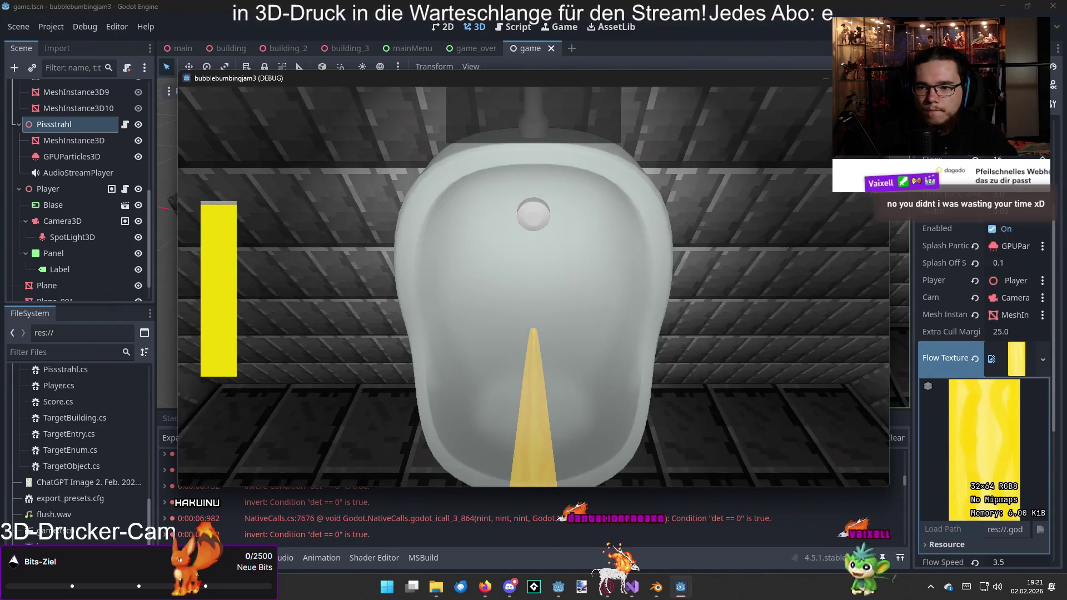
key(alt+Tab)
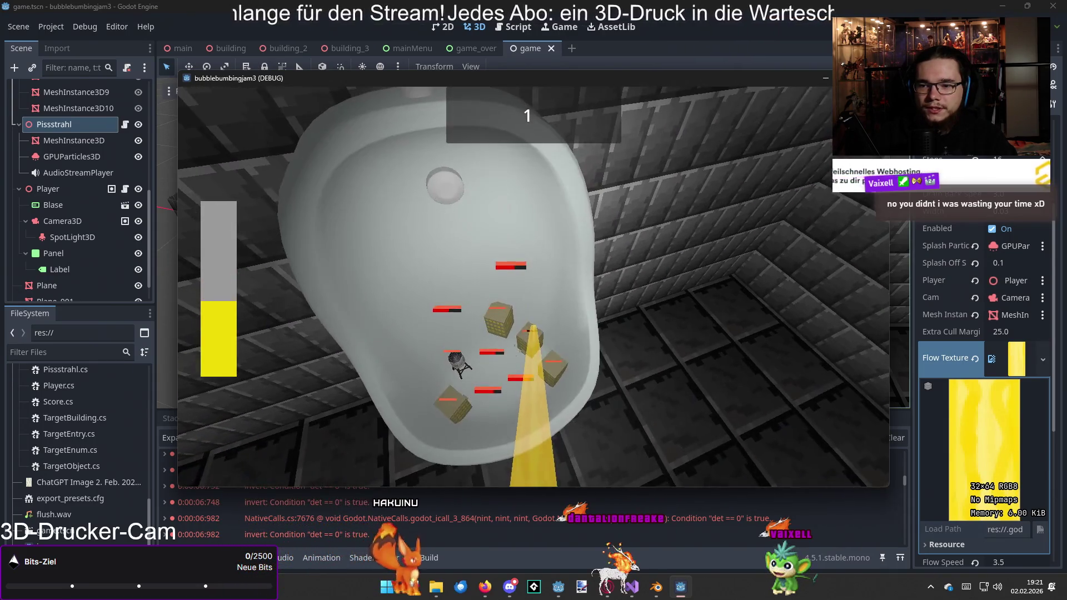
click(516, 353)
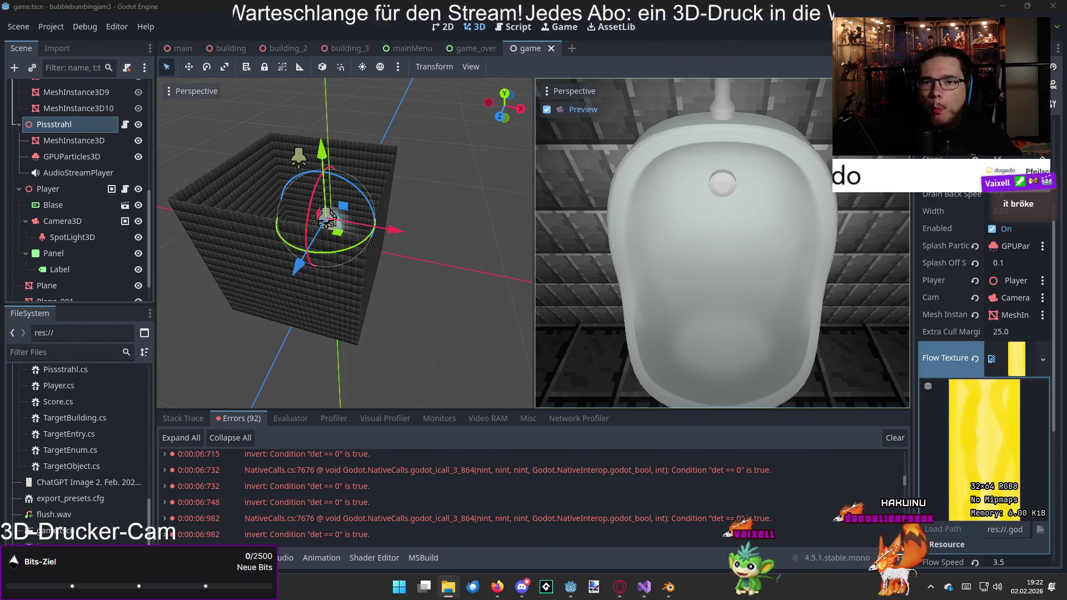
click(764, 31)
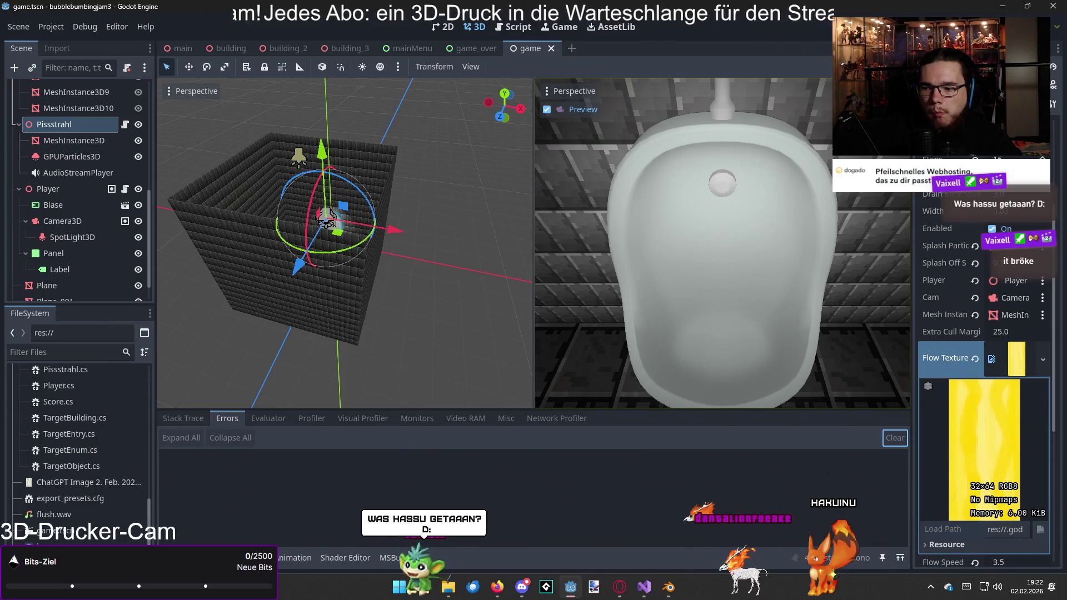
- Rebuild the C# project with zero errors and warnings, then bring up Generator.cs in Visual Studio
click(969, 26)
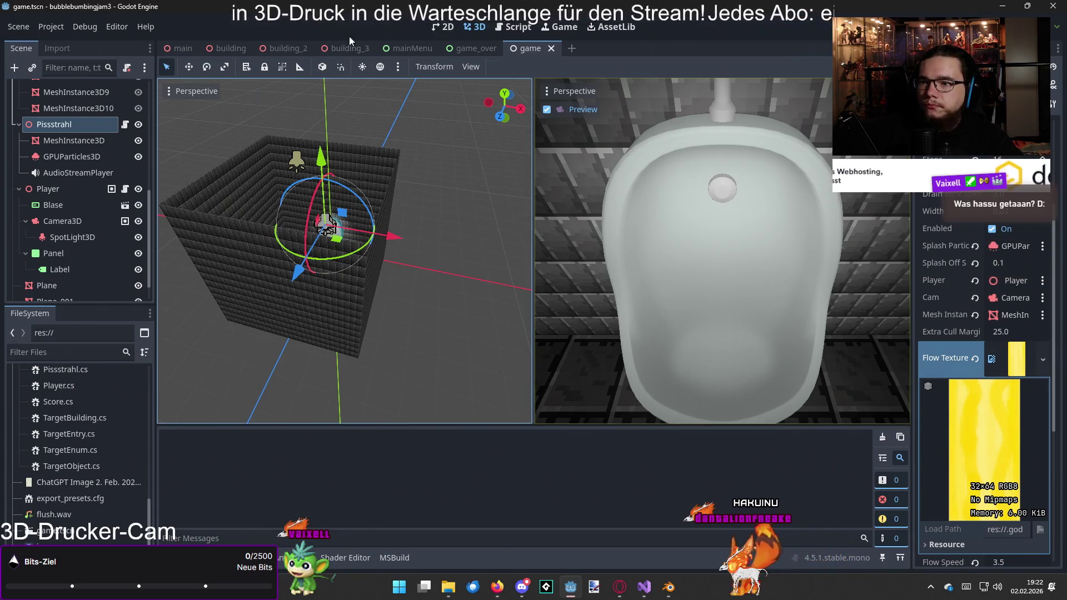
mouse_move(644, 586)
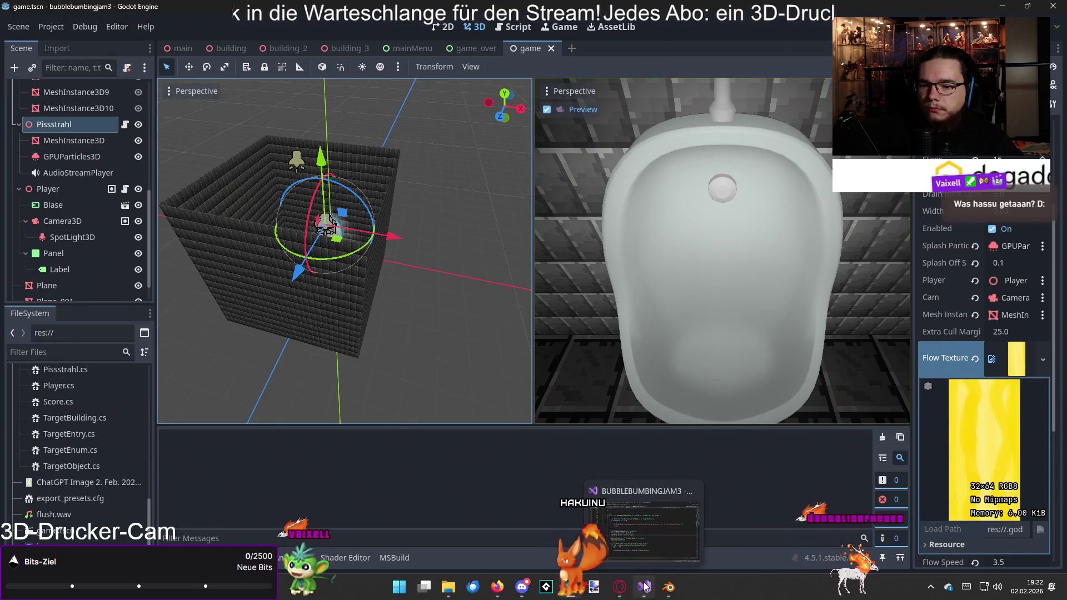
click(644, 587)
- Tidy the blank lines around the CallDeferred call in CreateBuilding
click(448, 335)
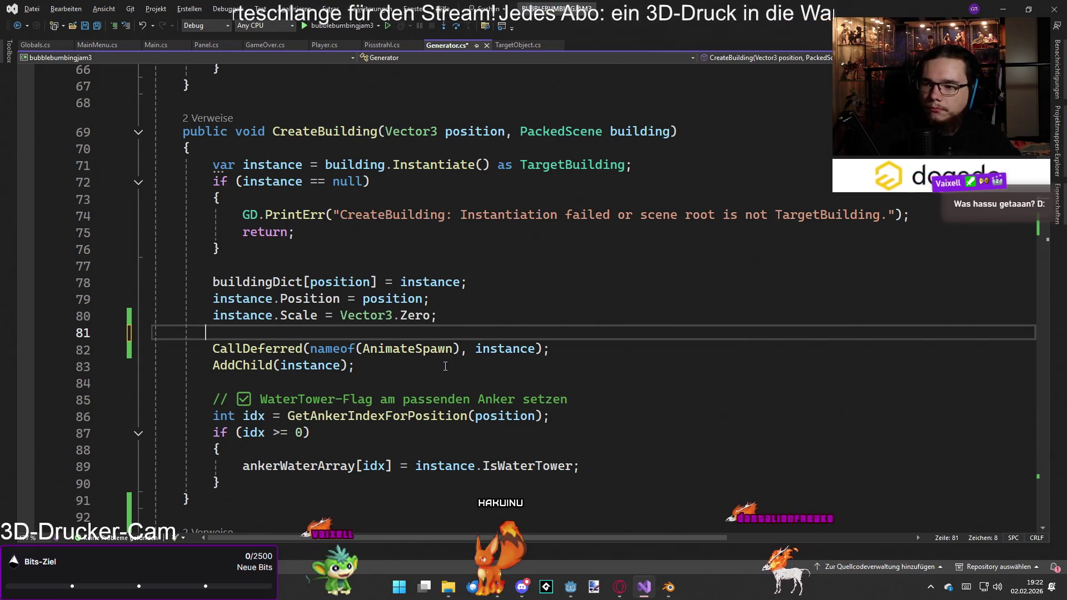
key(BackSpace)
click(558, 333)
scroll(562, 340, down, 4)
scroll(564, 340, up, 3)
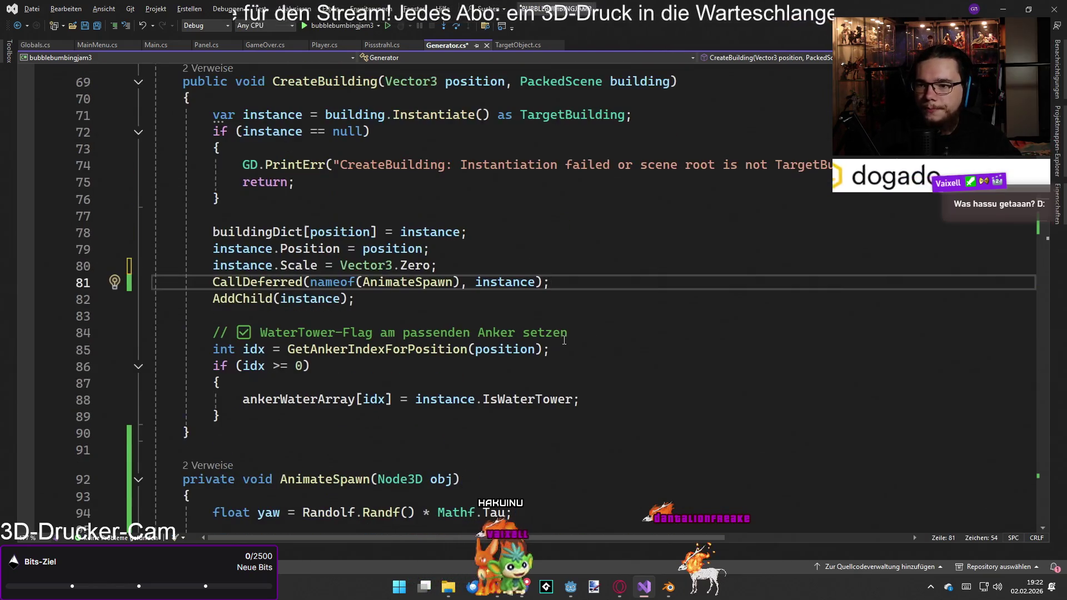
scroll(556, 333, up, 6)
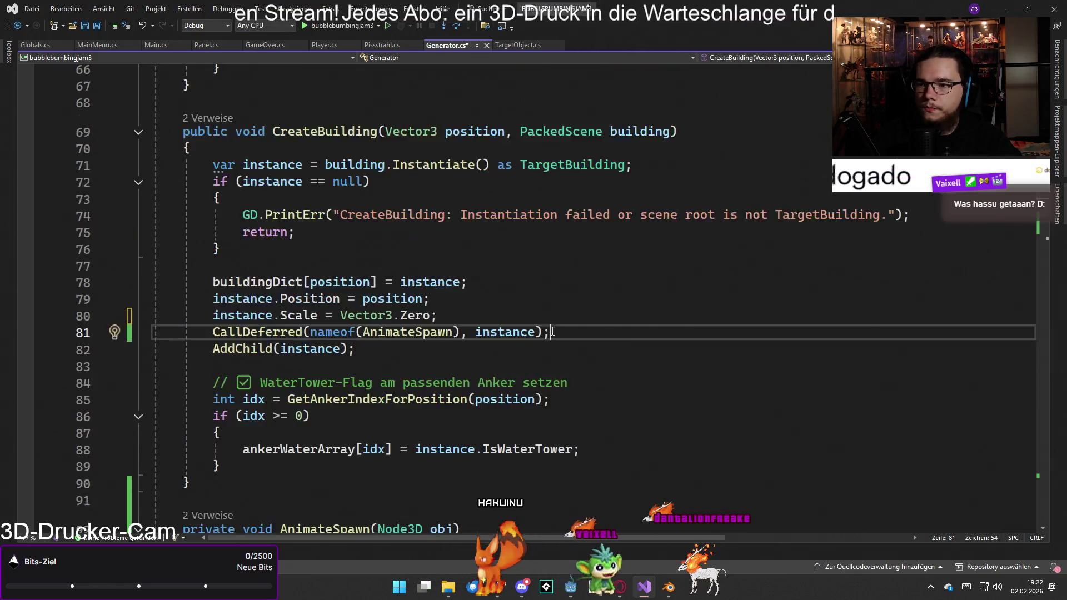
scroll(578, 336, down, 3)
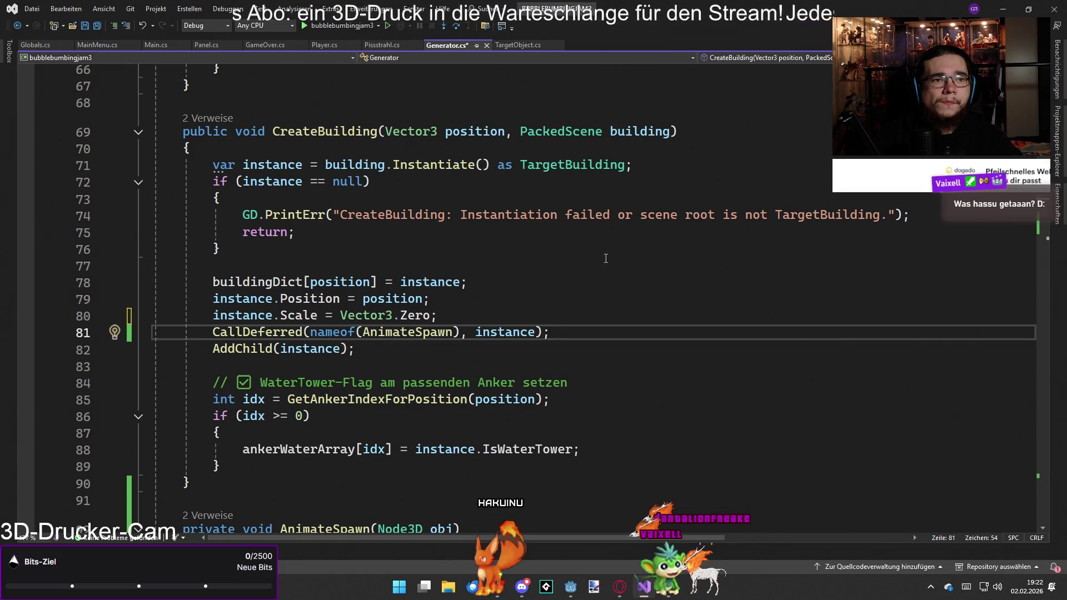
scroll(576, 257, up, 1)
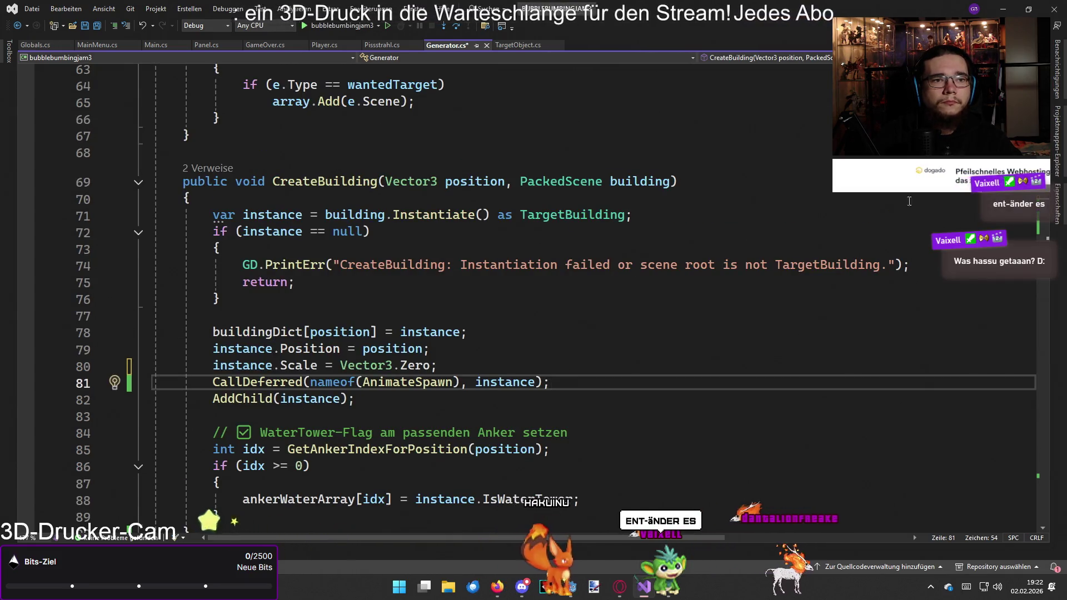
scroll(813, 253, down, 1)
scroll(813, 254, down, 1)
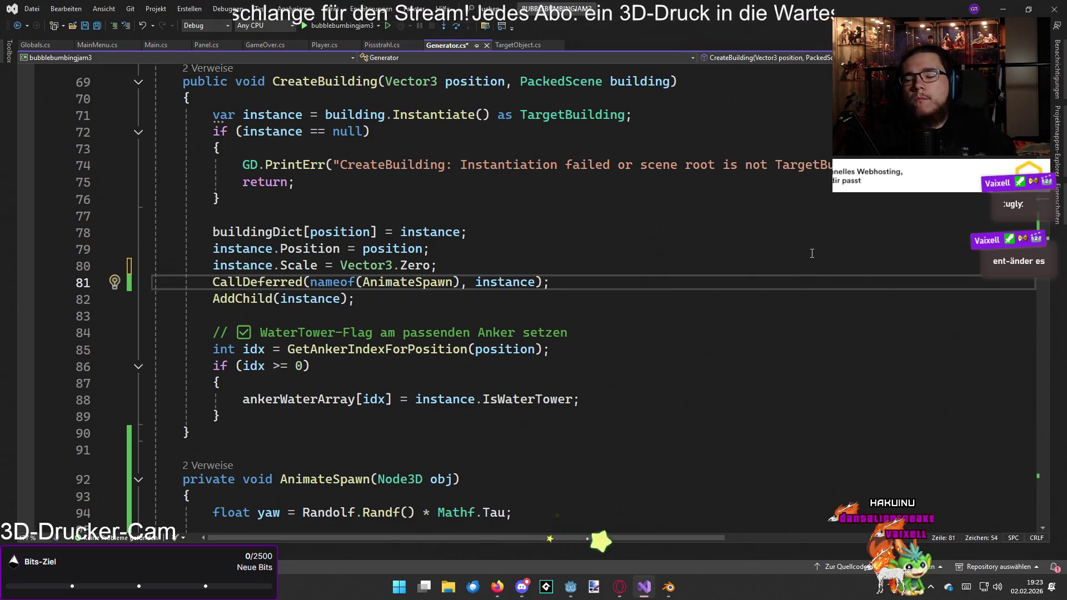
key(Up)
key(Return)
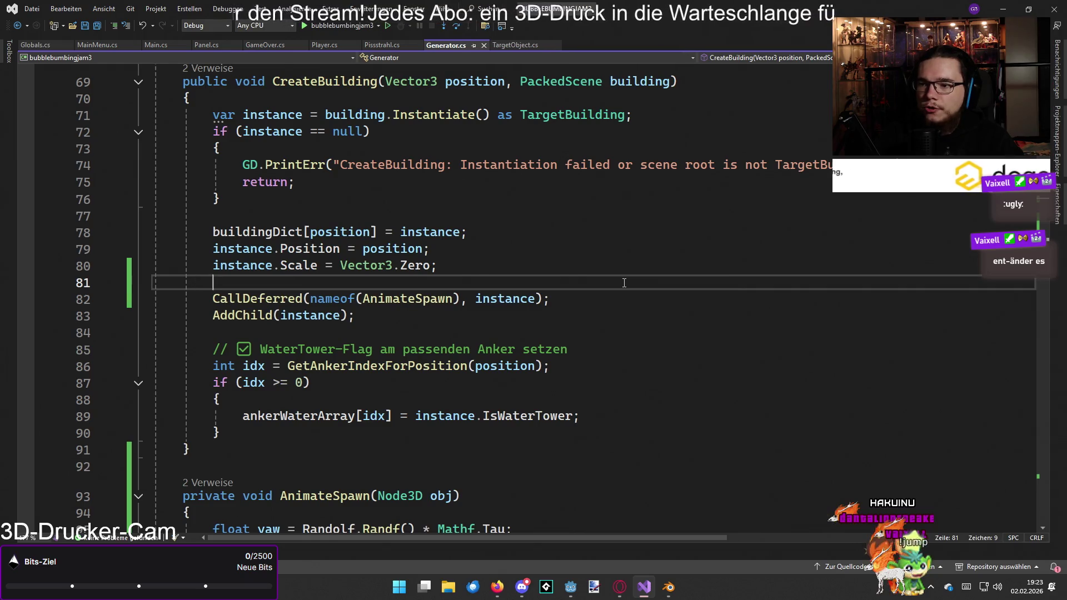
- Cut the random yaw rotation lines out of AnimateSpawn
key(ctrl+minus)
text(se(Tween.EaseType.Out);)
scroll(624, 282, down, 3)
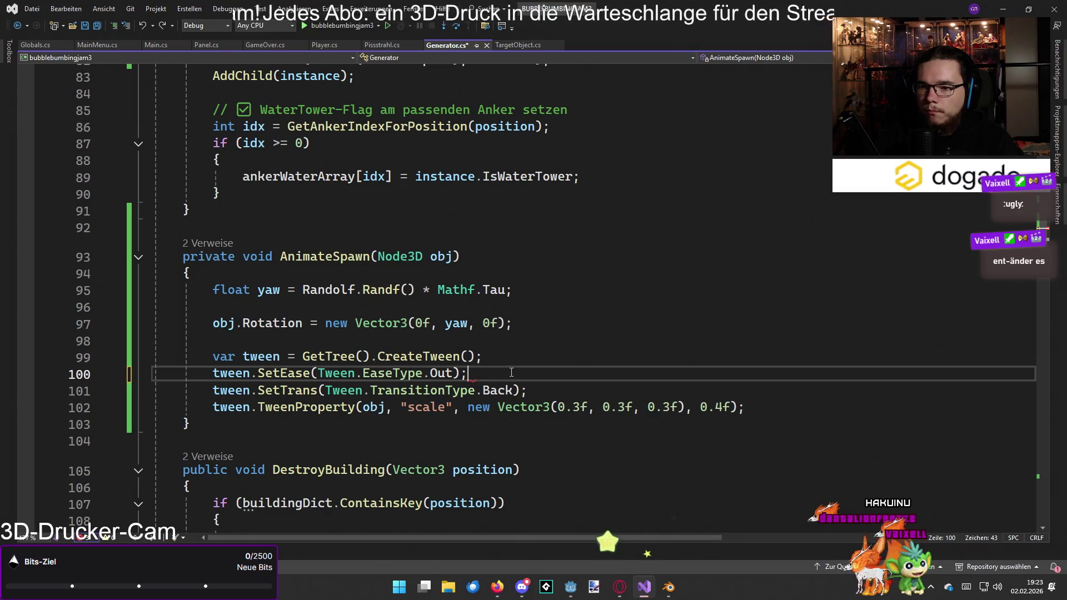
mouse_move(522, 321)
mouse_down()
mouse_move(213, 323)
mouse_move(212, 289)
mouse_up()
key(ctrl+c)
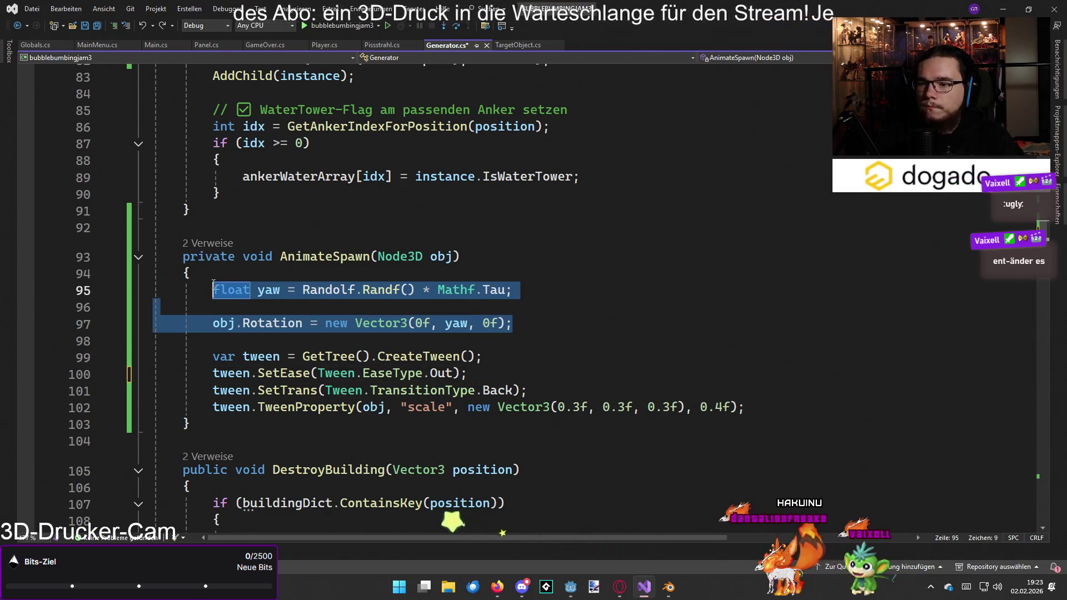
key(Delete)
key(Delete)
key(BackSpace)
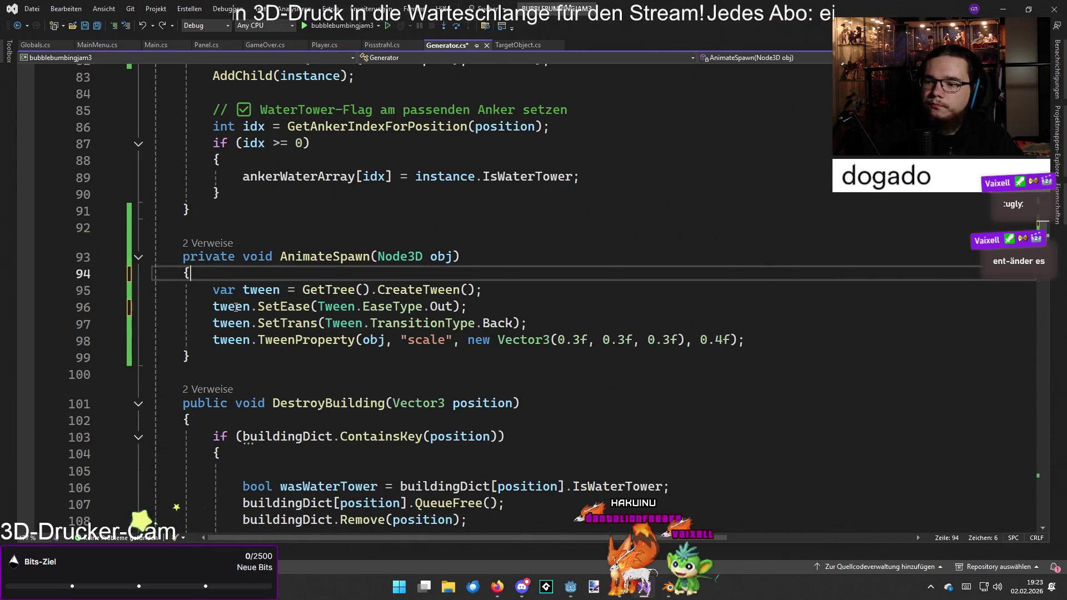
scroll(450, 265, up, 6)
- Paste the yaw lines into CreateBuilding, changing obj to instance for instance.Rotation
click(411, 342)
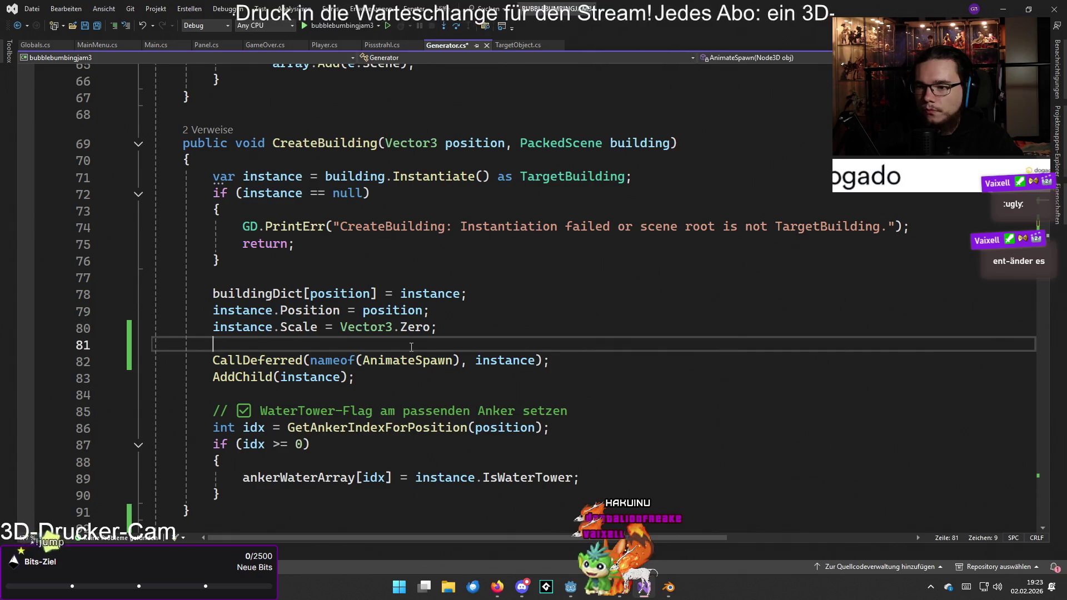
key(ctrl+v)
click(420, 354)
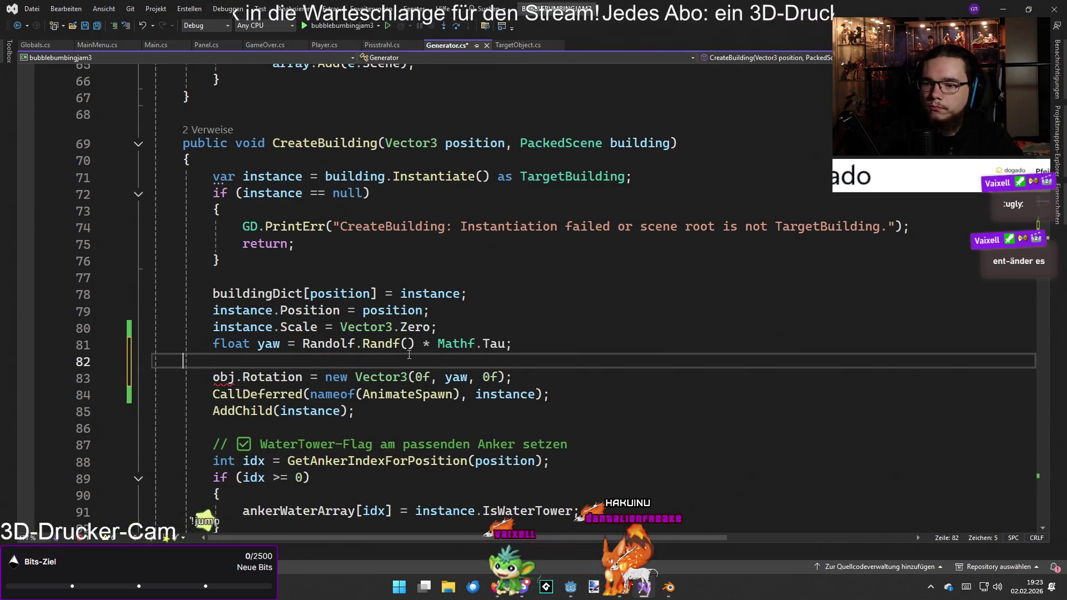
key(BackSpace)
double_click(224, 361)
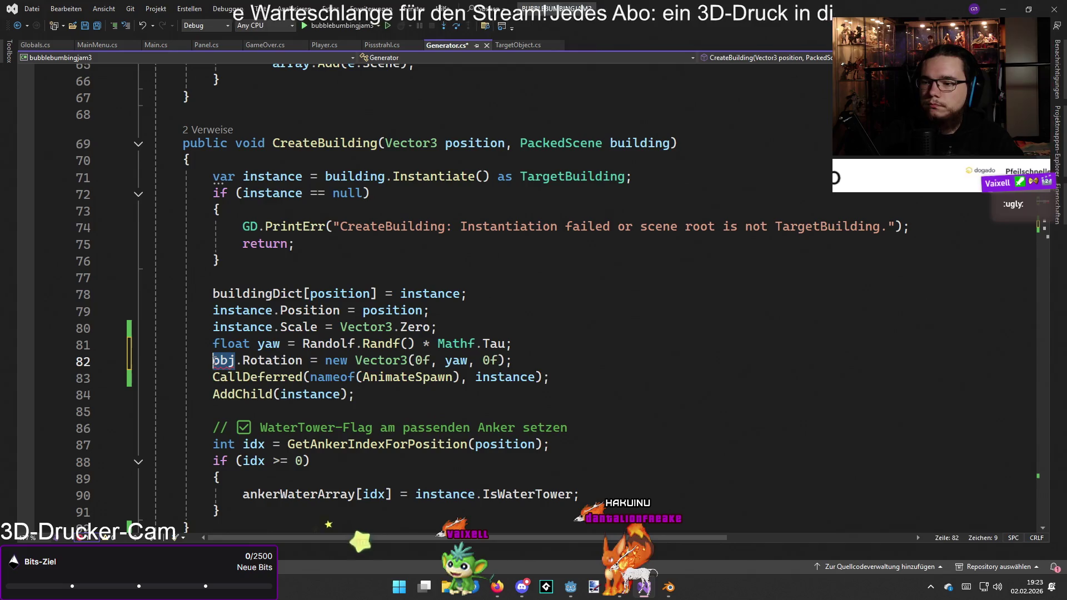
text(instance)
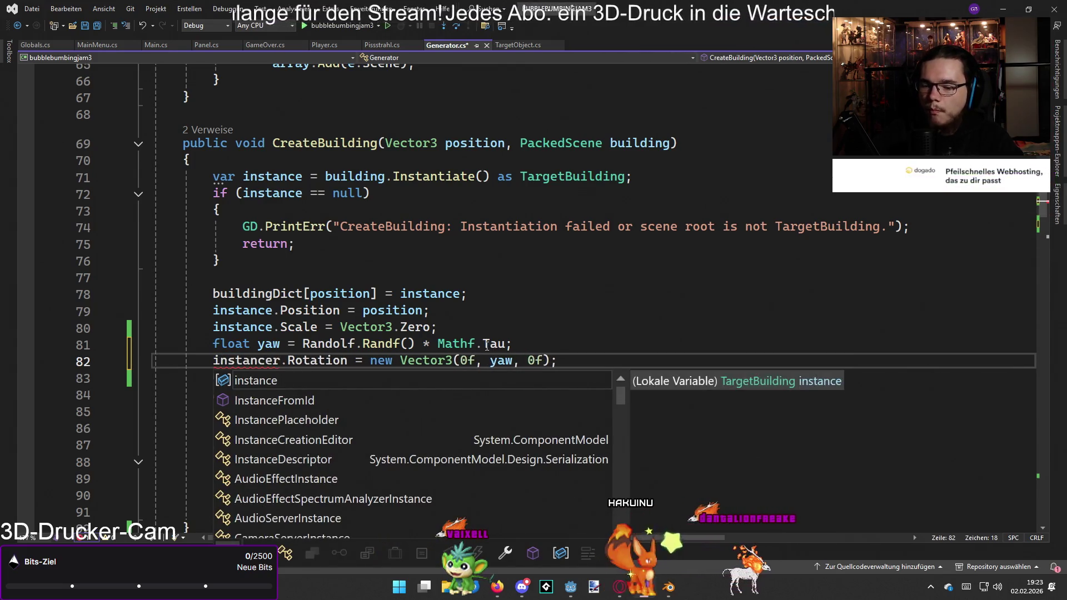
click(586, 351)
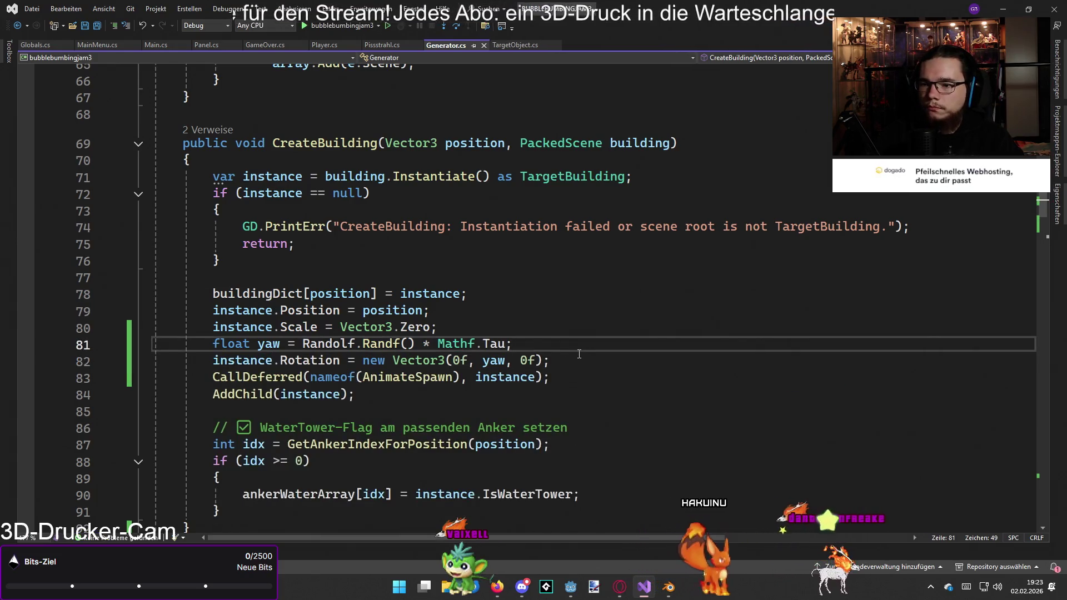
key(alt+Tab)
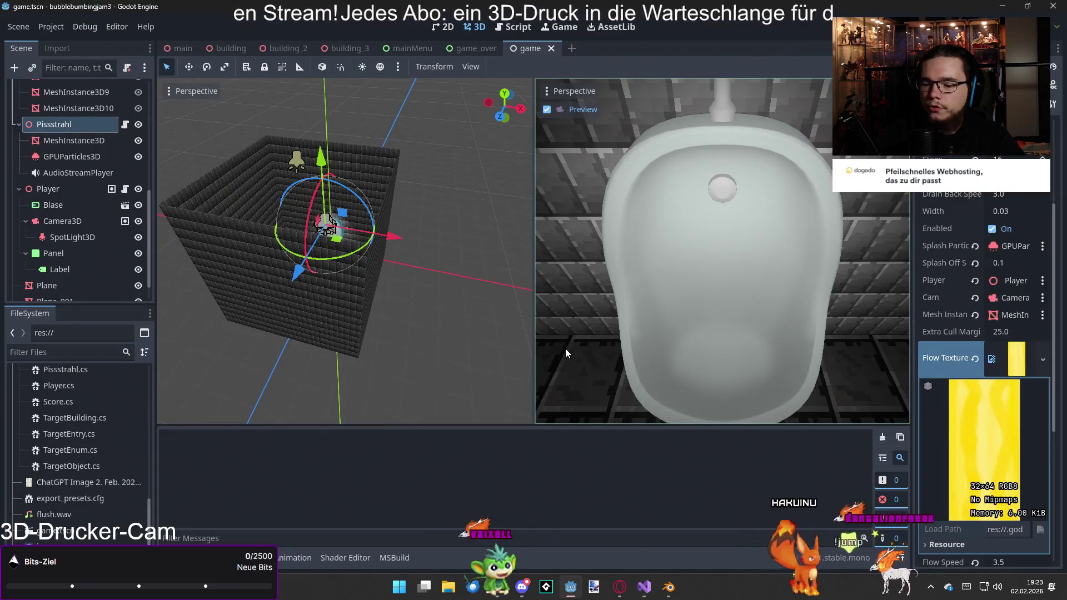
- Build and run the game, play a round showing buildings at varied angles, then leave it
key(F5)
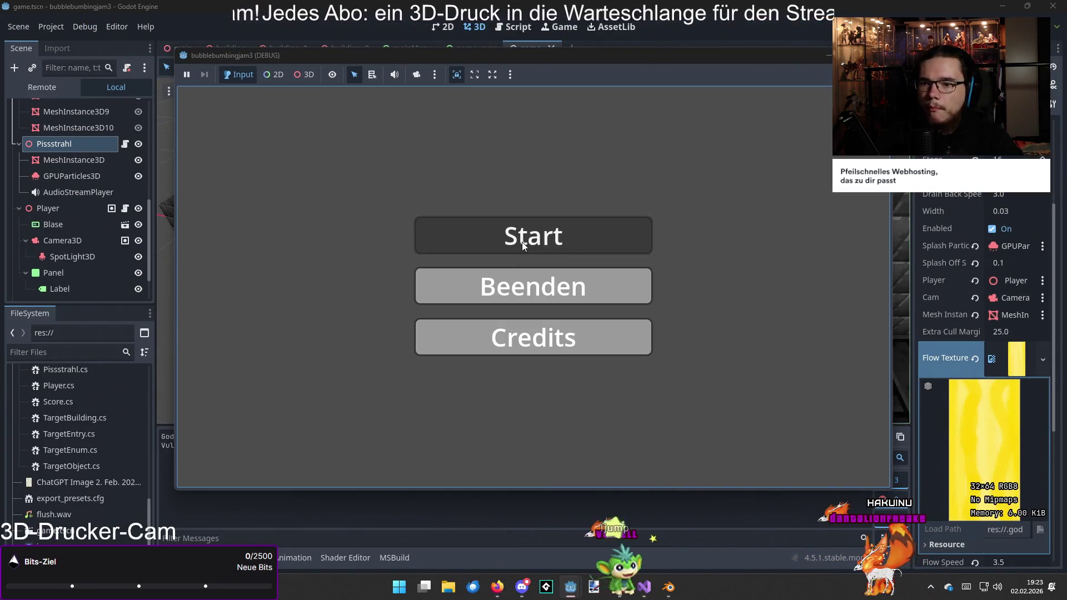
click(522, 242)
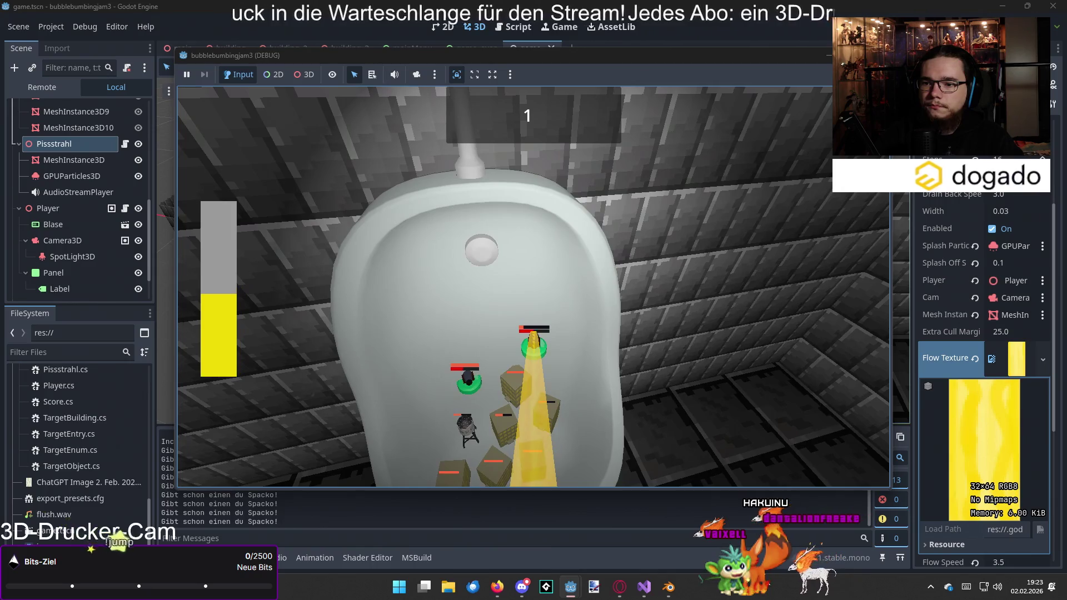
key(alt+Tab)
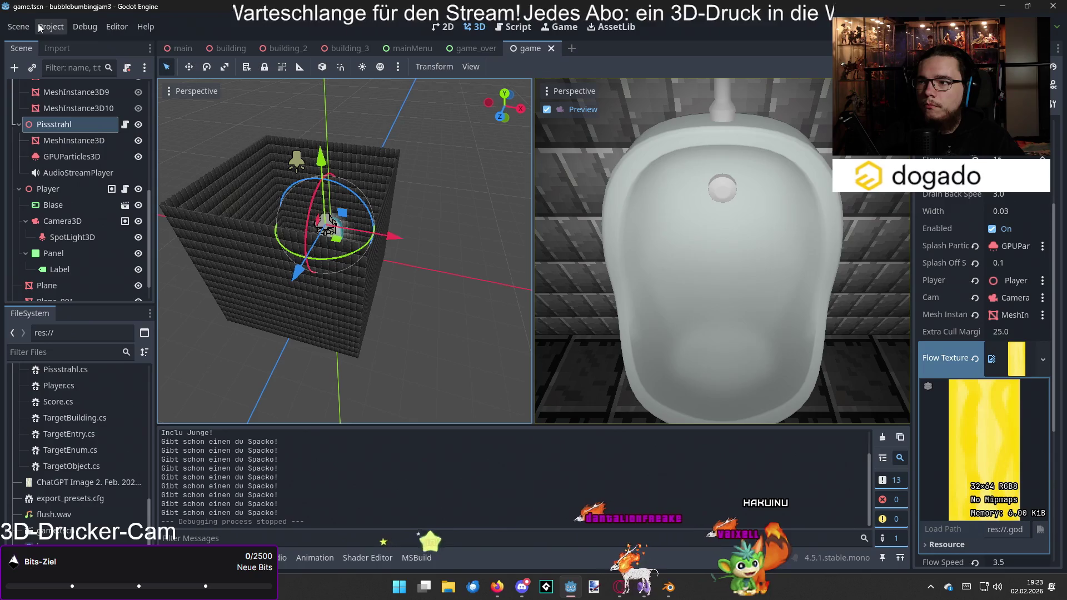
- Open Project Settings from the Project menu, landing on the Globals autoload list
mouse_move(385, 55)
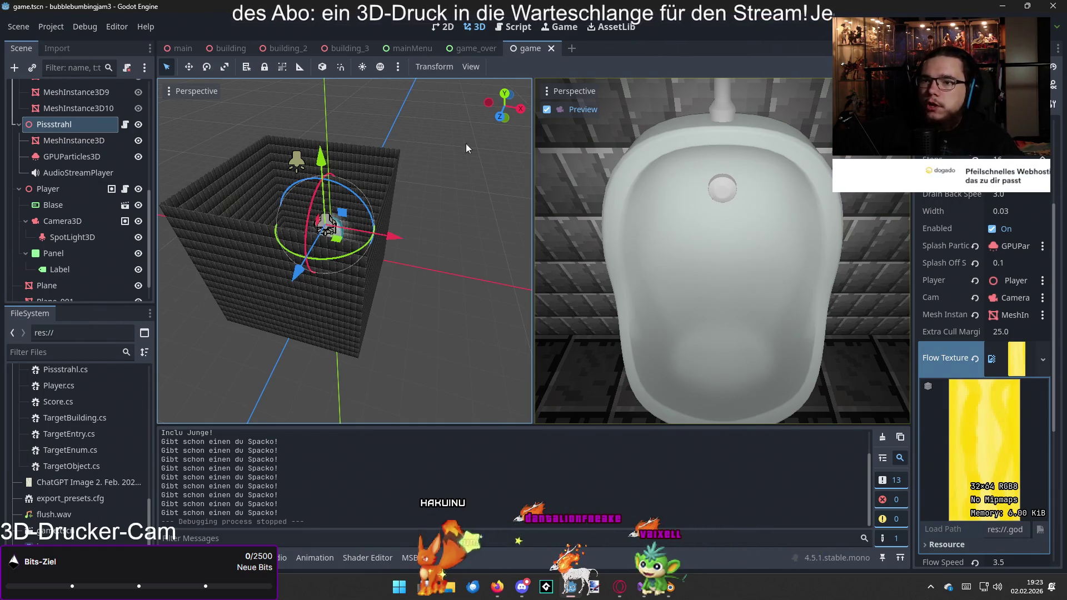
click(55, 27)
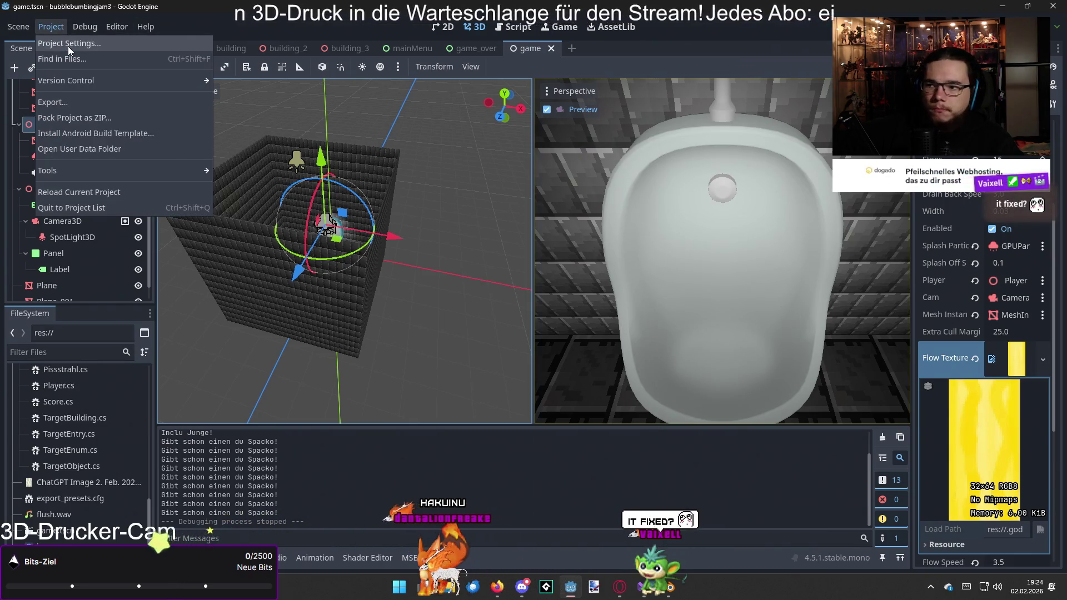
click(268, 7)
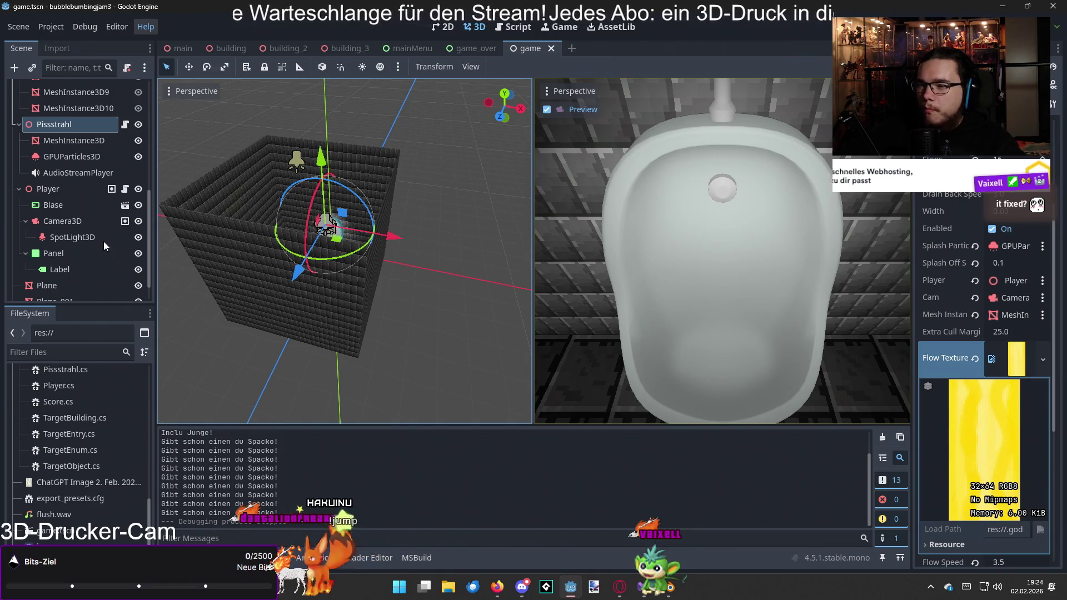
click(83, 27)
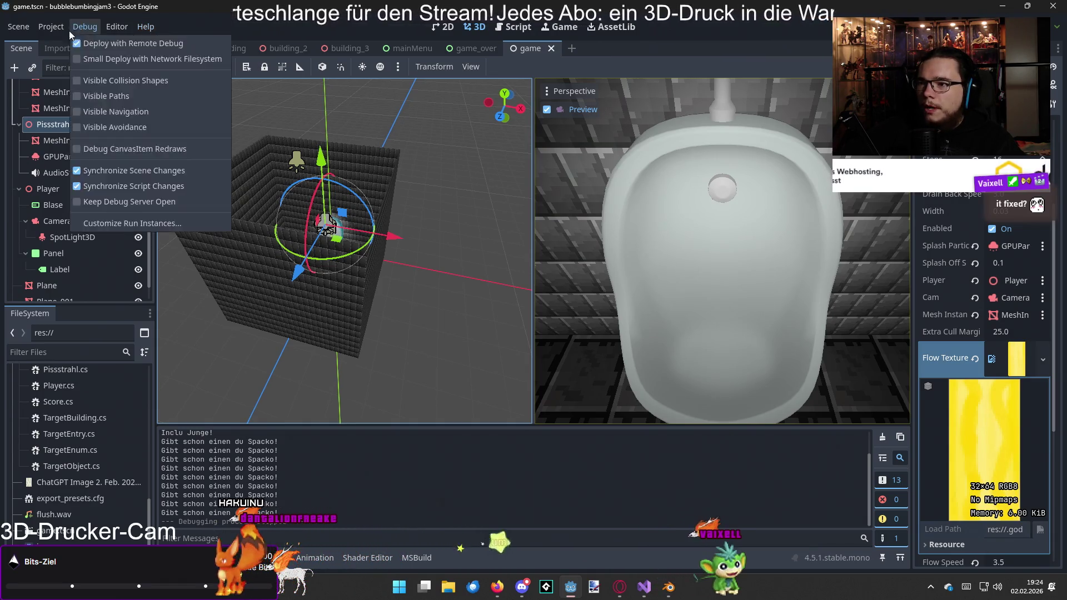
click(64, 43)
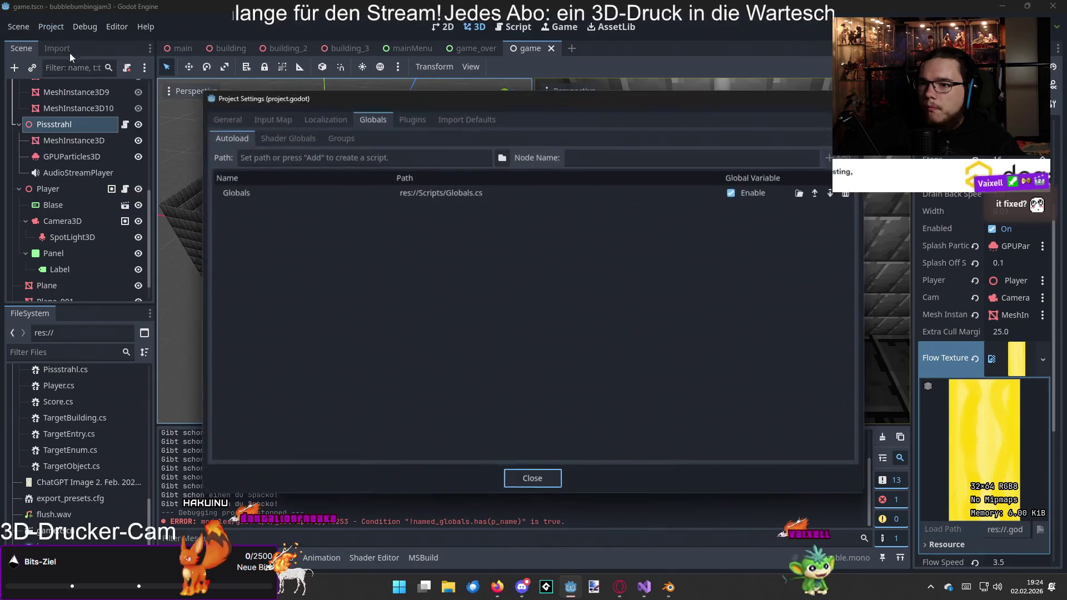
- Show built-in actions in the Input Map and inspect ui_cancel's Escape binding without changes
click(275, 122)
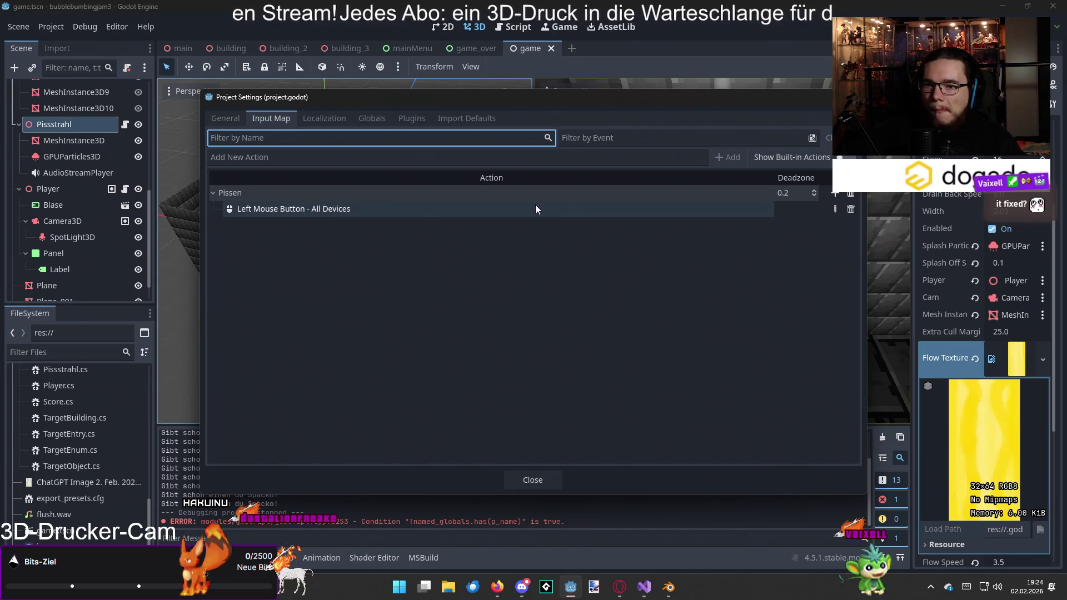
click(792, 157)
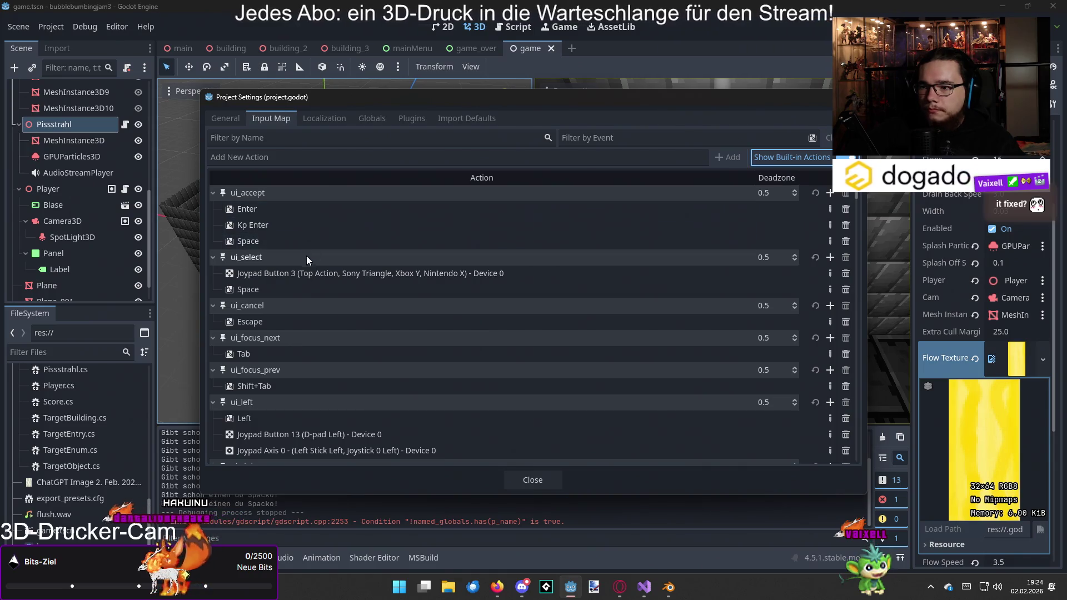
click(298, 321)
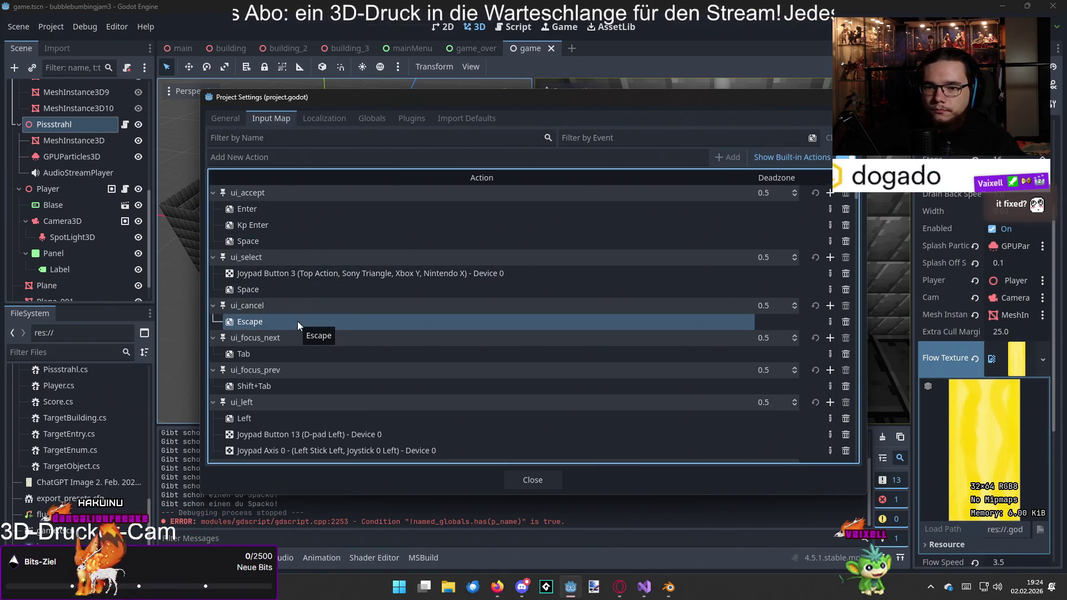
double_click(298, 321)
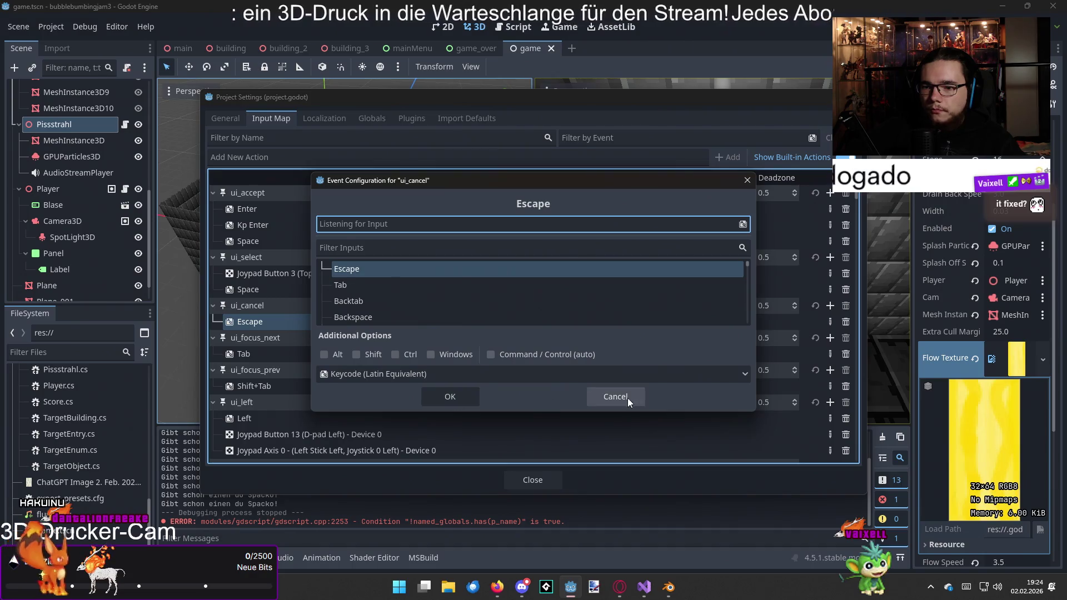
click(624, 397)
- Close Project Settings and return to the main scene
key(Escape)
click(185, 51)
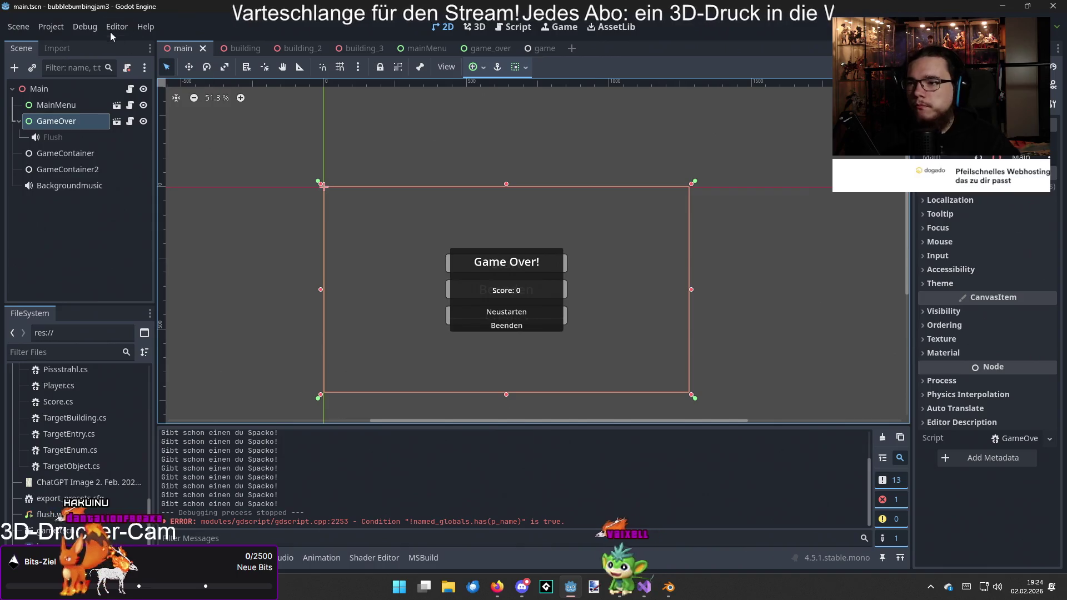
click(61, 28)
- Set Display > Window size mode to Fullscreen in Project Settings, then close the dialog
click(70, 43)
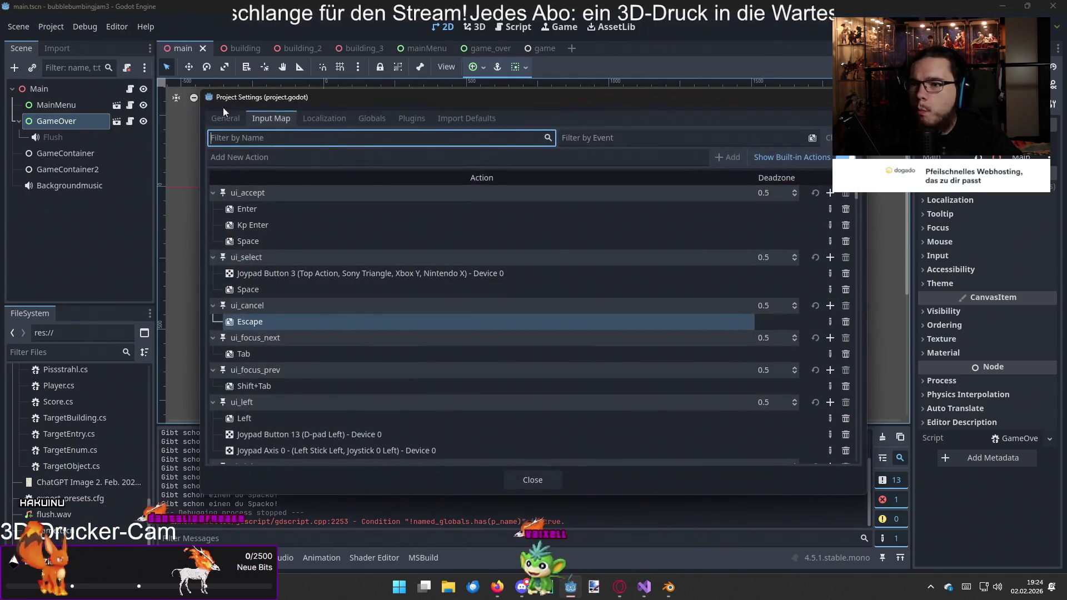
click(239, 119)
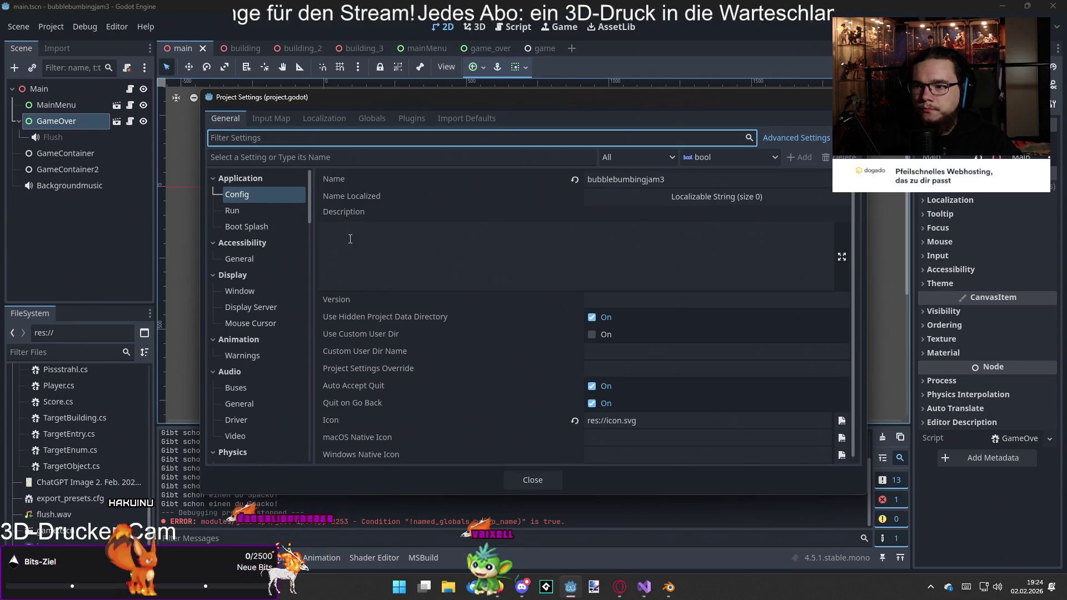
click(259, 290)
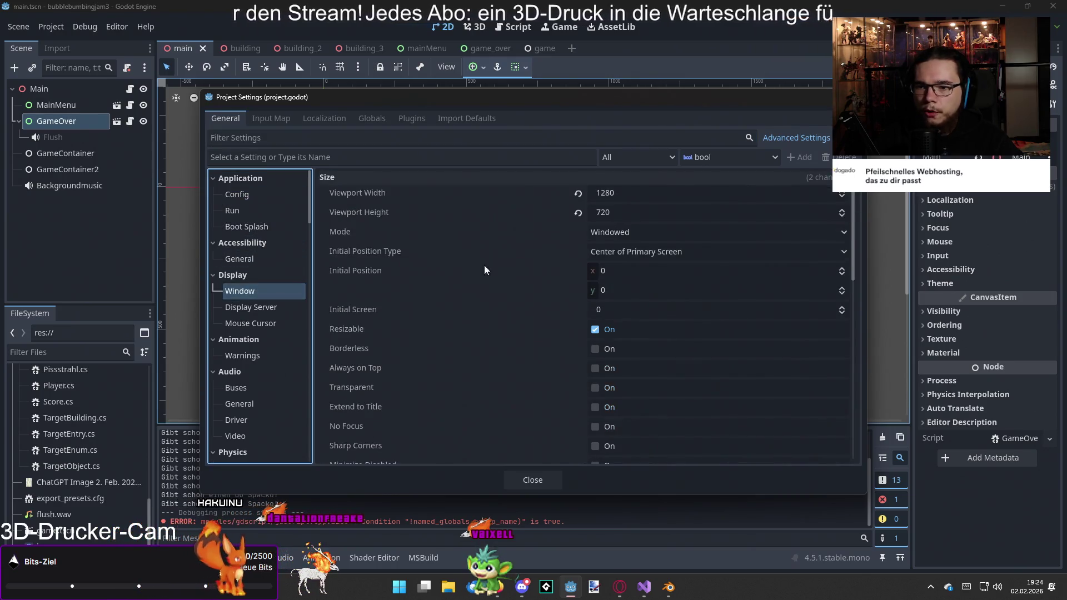
click(640, 235)
click(639, 235)
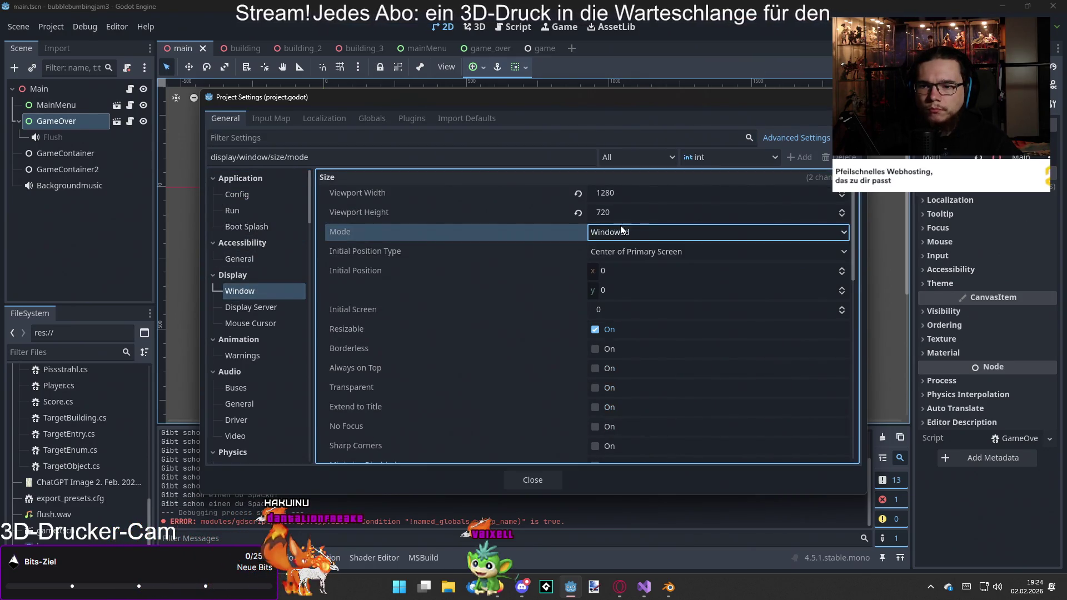
click(631, 231)
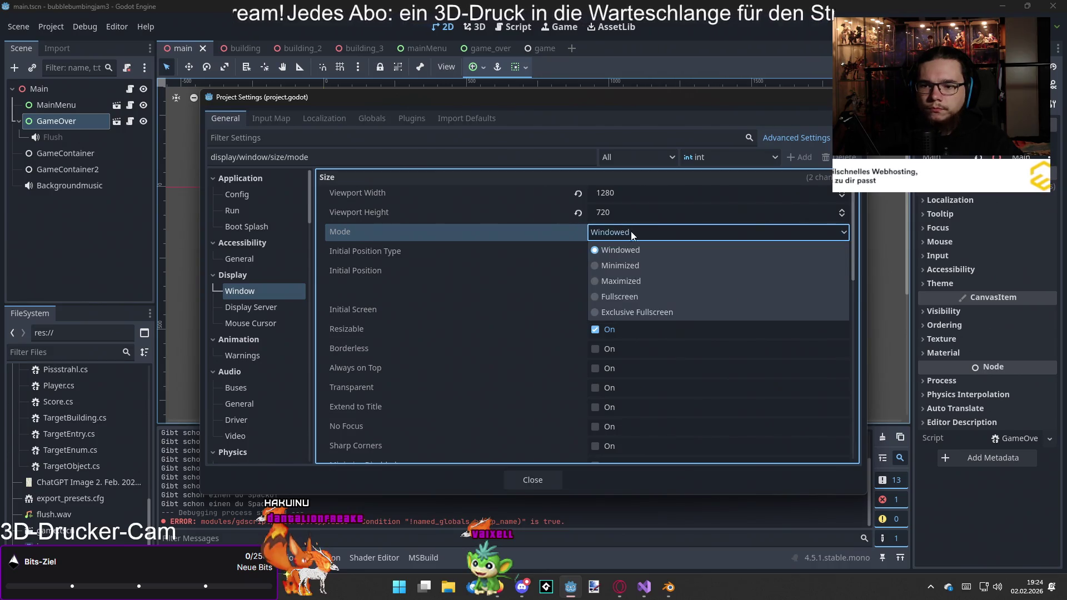
click(629, 282)
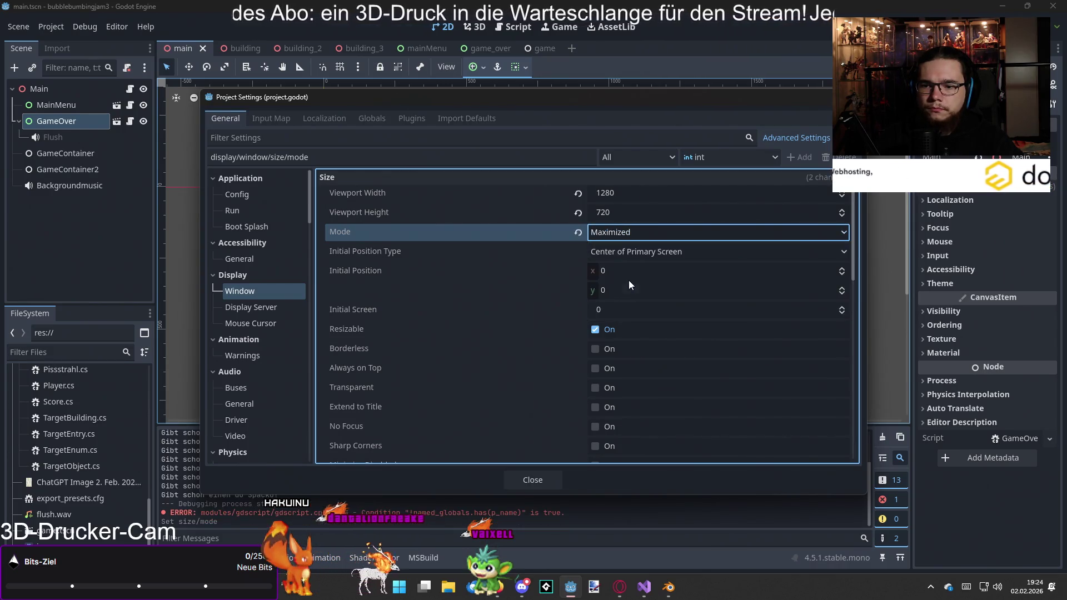
click(625, 235)
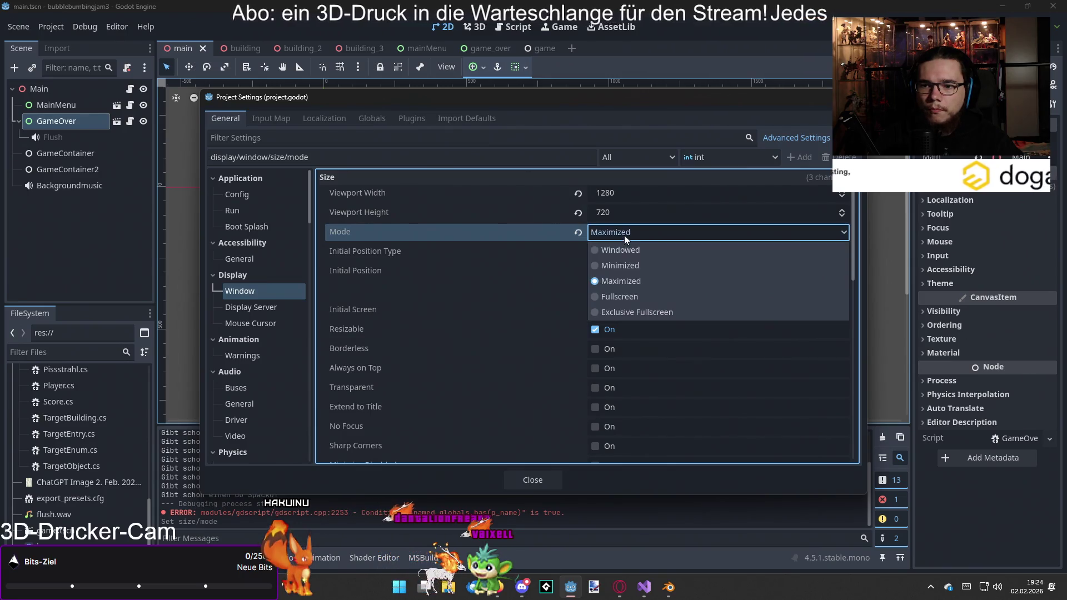
click(626, 292)
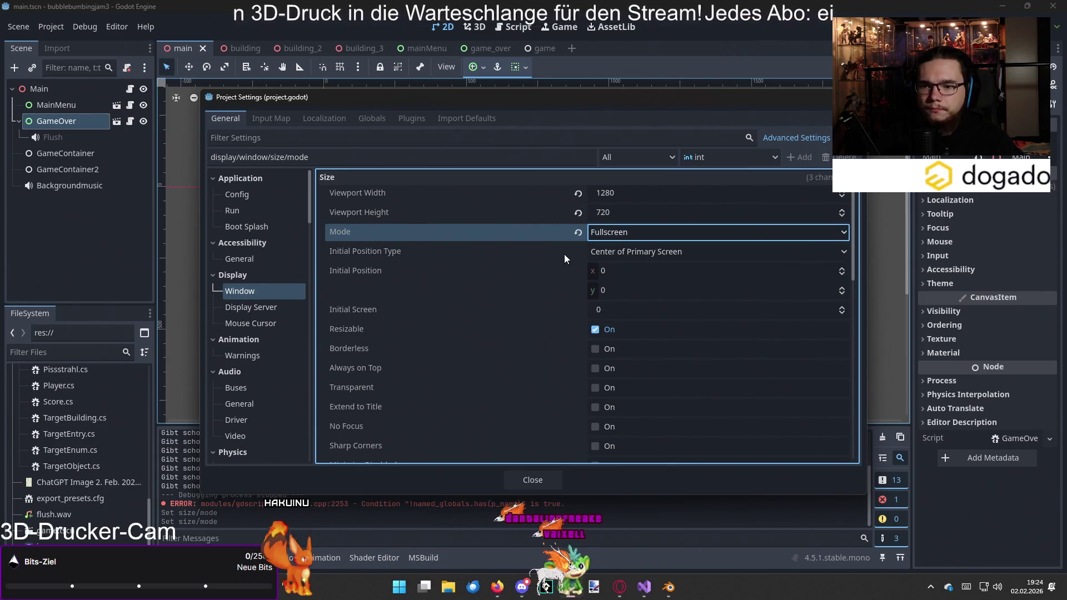
scroll(563, 255, down, 6)
scroll(541, 265, down, 3)
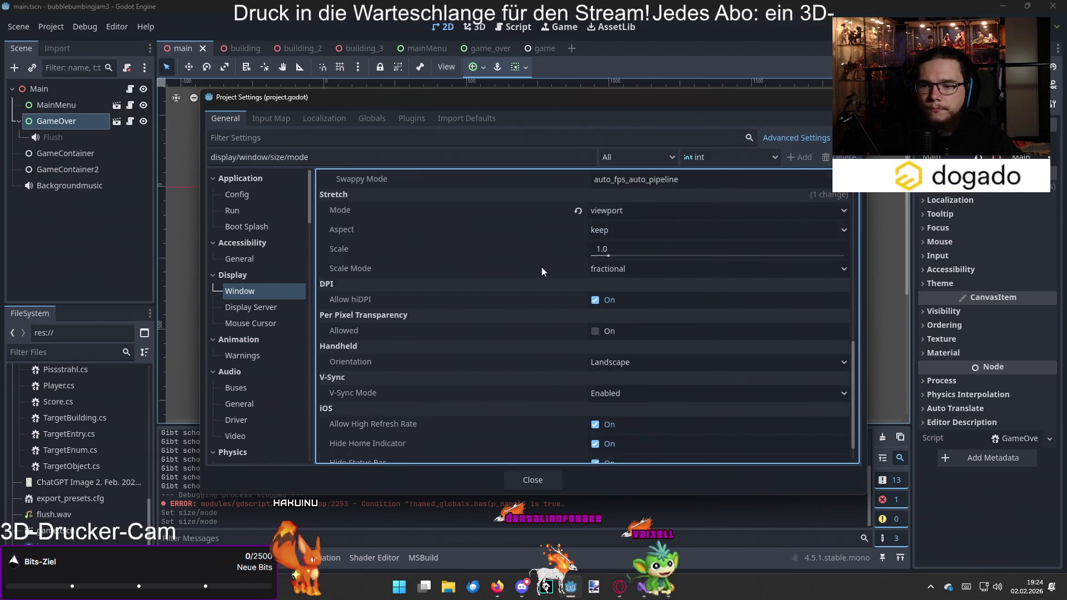
scroll(541, 267, up, 3)
scroll(541, 265, up, 3)
key(Escape)
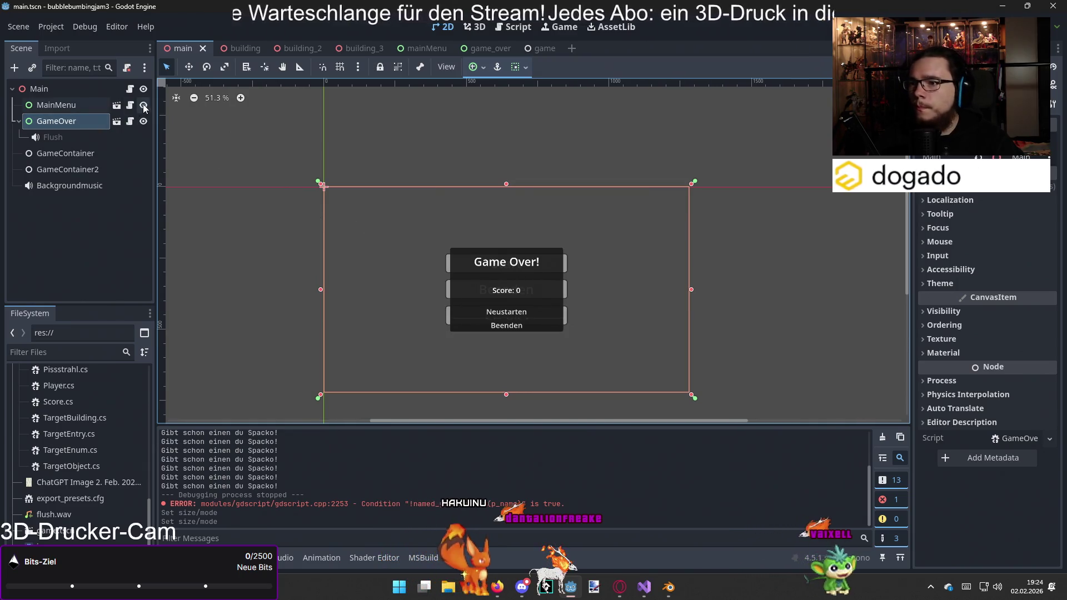
- Open the Main node's script Main.cs and place the cursor after the _Ready method
click(119, 91)
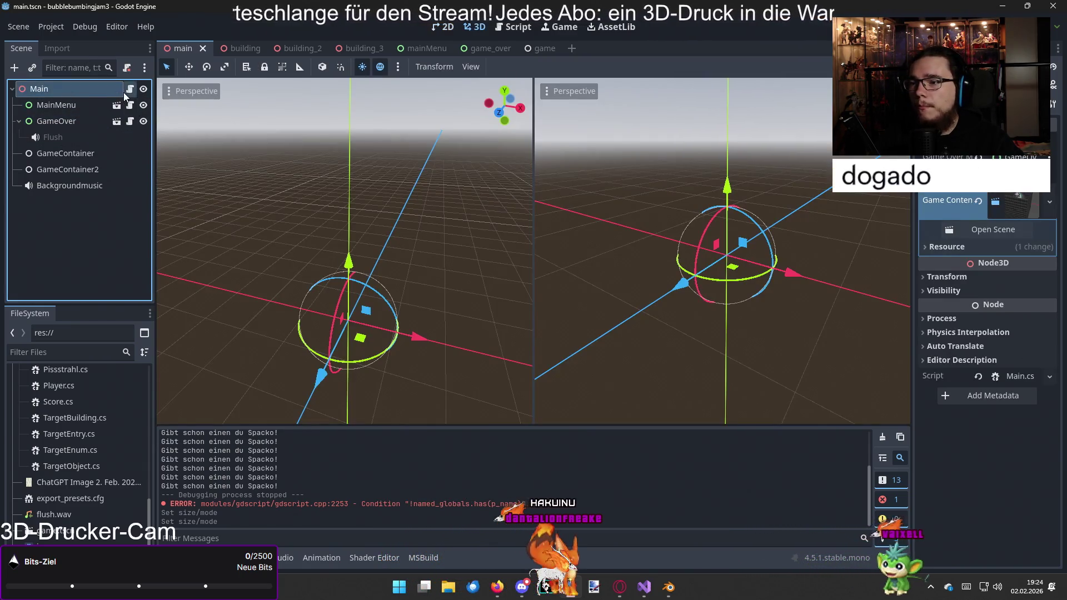
click(129, 90)
scroll(377, 208, down, 6)
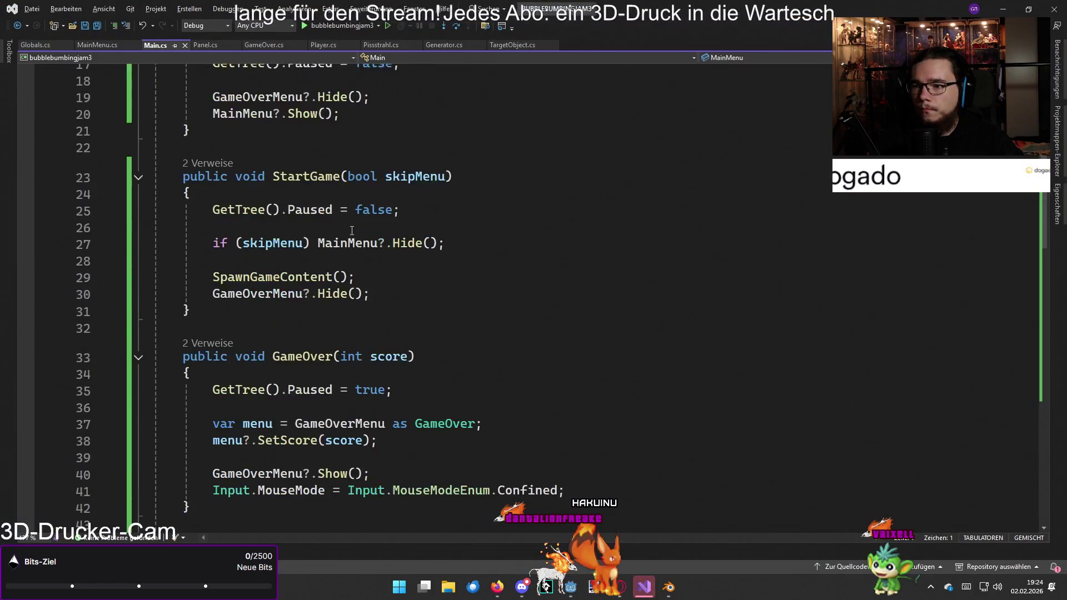
scroll(352, 230, up, 6)
scroll(351, 230, down, 7)
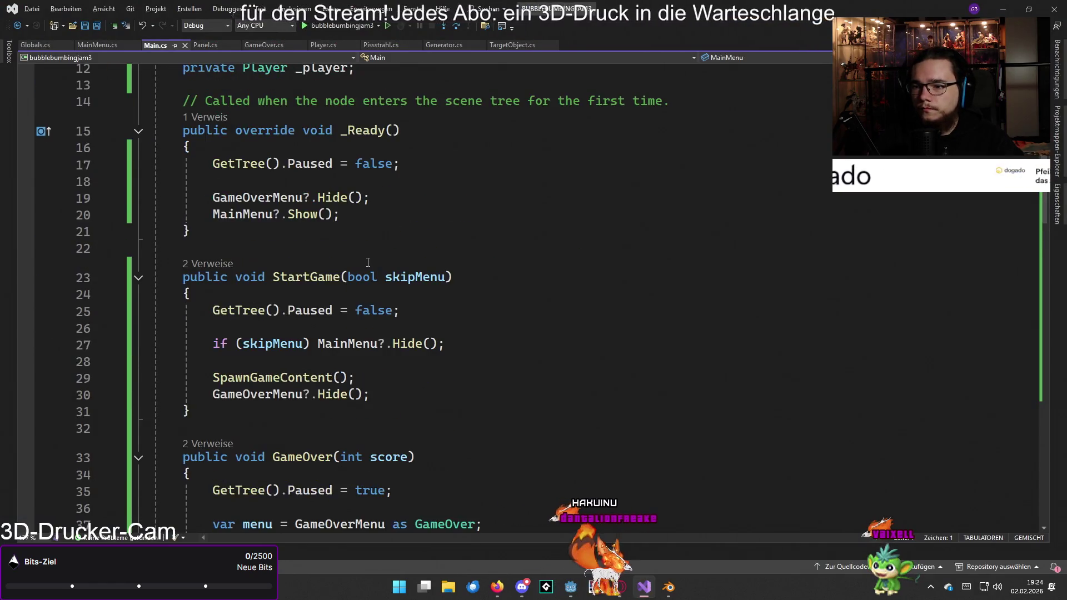
scroll(387, 283, down, 9)
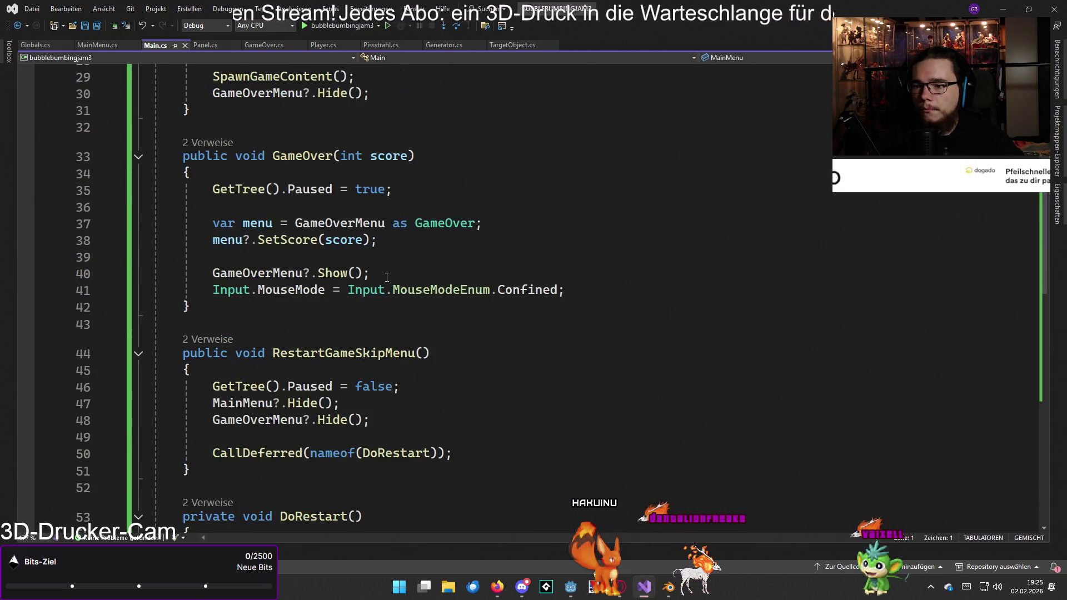
scroll(389, 278, up, 15)
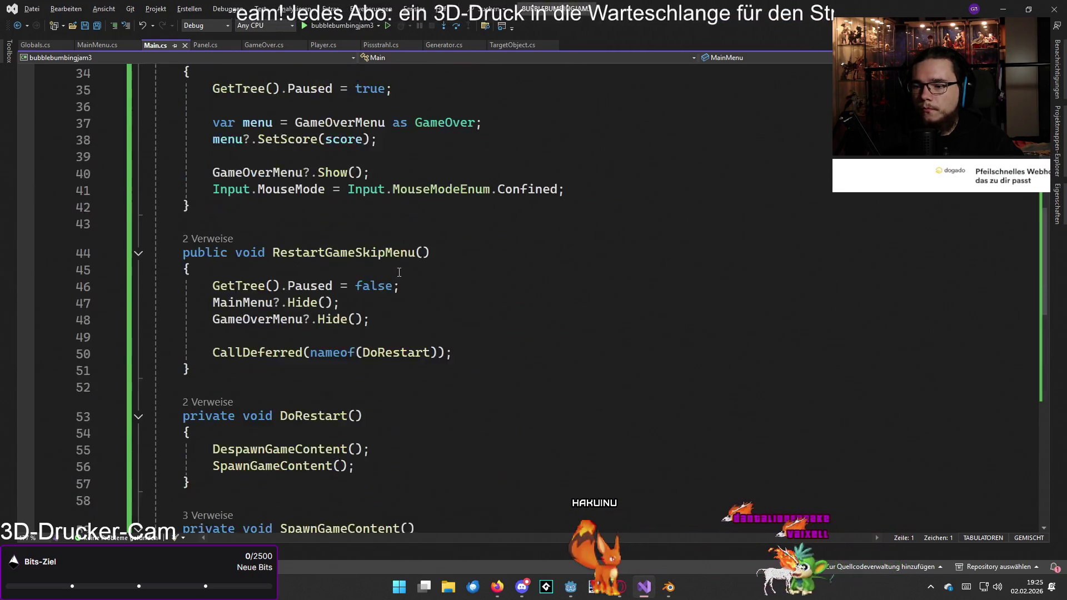
scroll(414, 284, up, 1)
click(409, 432)
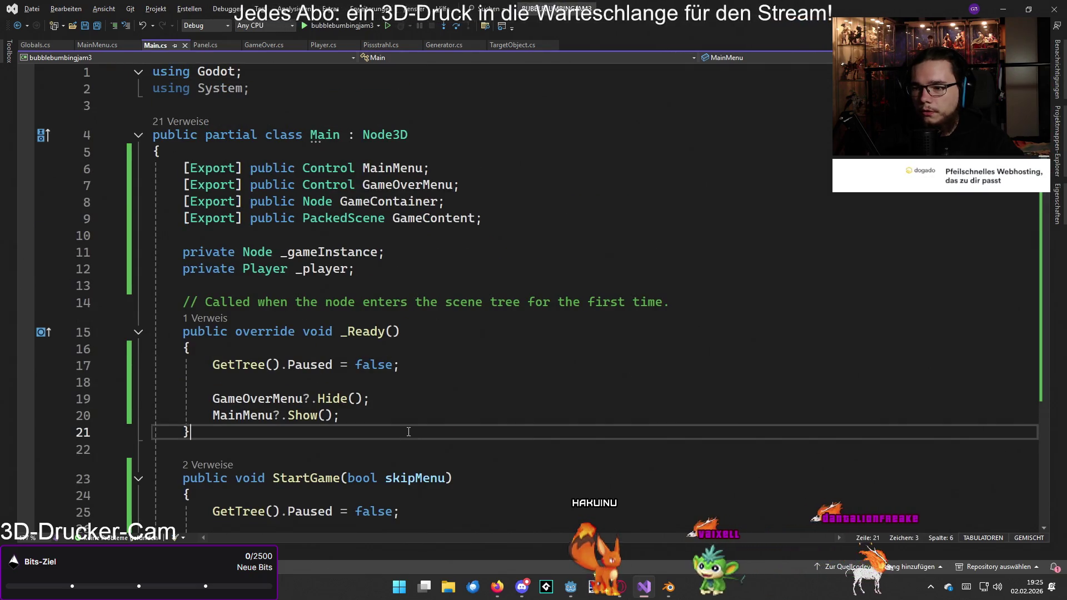
- Type a first, misspelled _process(float delta) override below _Ready and expand its body
text(+)
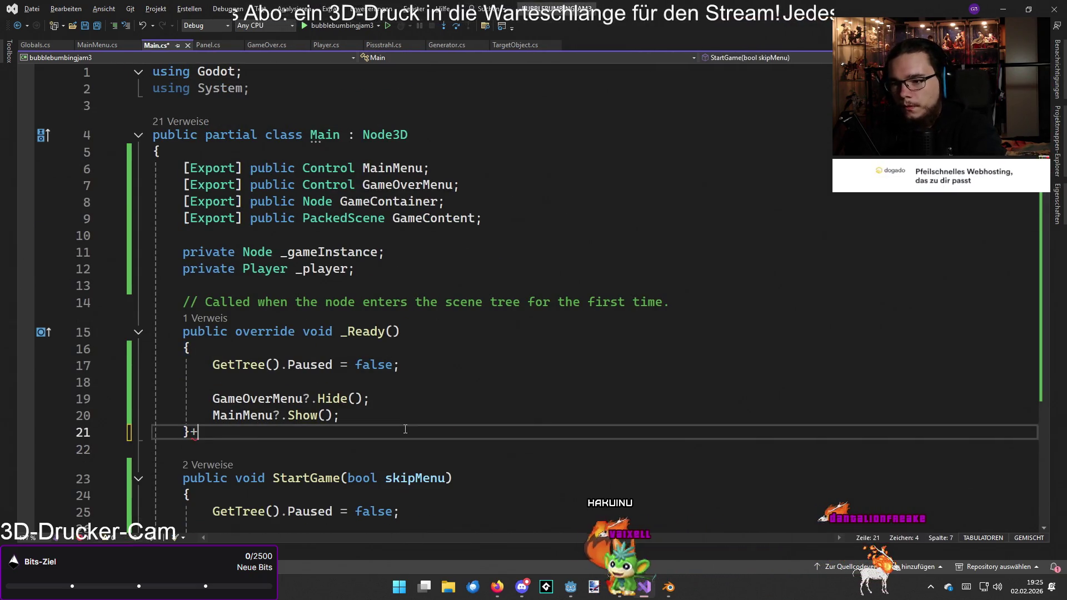
key(Return)
key(Return)
text(p)
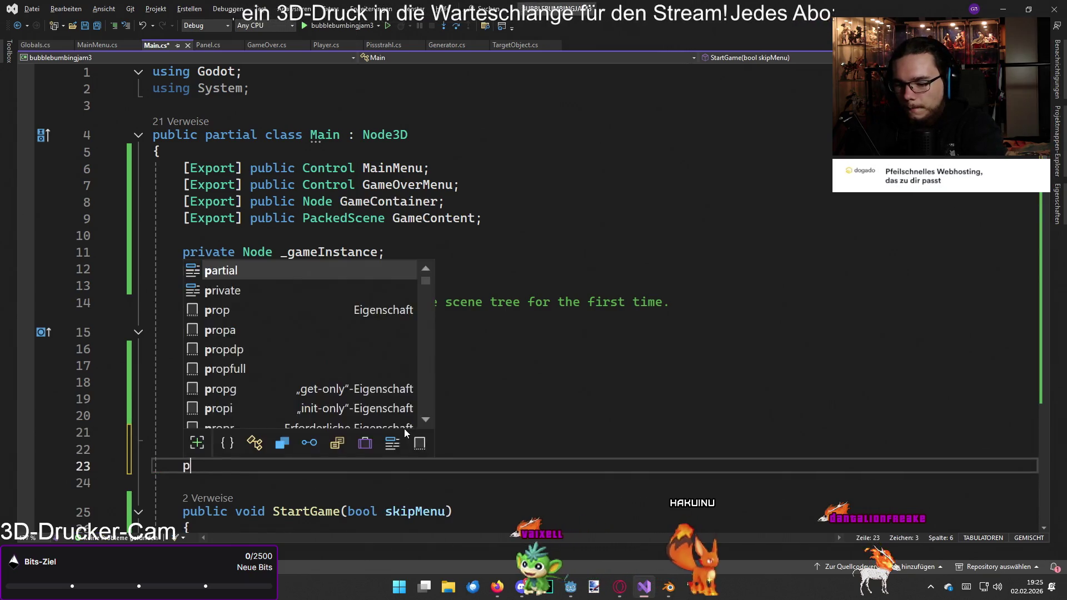
text(ublic oi)
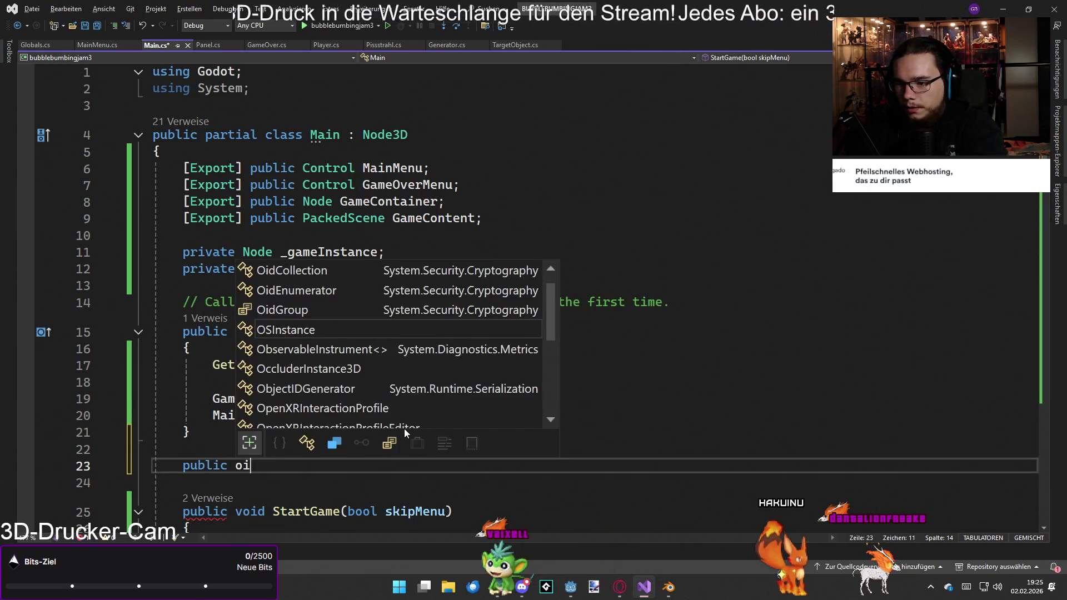
key(BackSpace)
text(verride vo)
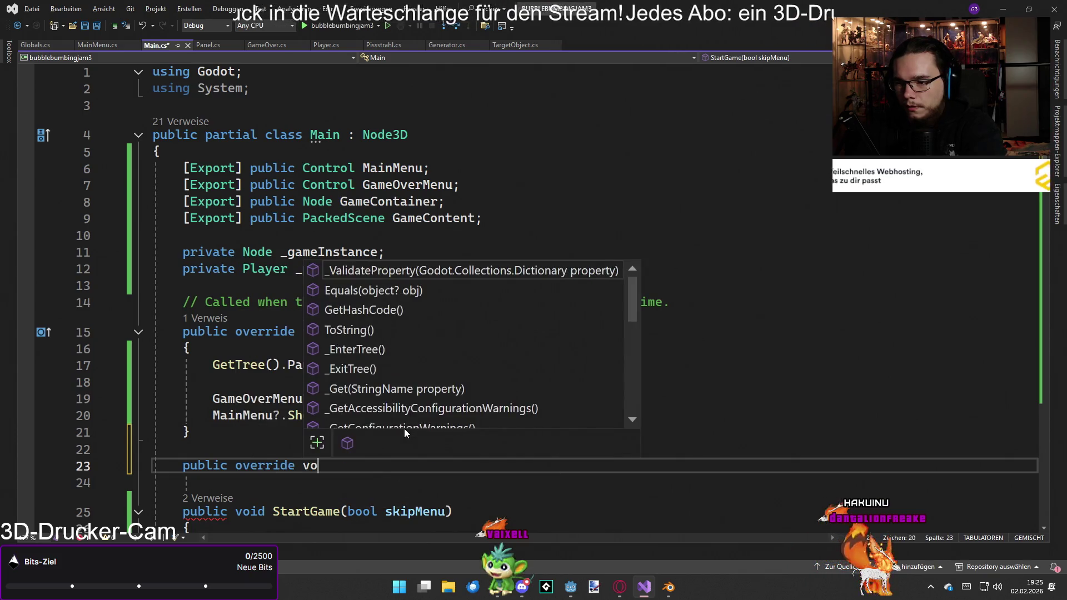
text(d _pro)
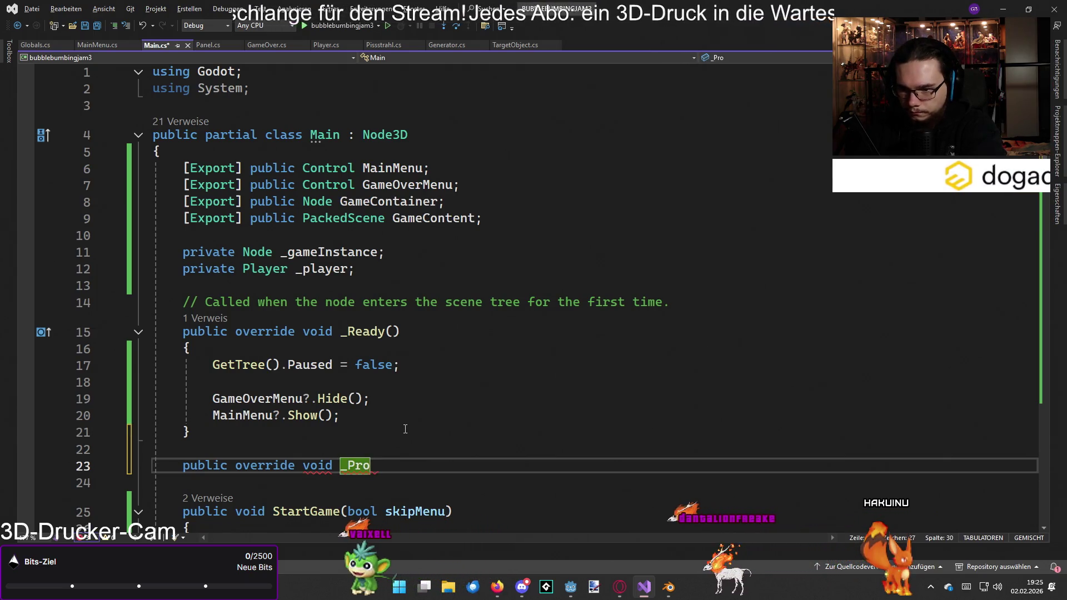
text(cess())
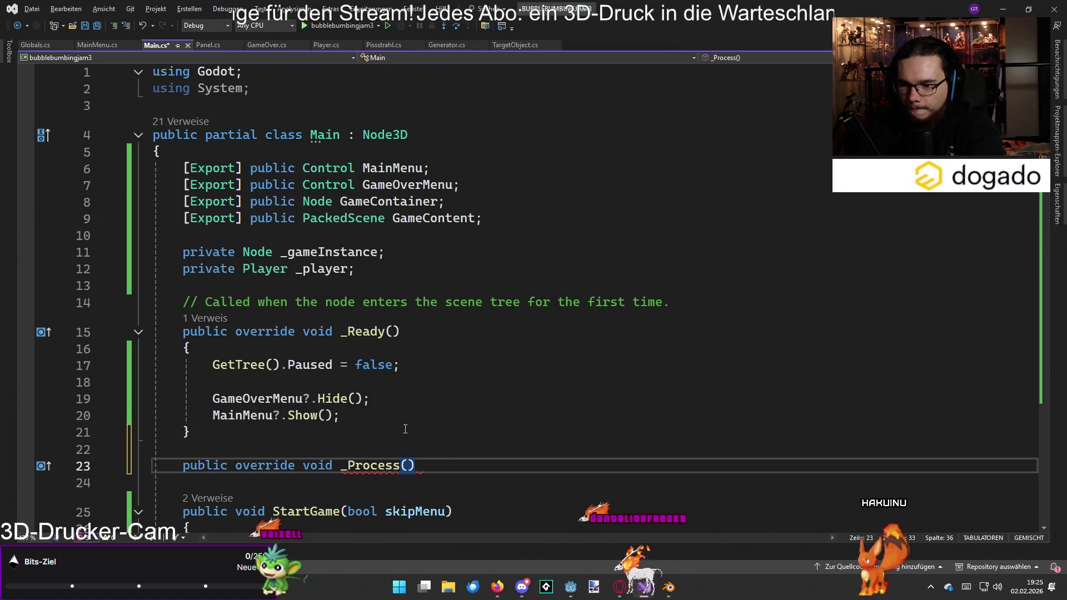
text(float delta)
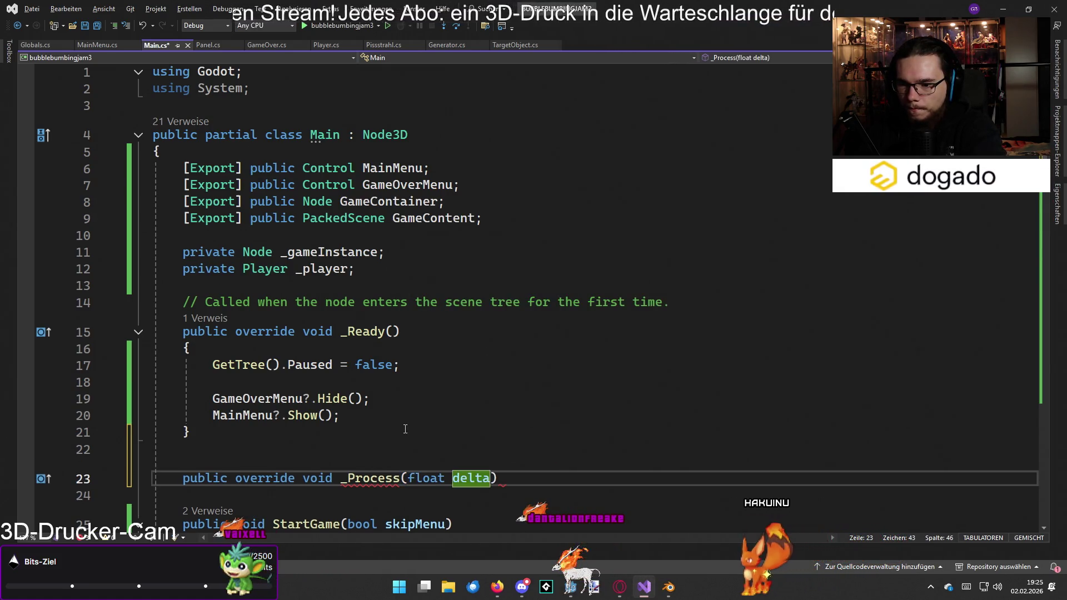
key(Up)
key(Down)
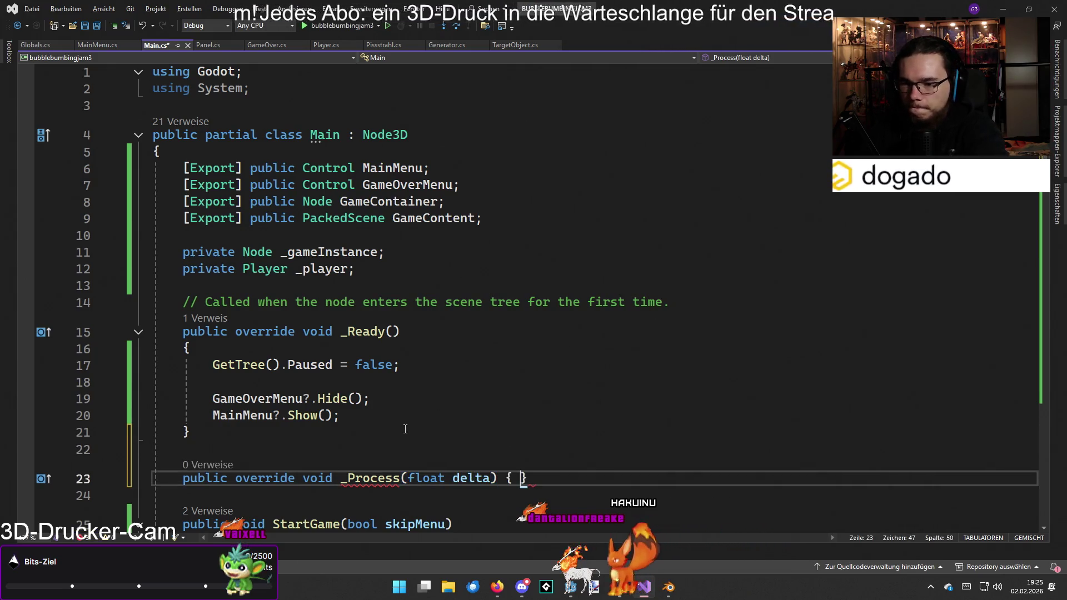
key(Return)
scroll(383, 454, down, 1)
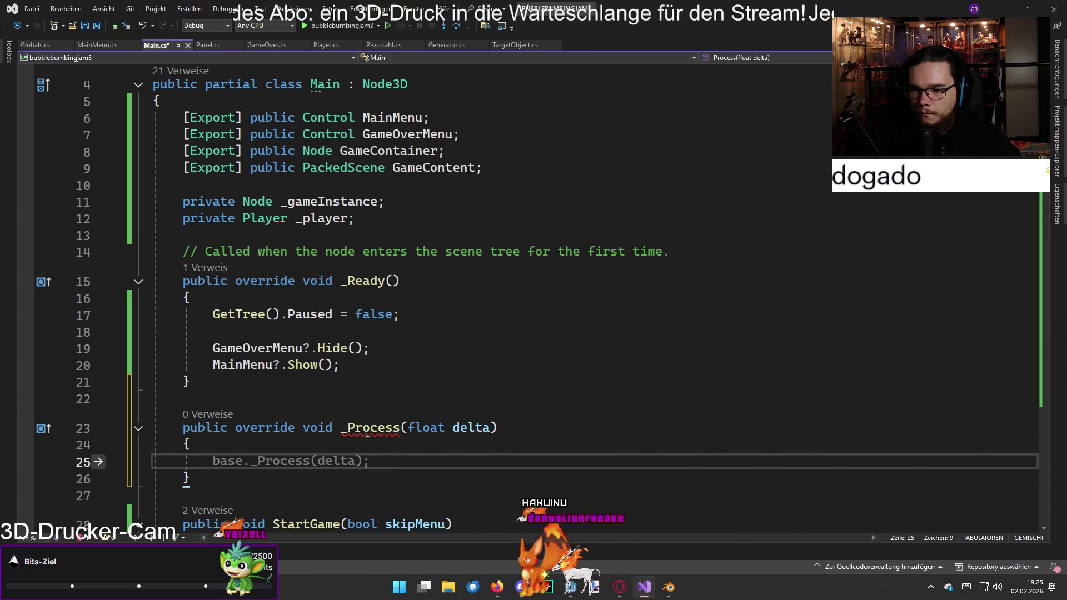
mouse_move(369, 427)
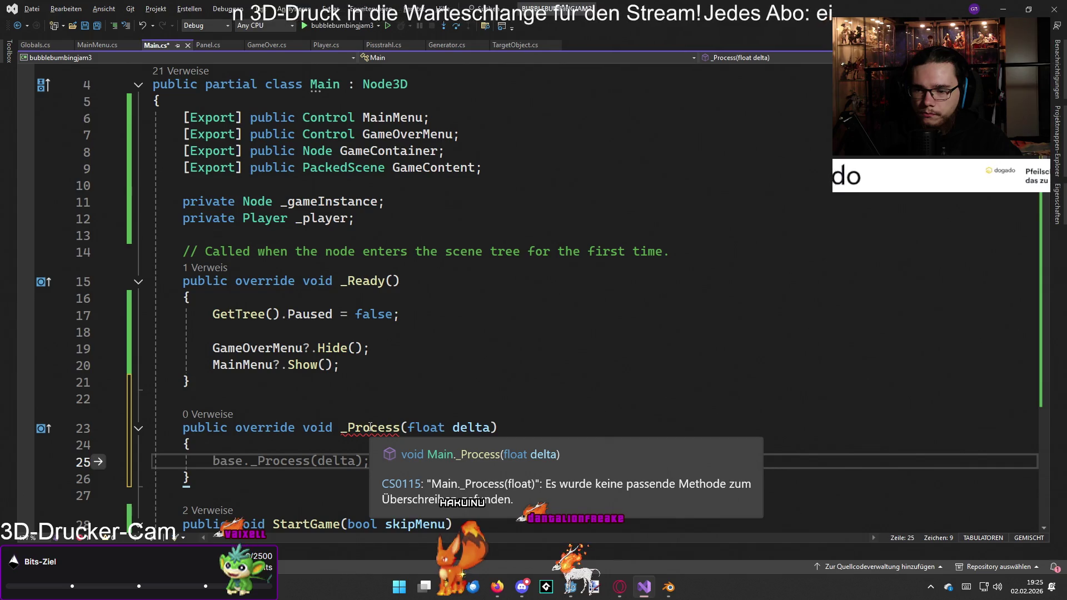
scroll(294, 426, down, 1)
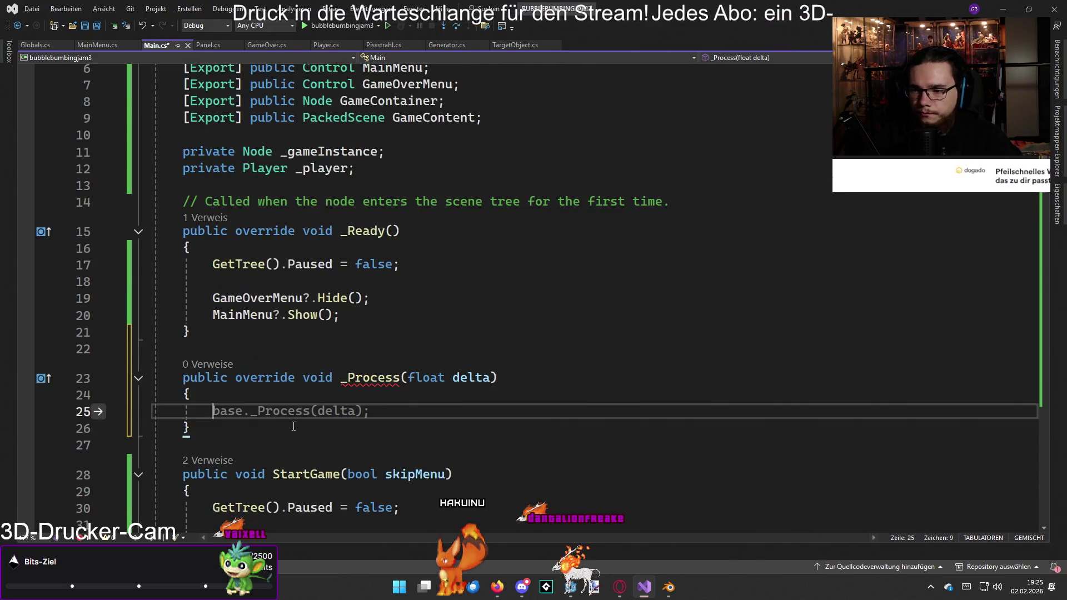
- Replace it with the _Process(double delta) stub, delete the base call, and begin 'if input'
mouse_move(286, 433)
mouse_down()
mouse_move(357, 398)
mouse_move(353, 374)
mouse_move(341, 378)
mouse_up()
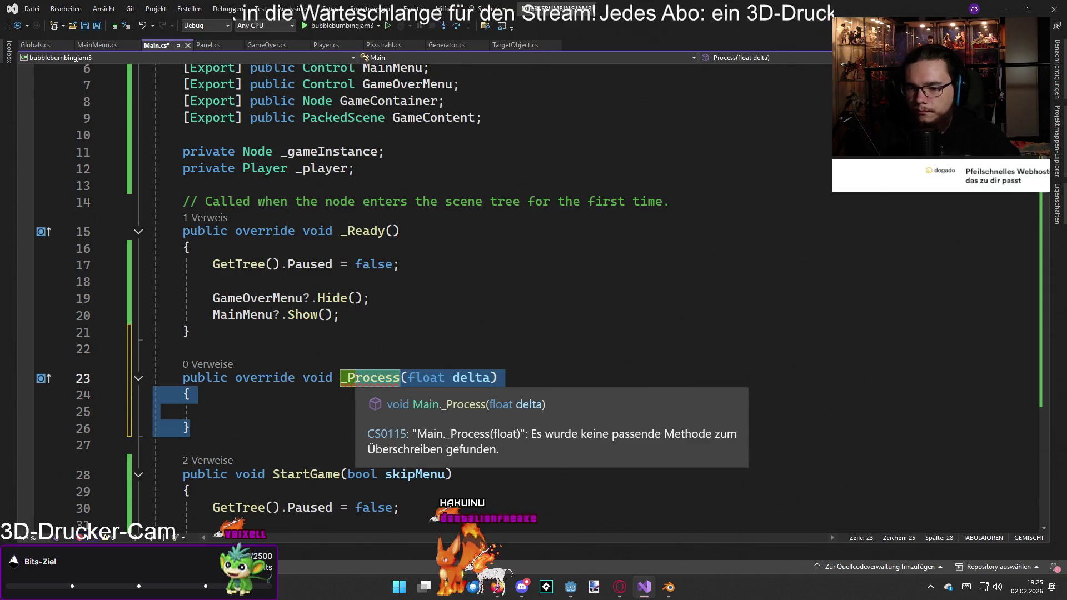
key(BackSpace)
text(_Pr)
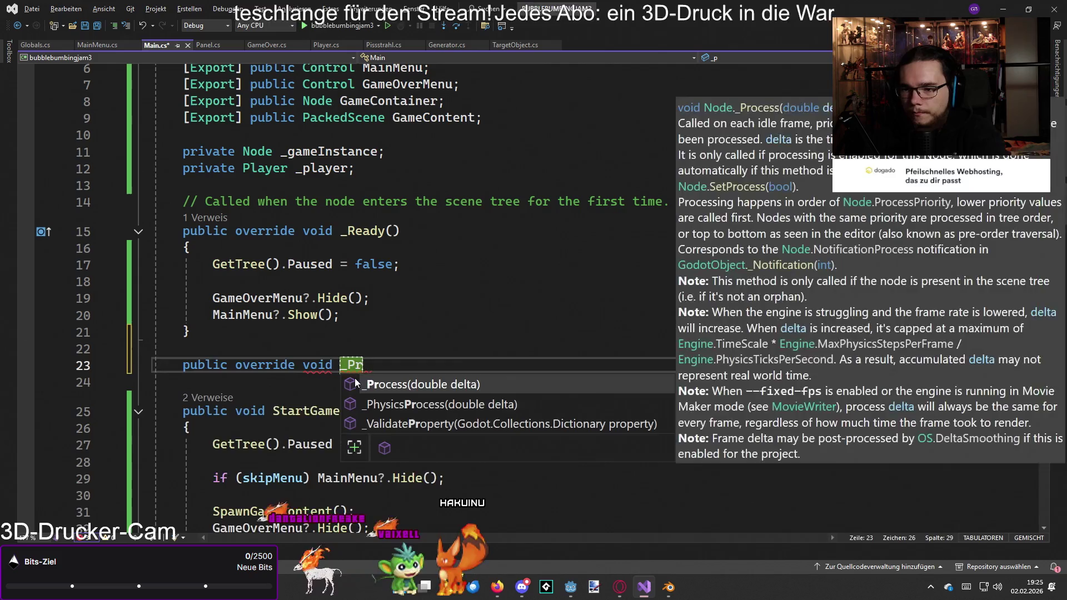
key(Return)
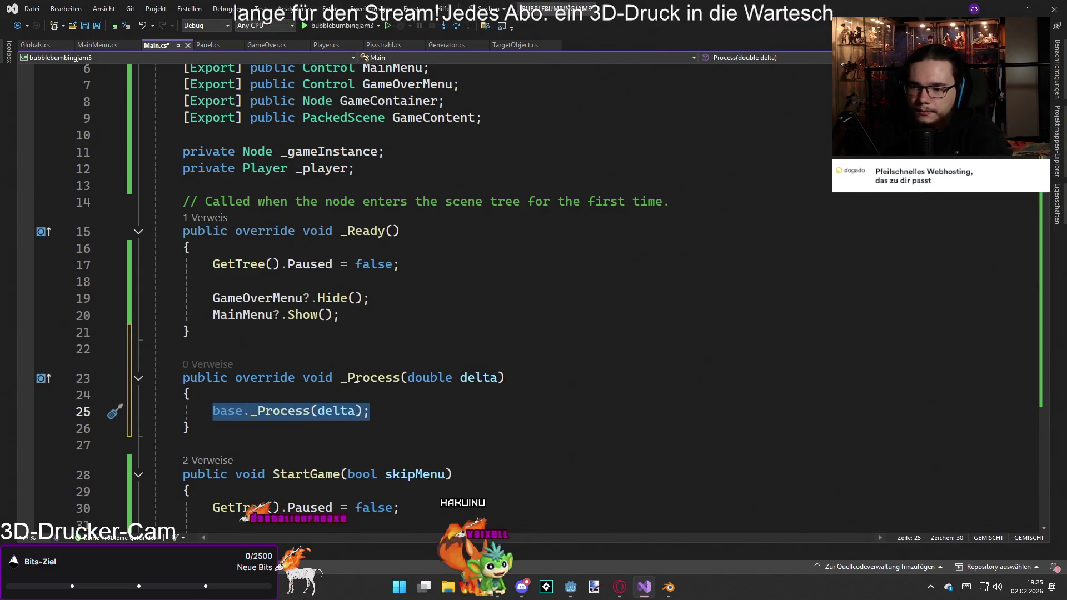
key(BackSpace)
text(if )
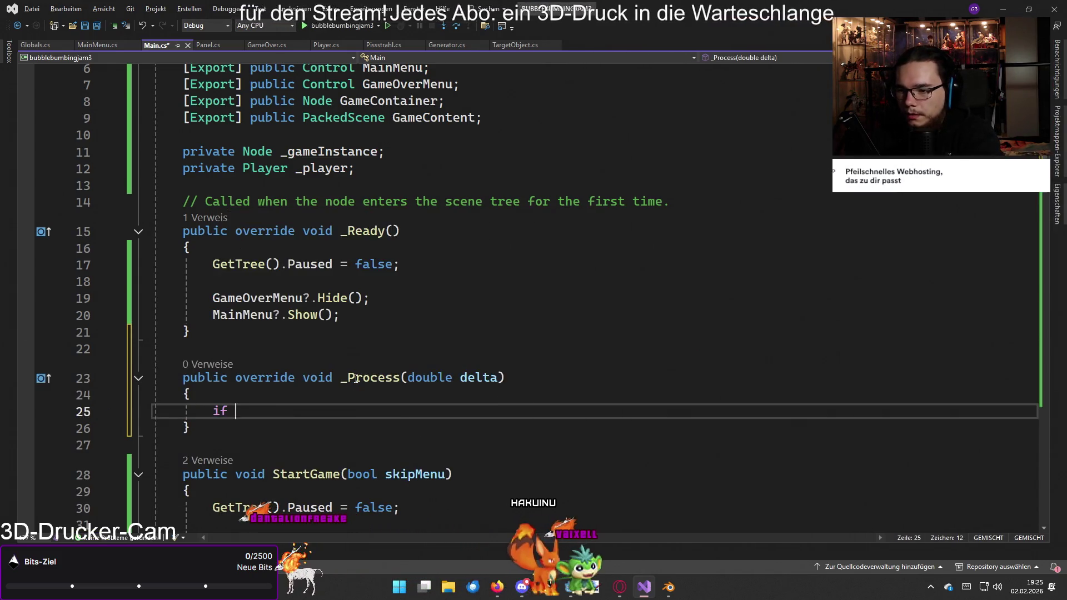
- Start the if condition with Input.IsKeyPressed, chosen from IntelliSense after trying other member names
text(Input.)
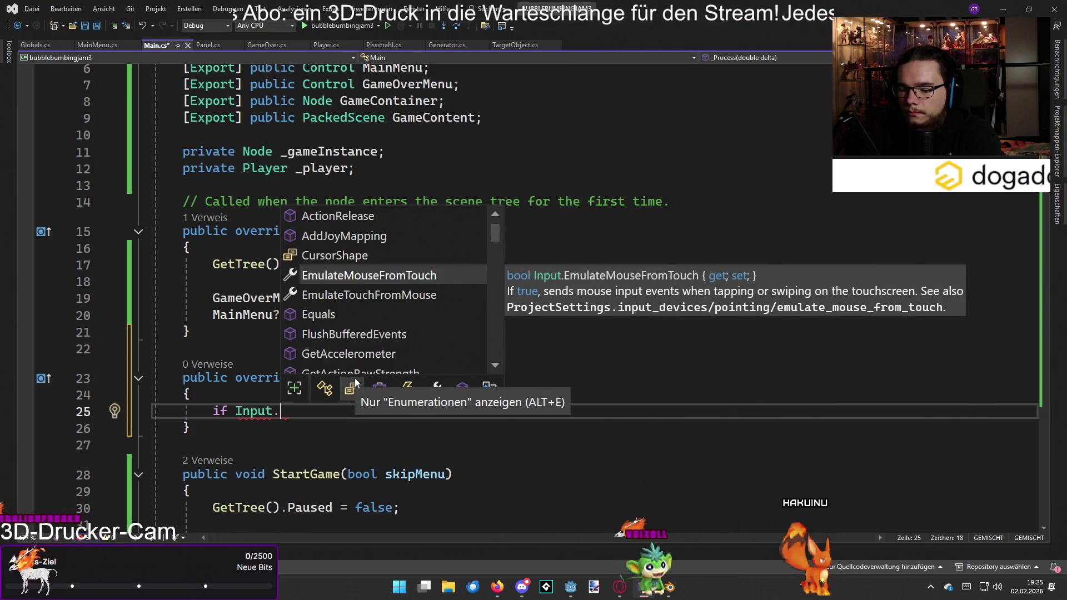
text(ui)
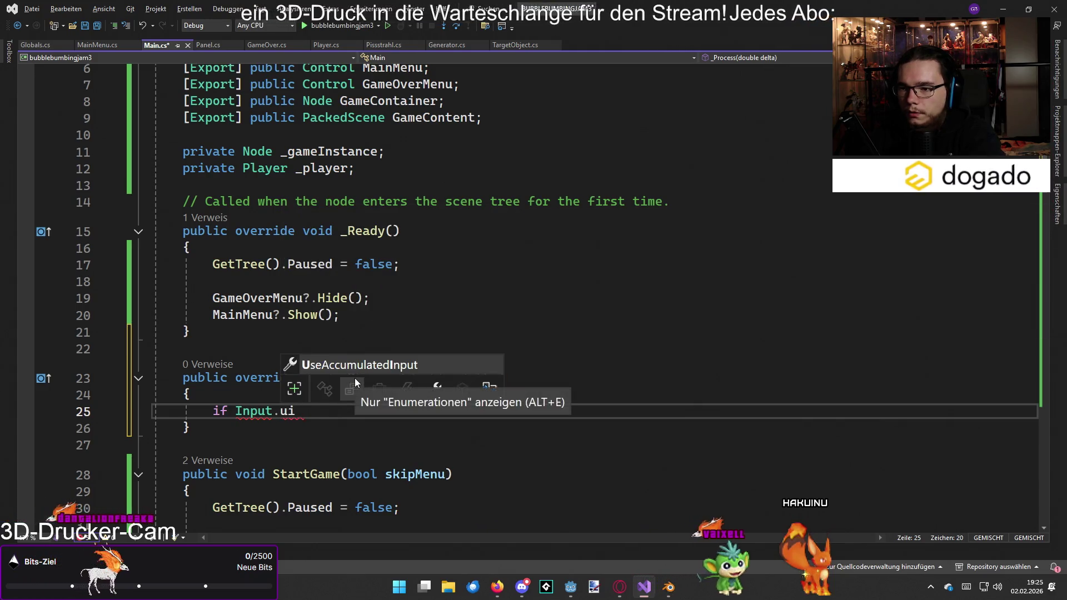
key(BackSpace)
key(BackSpace)
text(Butt)
key(BackSpace)
key(BackSpace)
key(BackSpace)
key(BackSpace)
text(GetKe)
key(BackSpace)
key(BackSpace)
key(BackSpace)
text(Key)
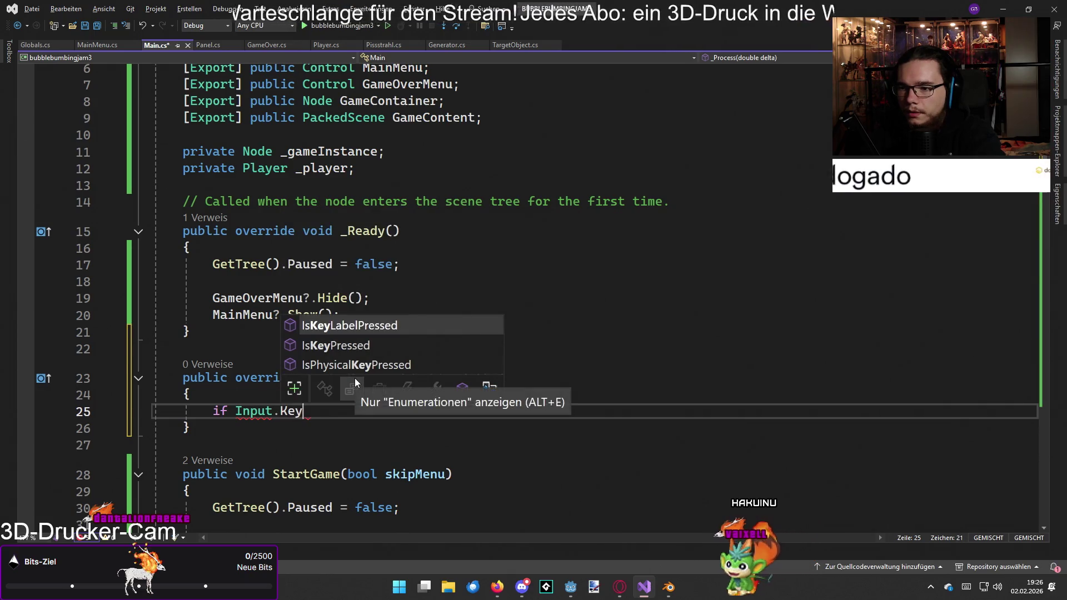
key(Down)
key(Tab)
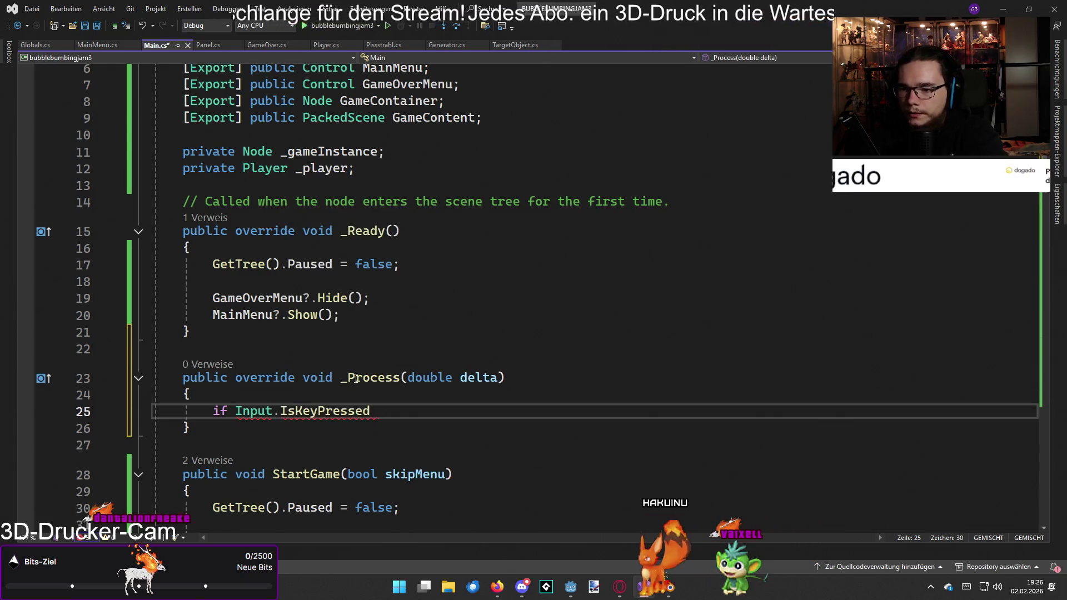
- Try ui and cancel key names as the IsKeyPressed argument, then call up the open-windows list
text(()
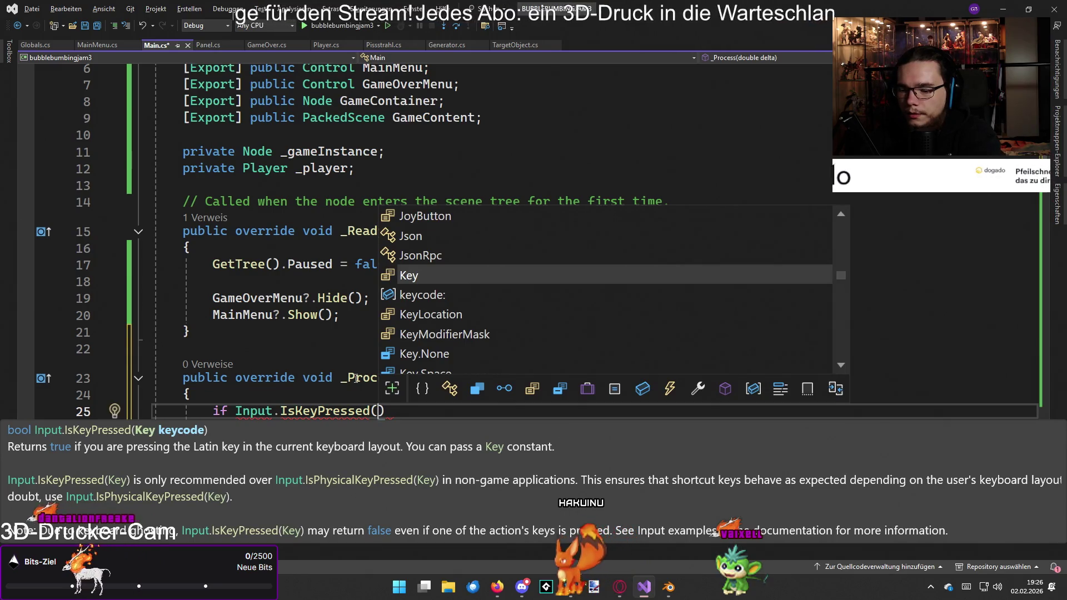
text(ui)
key(BackSpace)
key(BackSpace)
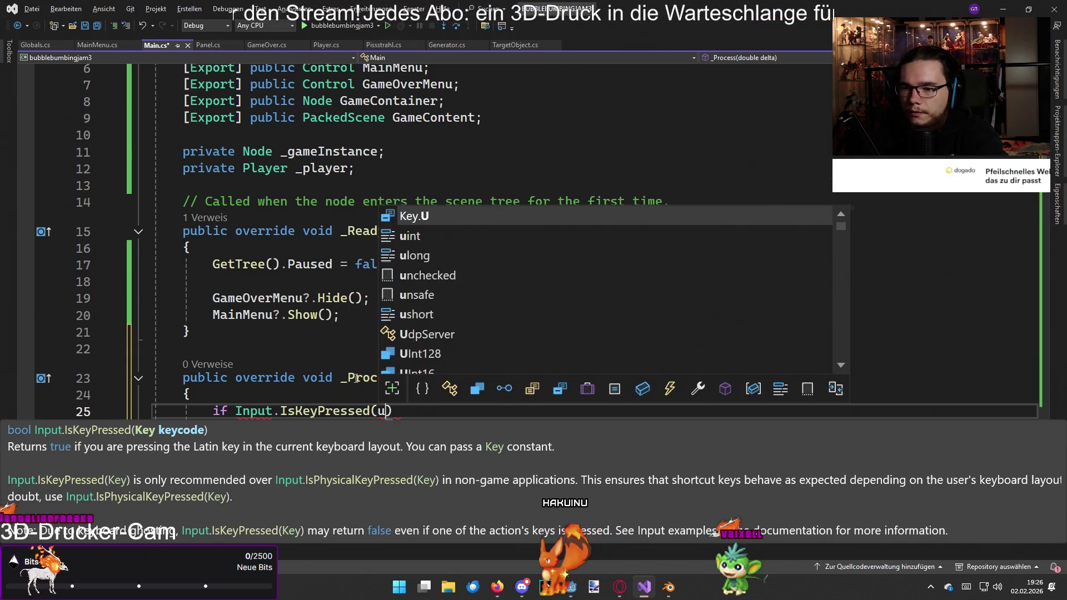
text(e)
key(BackSpace)
text(ca)
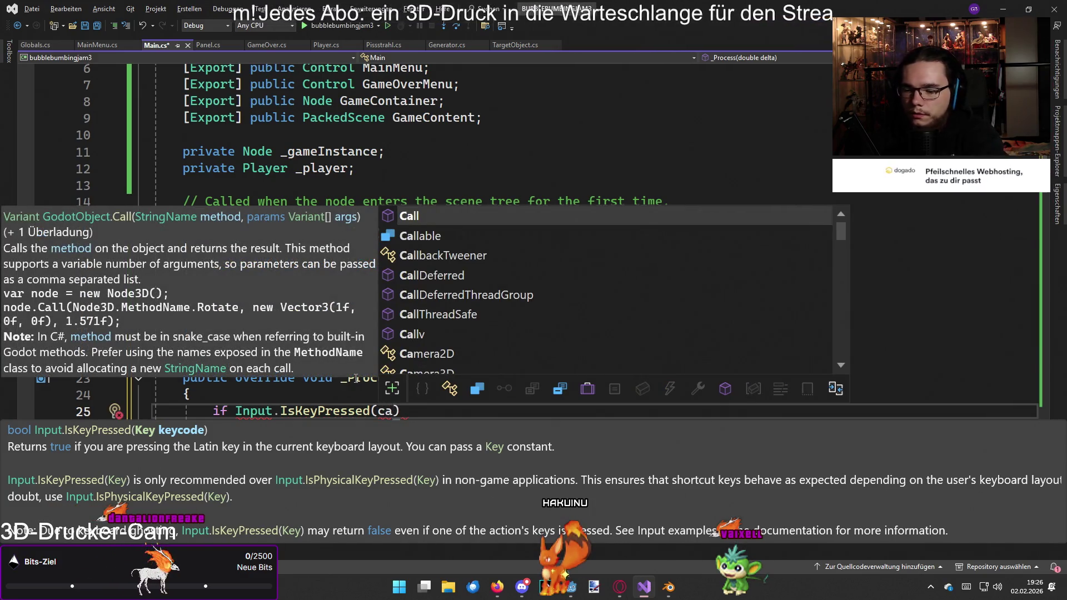
text(nc)
key(BackSpace)
key(BackSpace)
key(BackSpace)
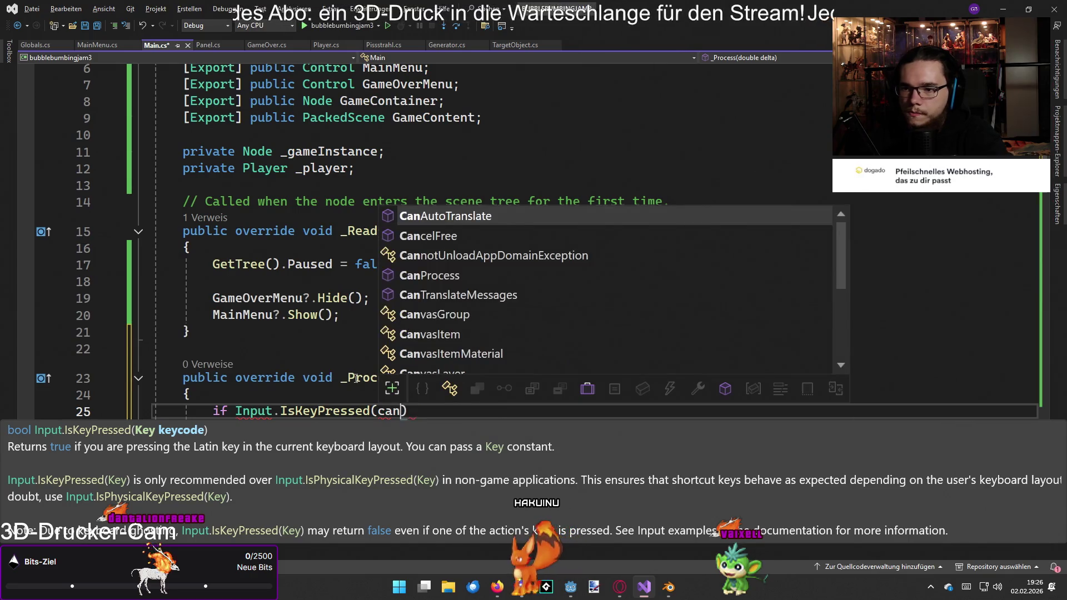
key(Escape)
key(alt+Tab)
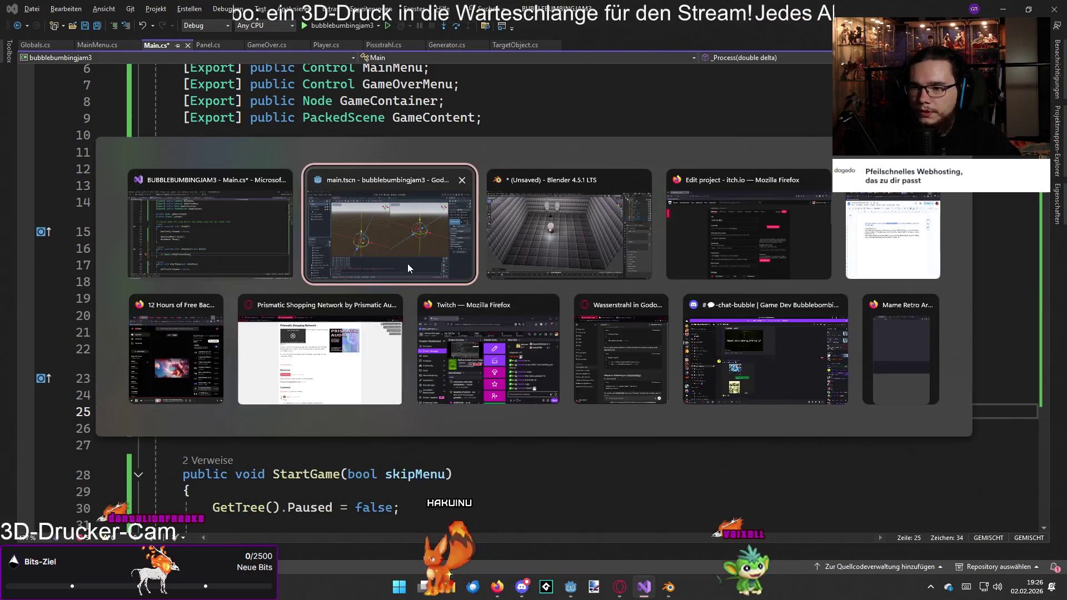
- Check in Godot's Project Settings Input Map that ui_cancel is bound to Escape, then return to Visual Studio
click(53, 27)
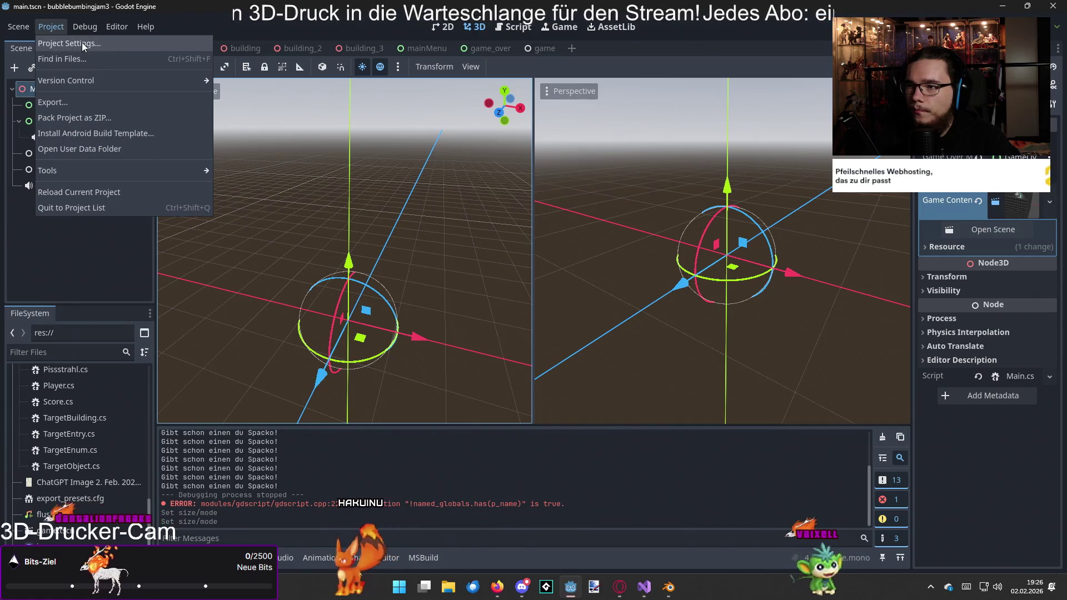
click(81, 43)
click(271, 118)
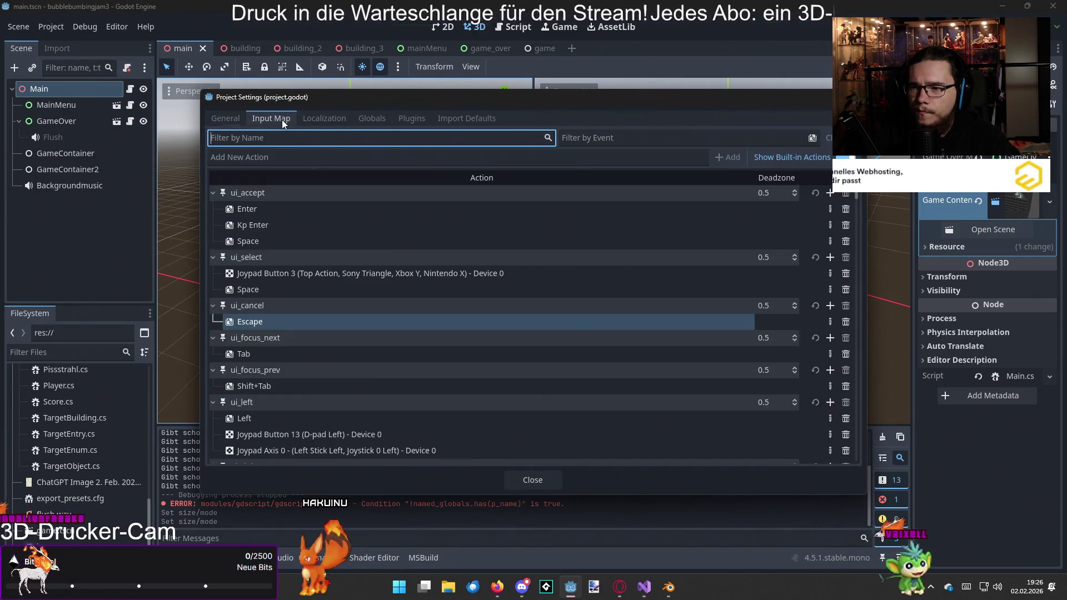
key(alt+Tab)
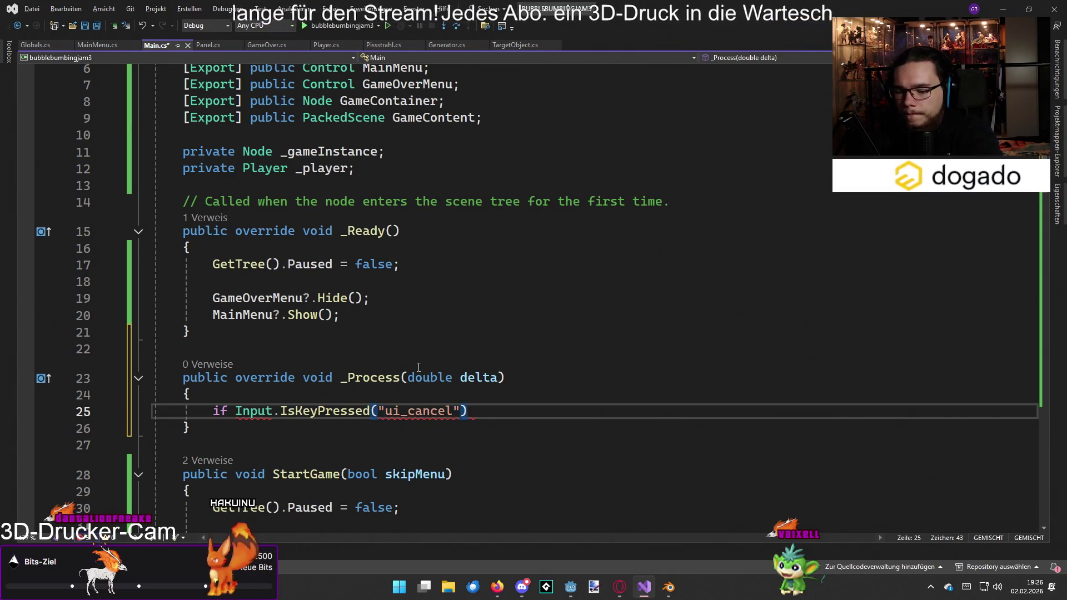
text({)
- Give the if block a body and replace the quoted "ui_cancel" argument with bare ui_cancel
key(Return)
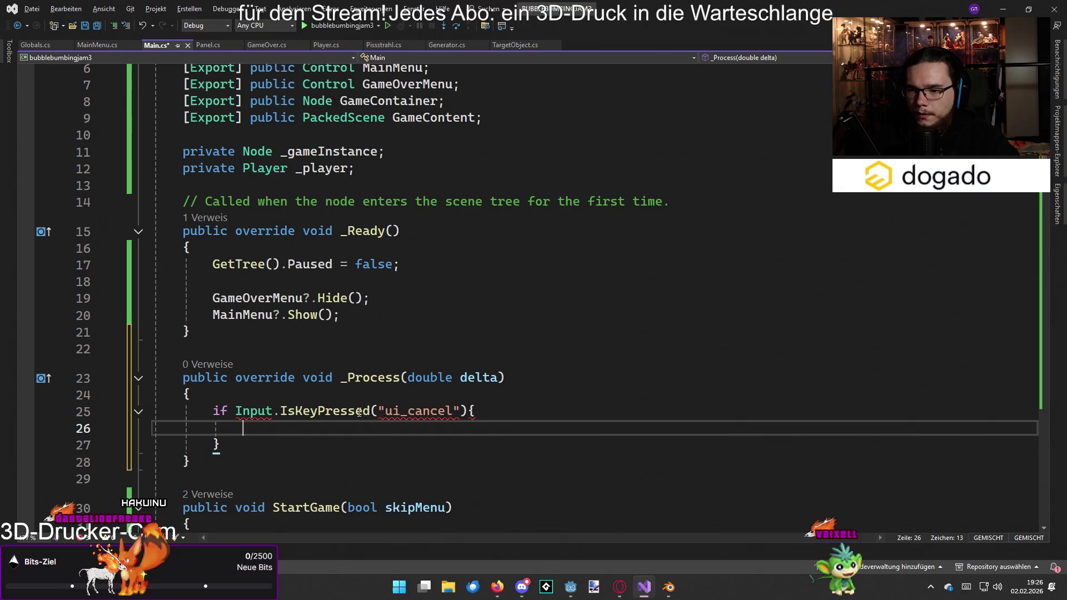
drag(459, 411, 385, 410)
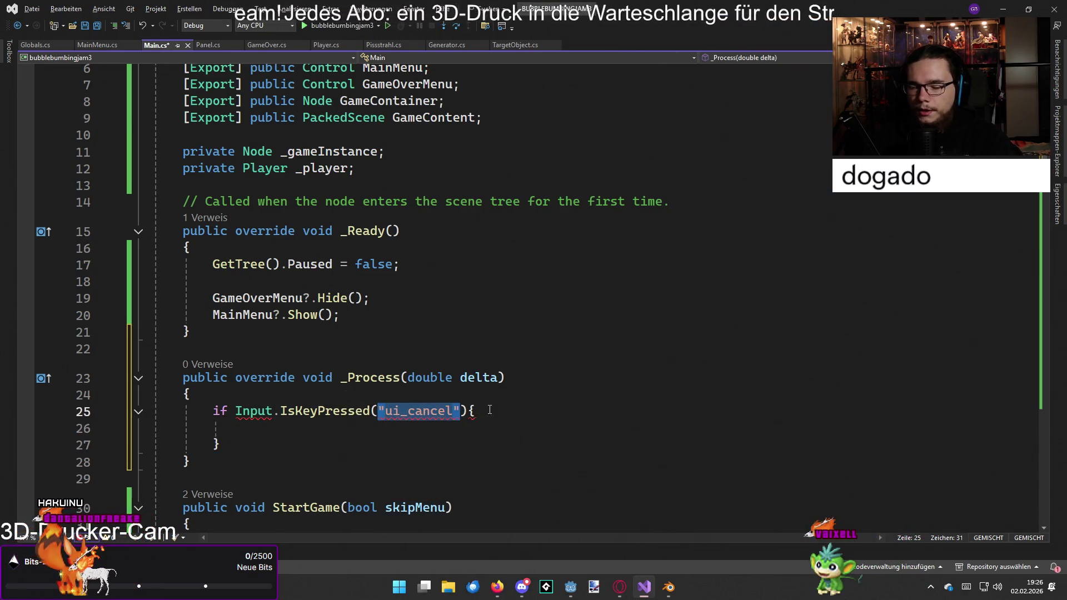
key(BackSpace)
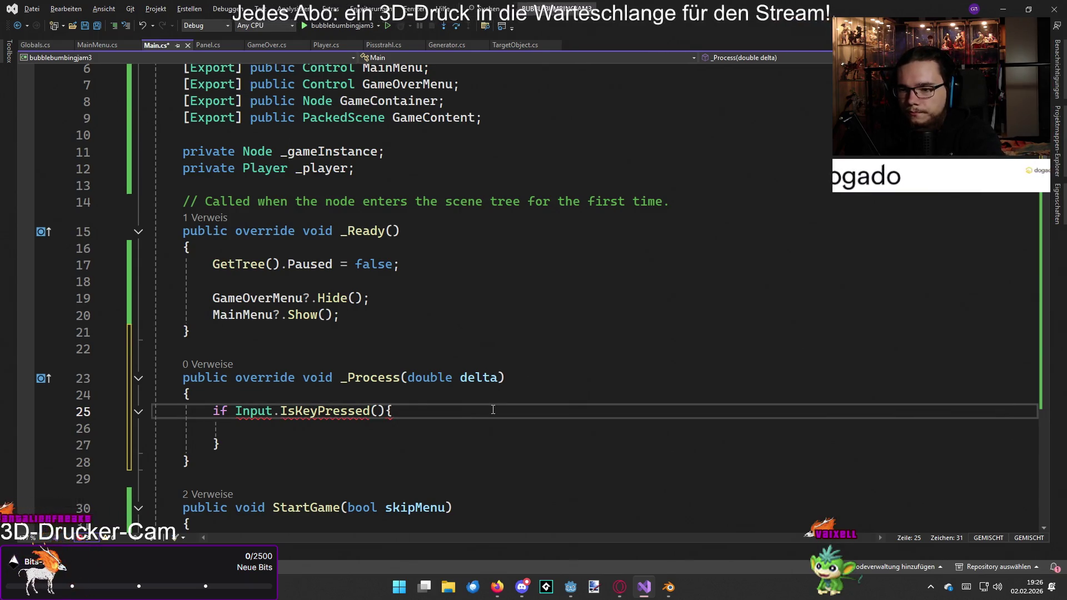
text(ui_cancel)
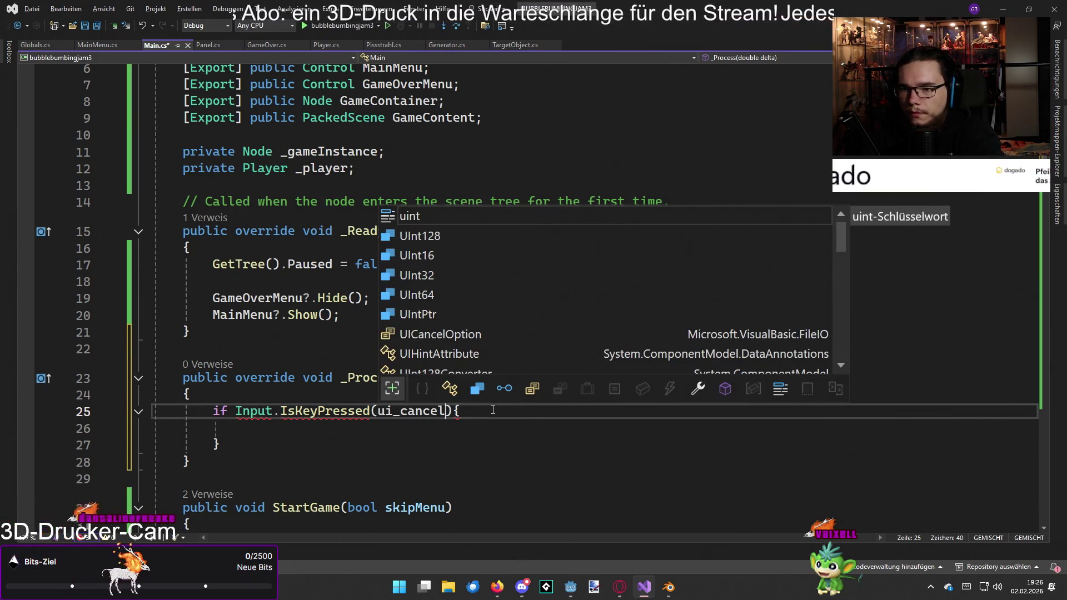
click(556, 445)
scroll(578, 374, down, 3)
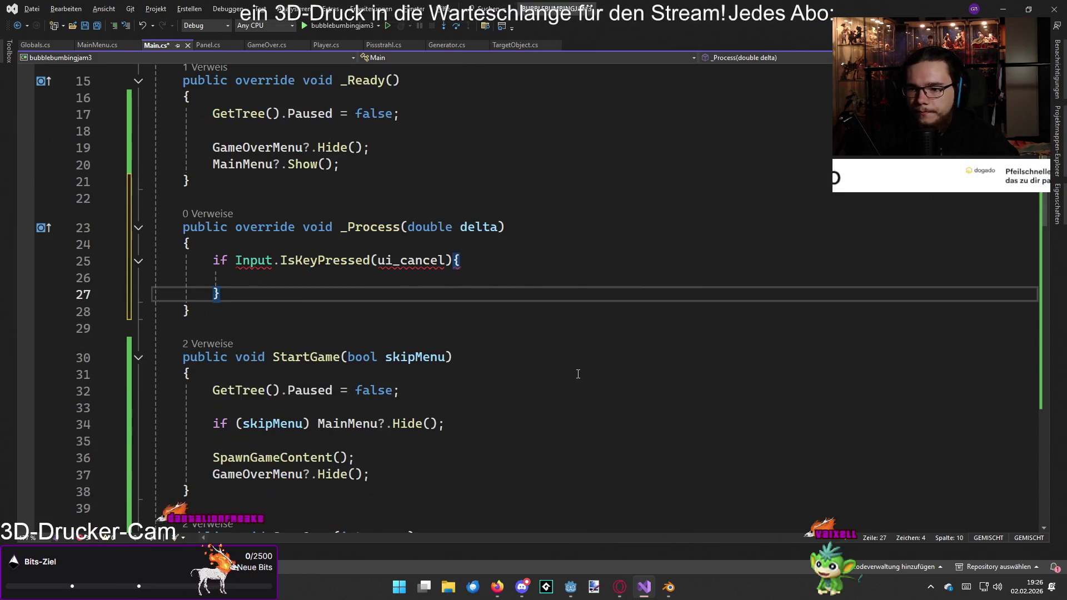
key(alt+Tab)
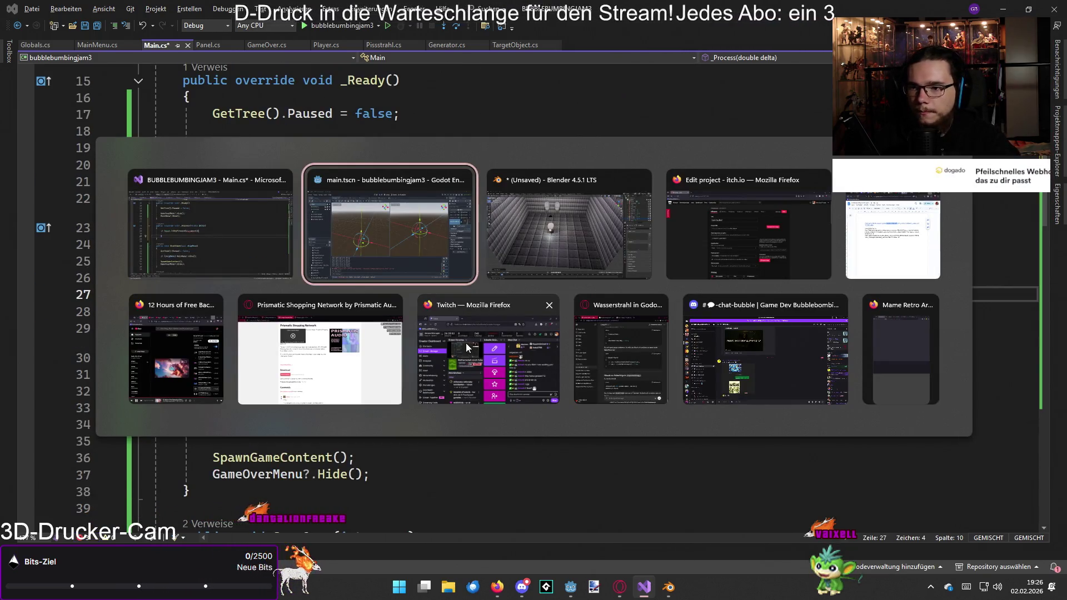
- In Opera GX, Google 'godot get button pressed' in a new tab and read the top forum answer
key(Tab)
key(Tab)
key(Tab)
key(Tab)
key(Tab)
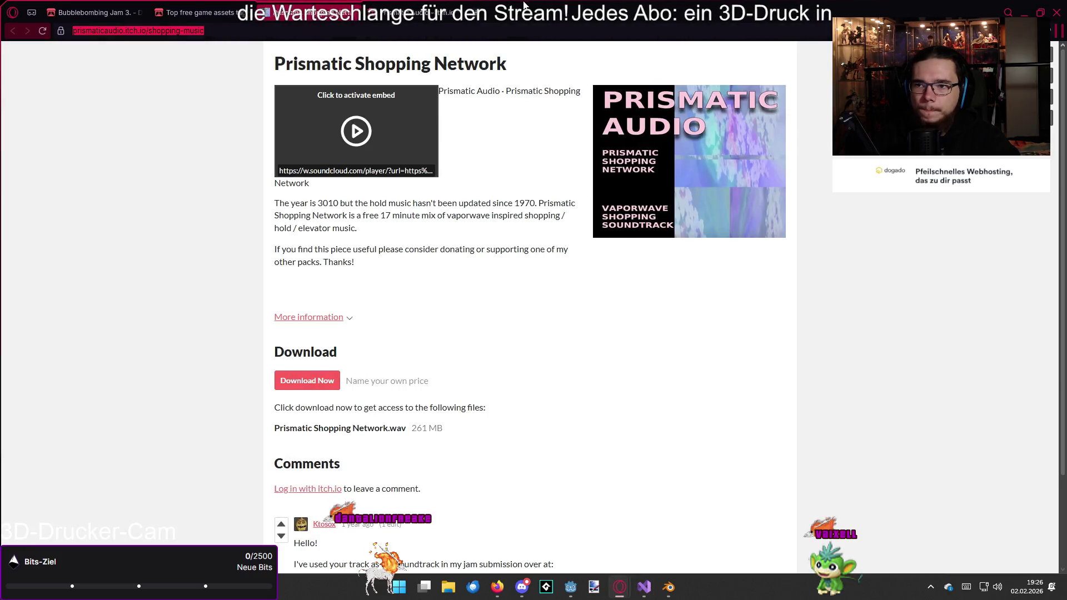
click(482, 13)
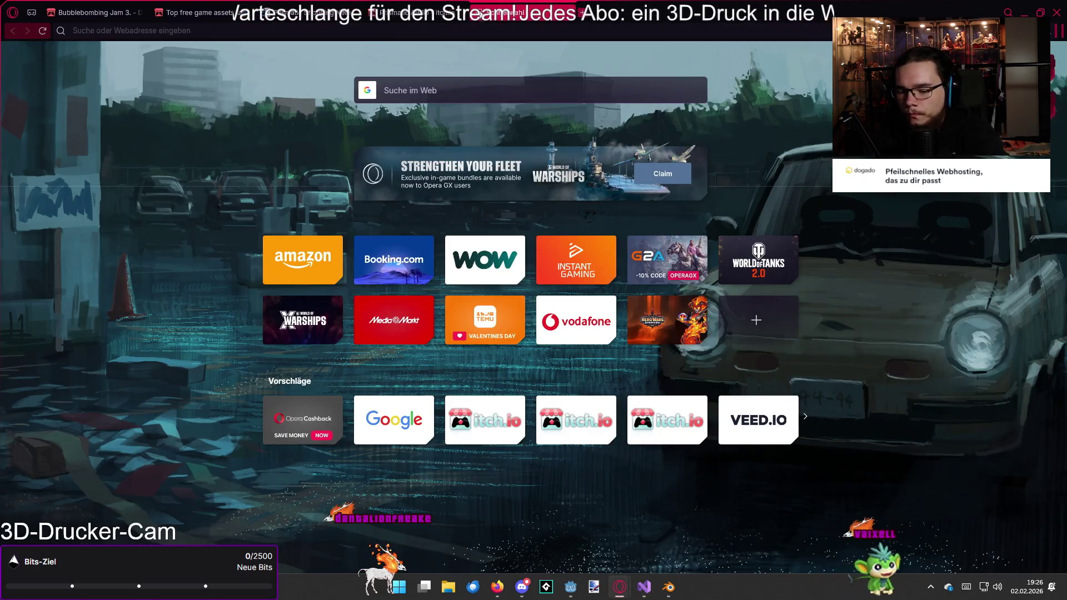
text(godot get b)
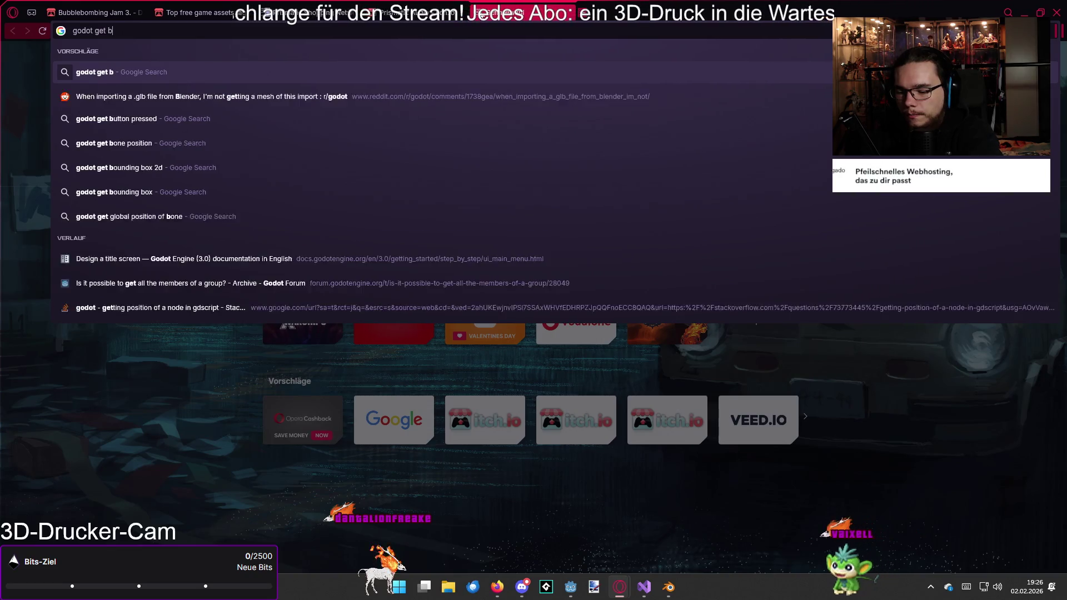
text(utton pressed)
key(Return)
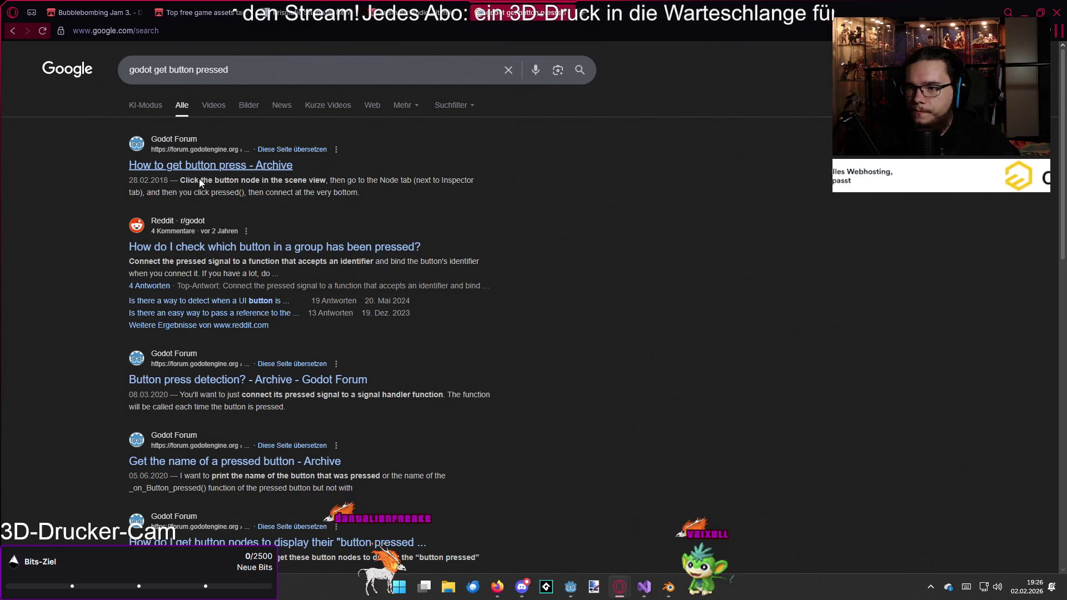
click(237, 173)
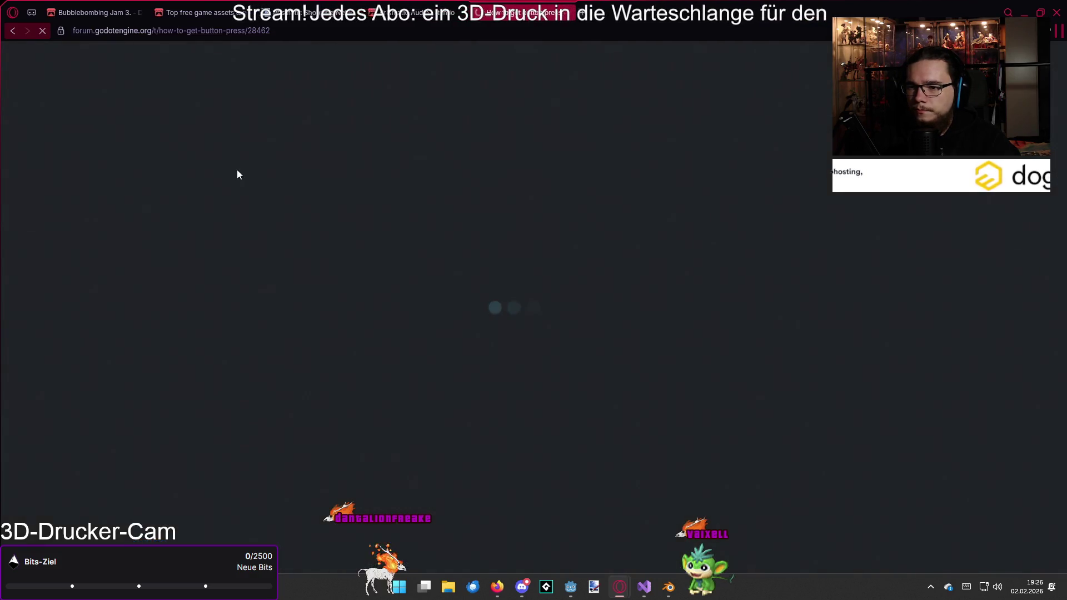
scroll(472, 248, down, 2)
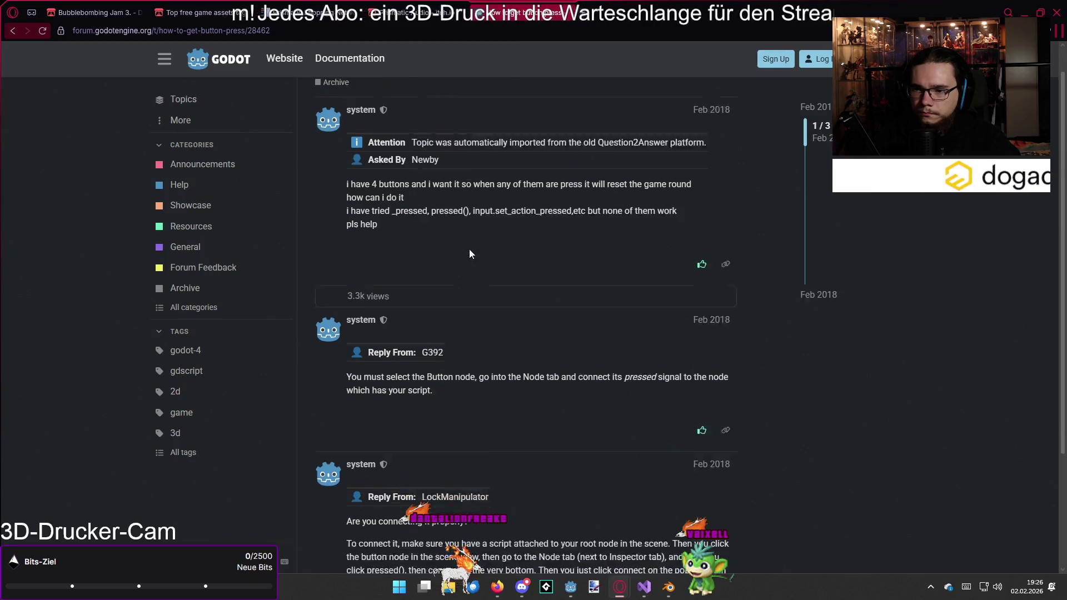
key(alt+Left)
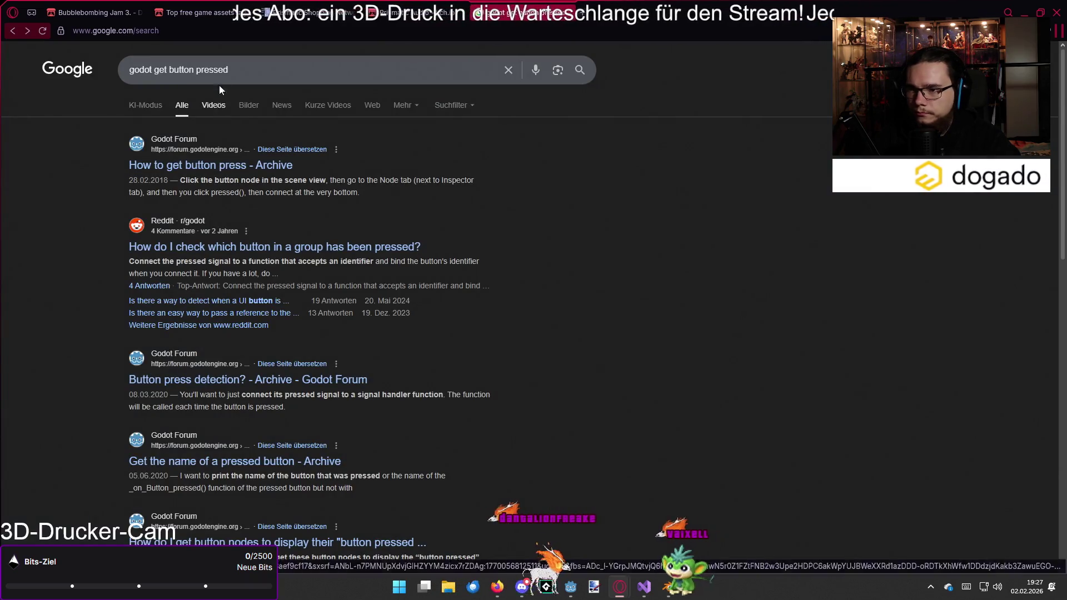
- Refine the search with 'c#', read the C# button-click thread and Using signals docs, then close the tab
click(254, 80)
text(c#)
key(Return)
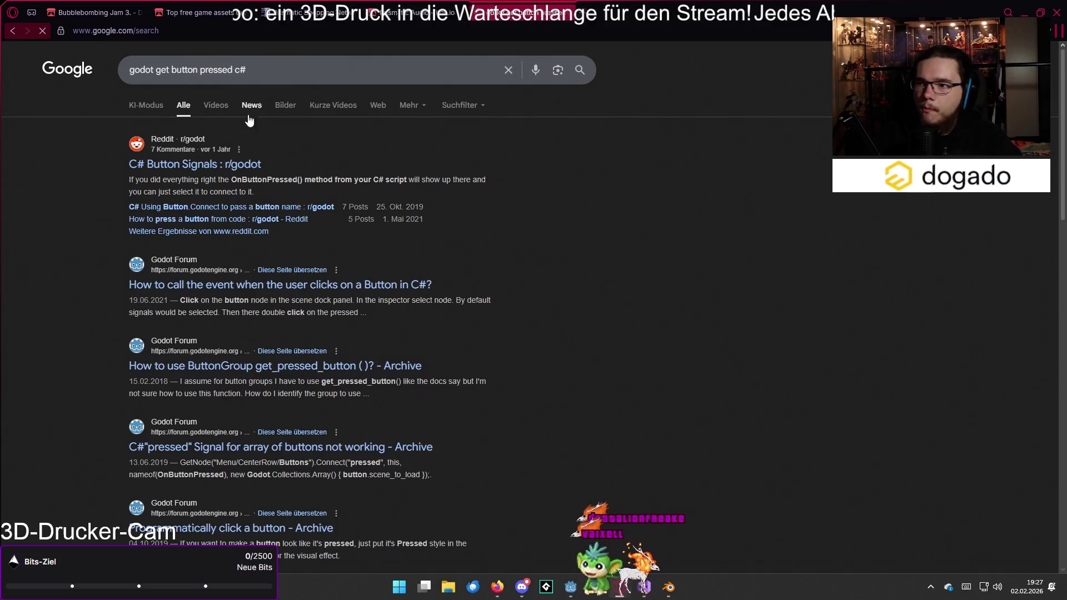
click(146, 286)
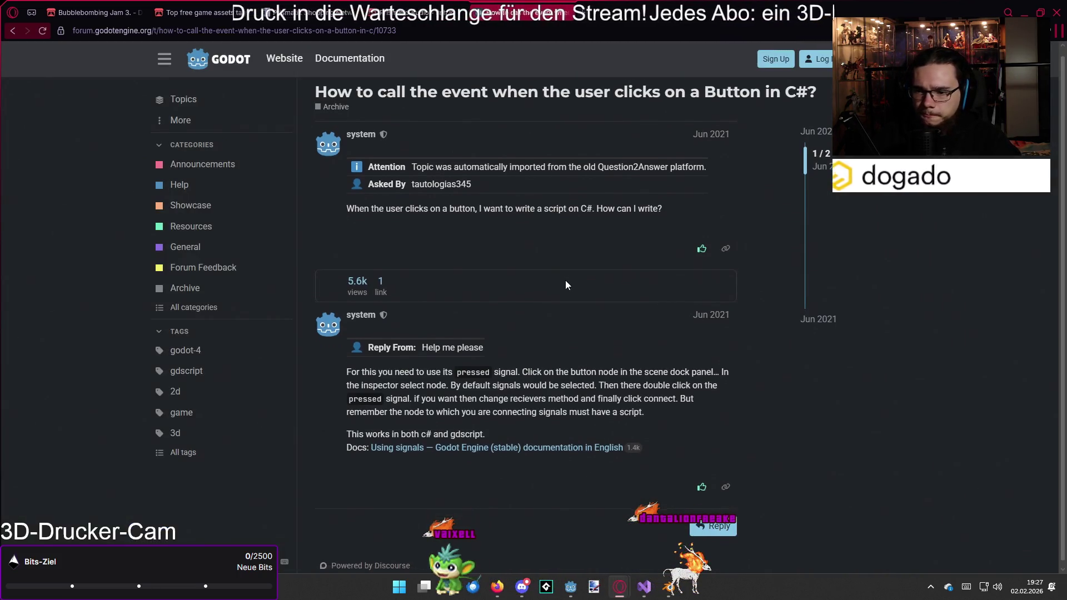
click(478, 444)
scroll(492, 368, down, 10)
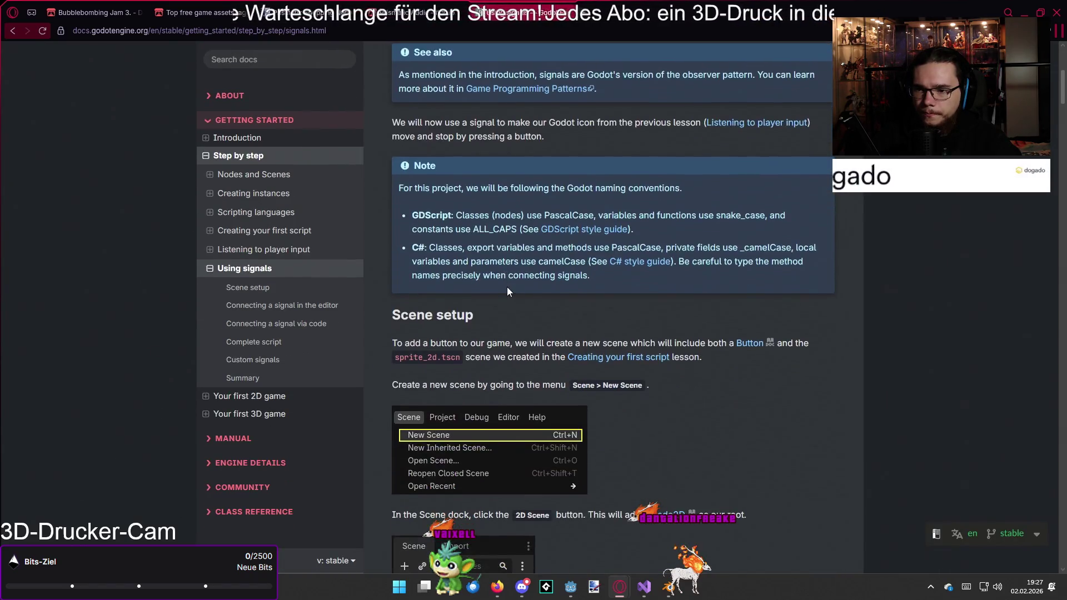
scroll(632, 289, down, 10)
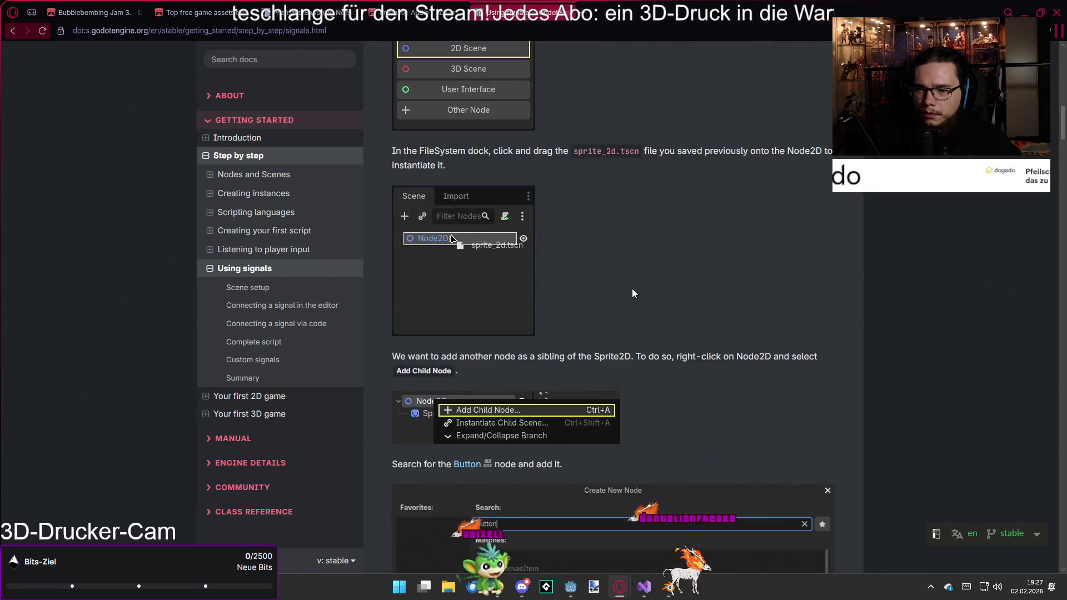
scroll(633, 289, down, 8)
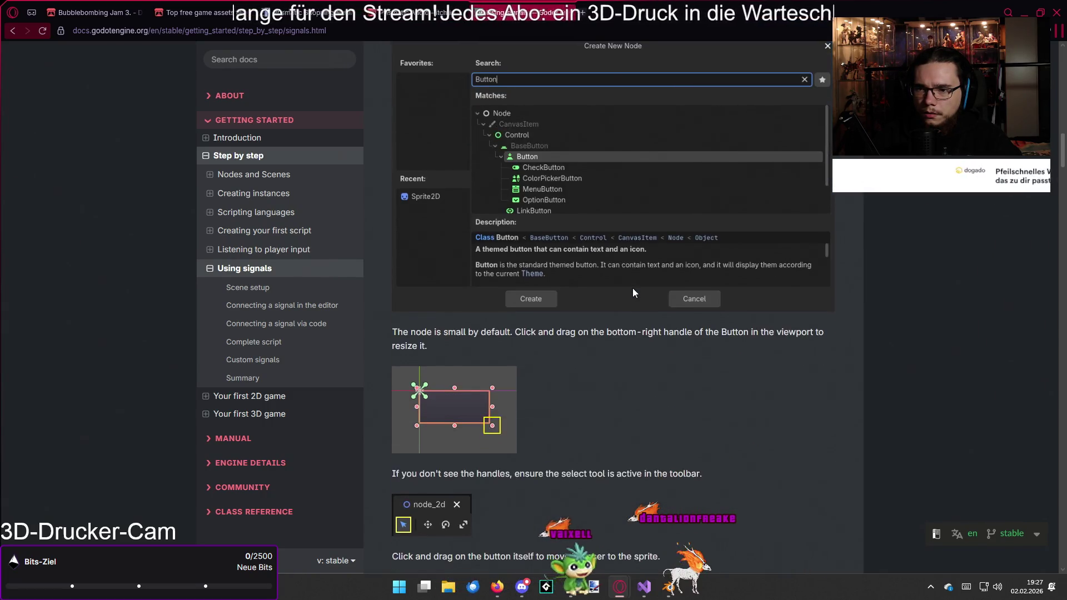
scroll(632, 288, down, 15)
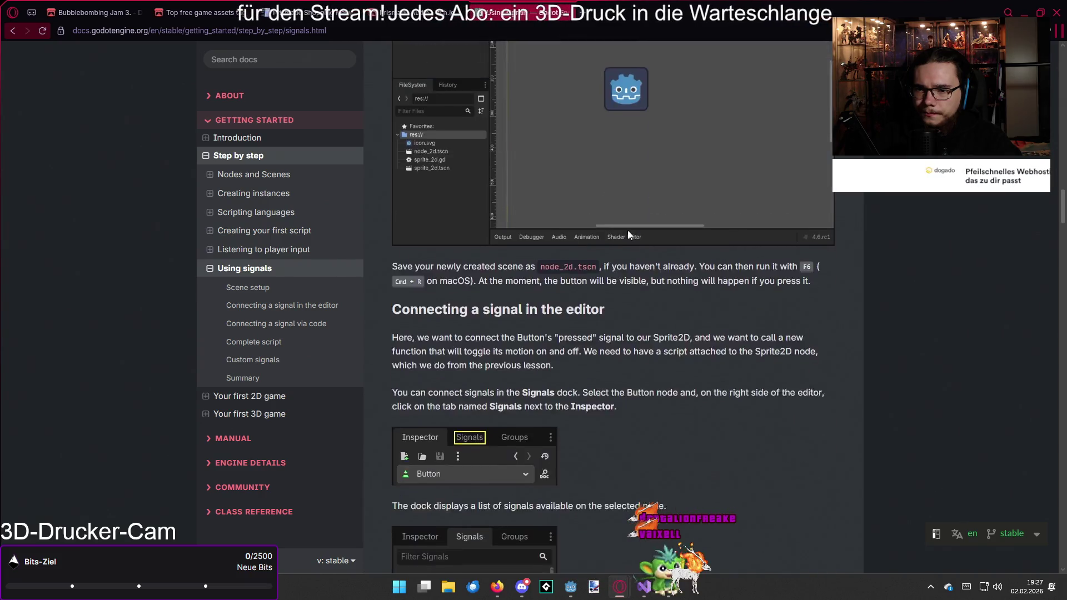
scroll(630, 218, down, 4)
key(alt+Left)
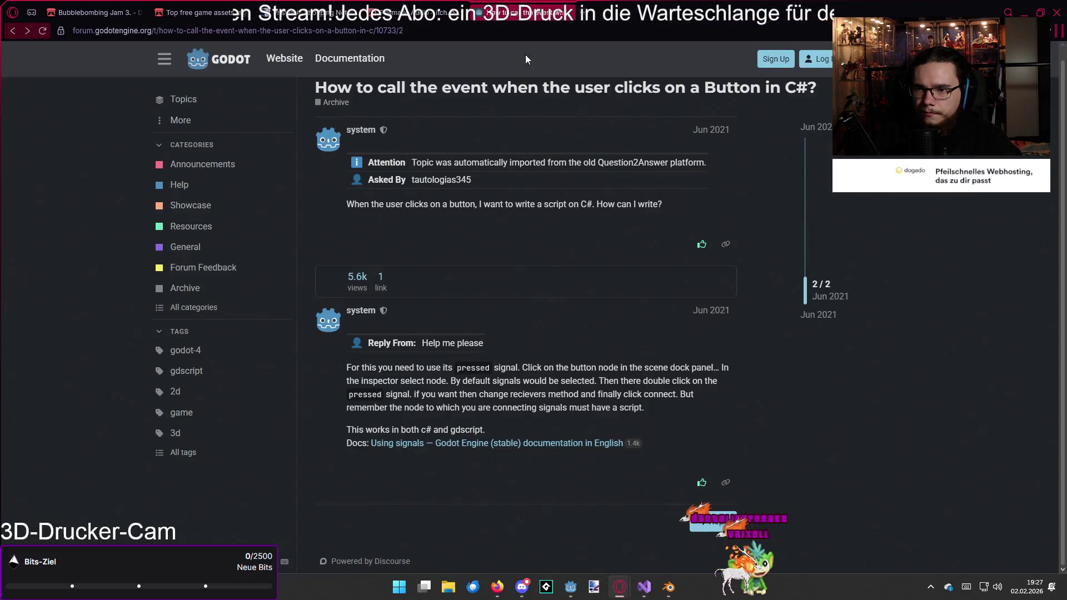
click(567, 13)
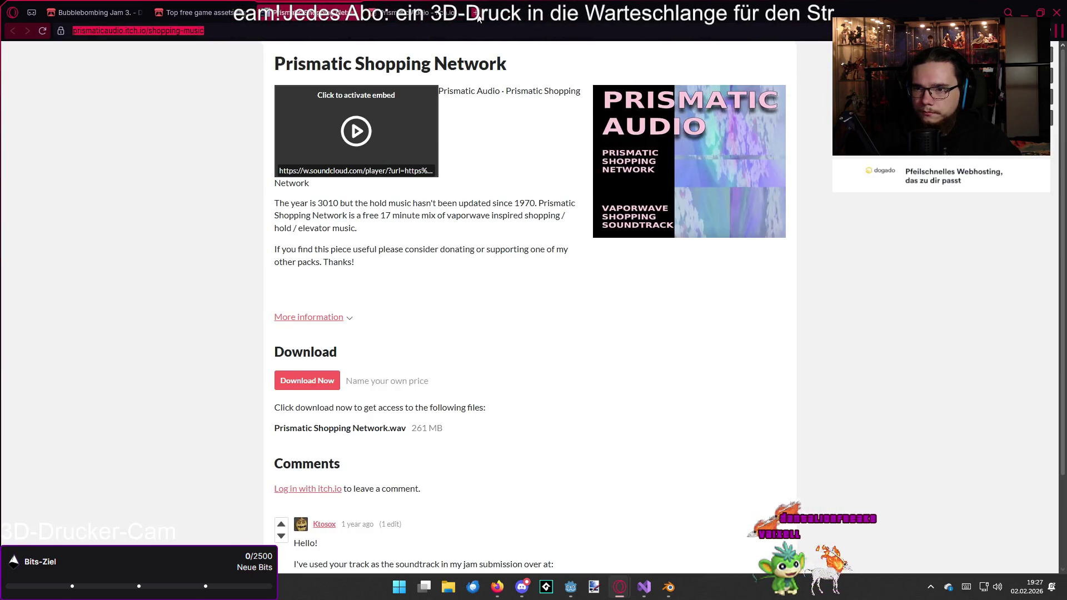
- Search 'godot key pressed c#' in a new tab and read the 'Newbie: how to get a key press event' thread
click(477, 16)
text(godot)
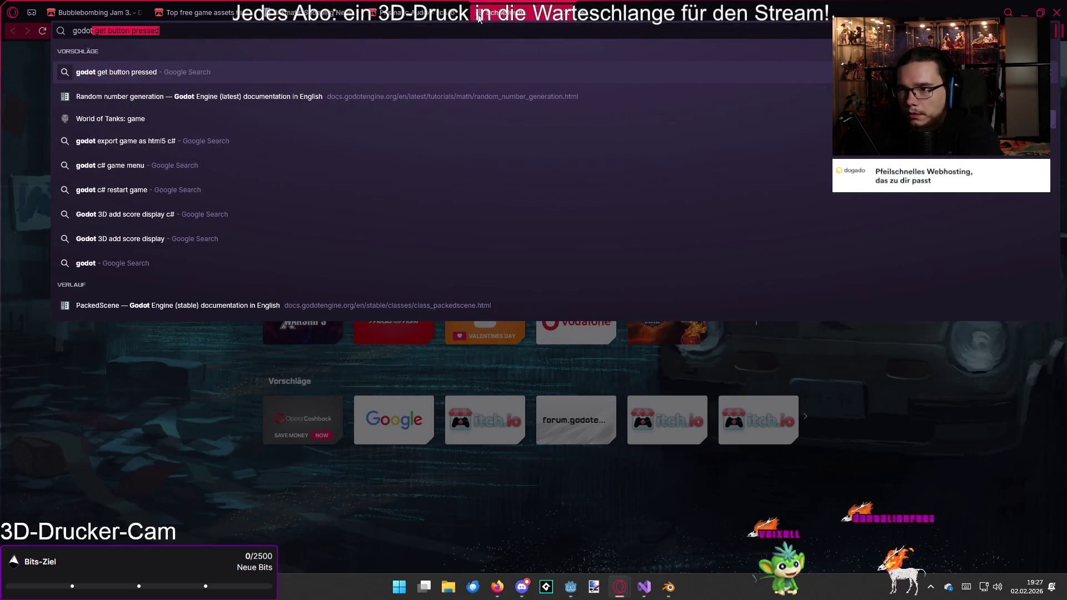
text( key pressed c#)
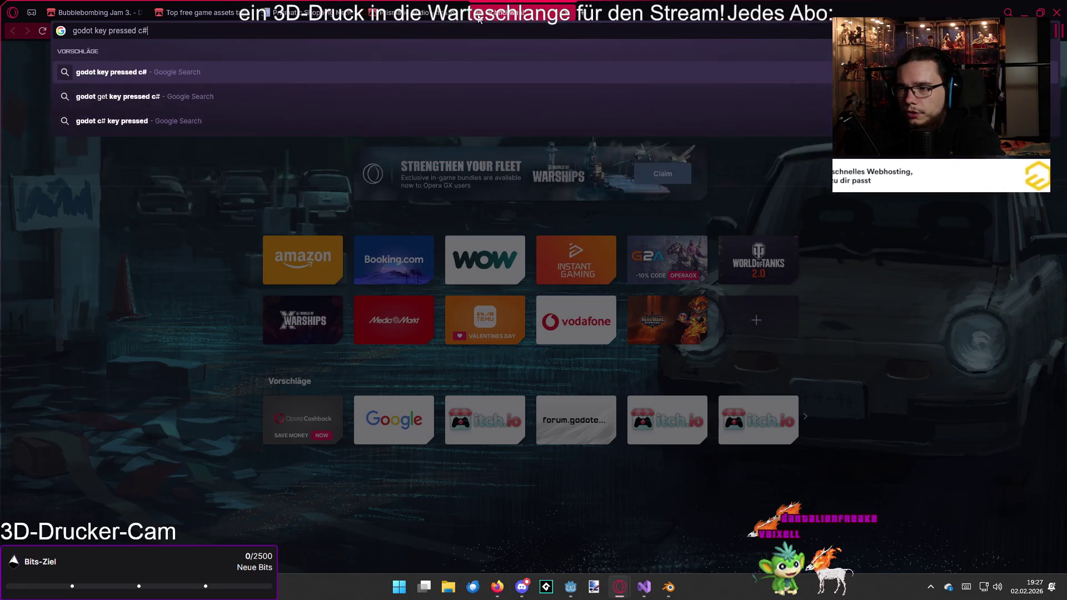
key(Return)
scroll(212, 305, down, 2)
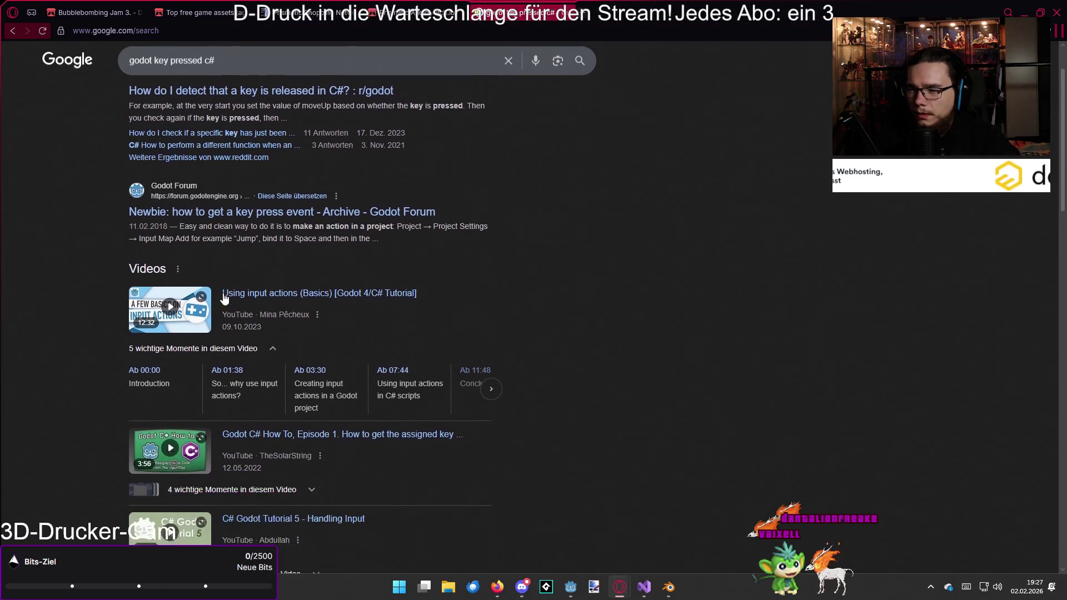
click(259, 177)
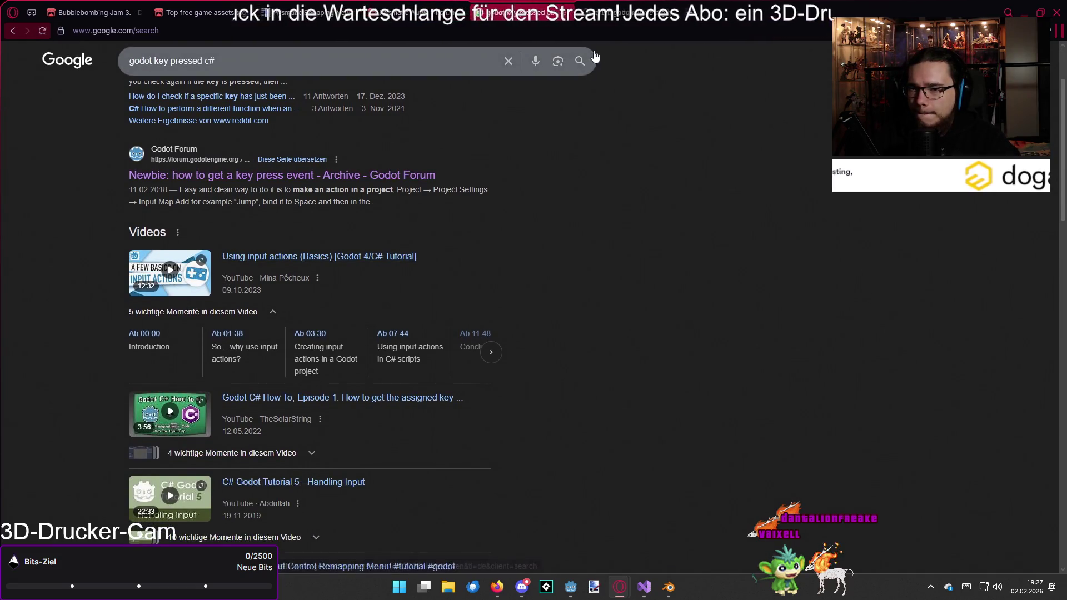
scroll(554, 274, down, 1)
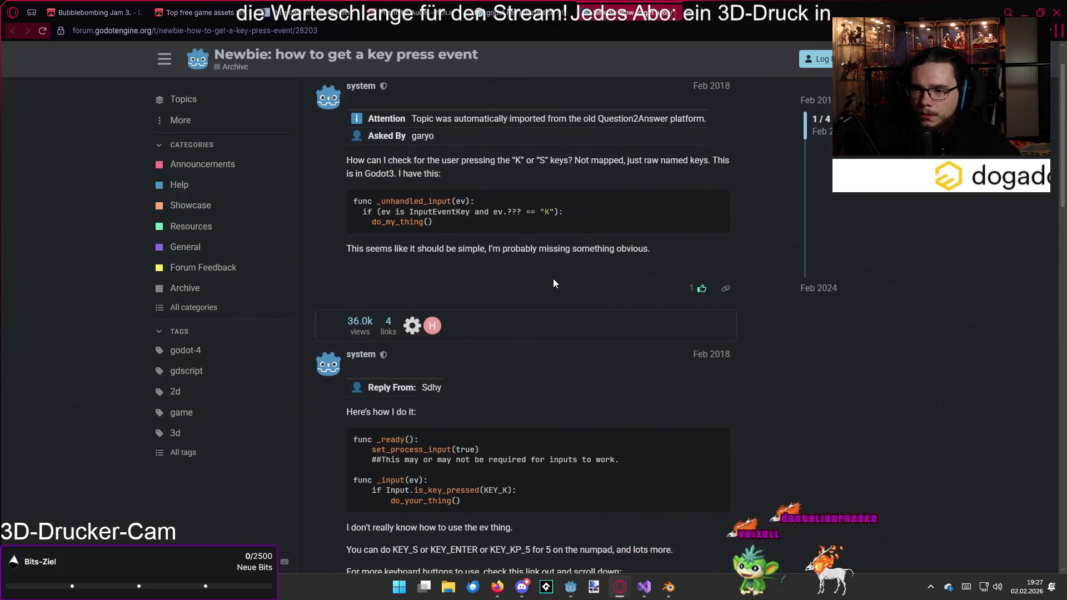
scroll(552, 284, down, 2)
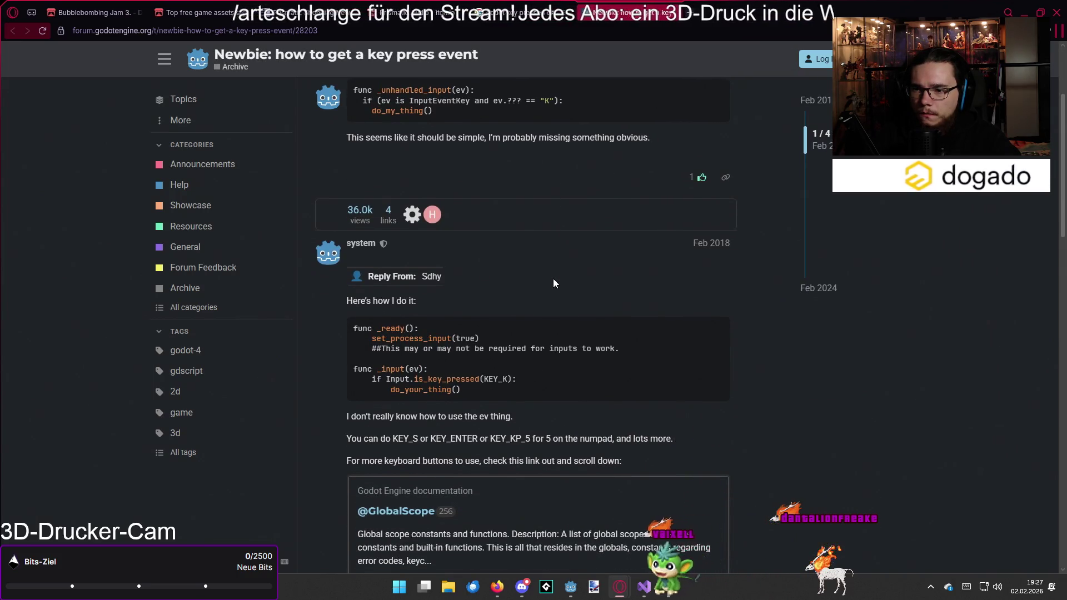
scroll(553, 283, down, 2)
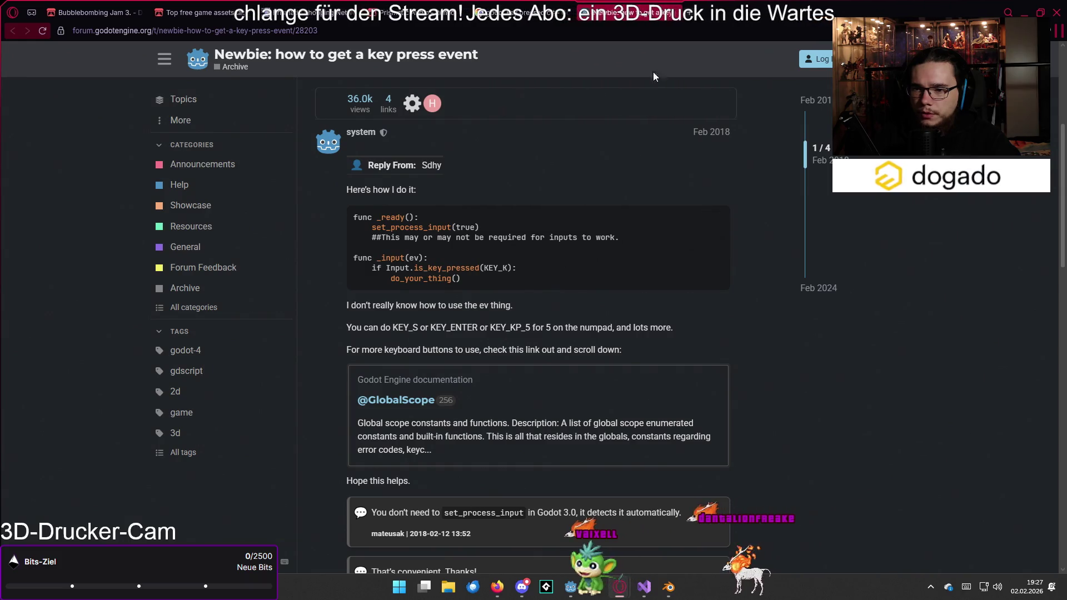
click(674, 12)
scroll(562, 225, down, 2)
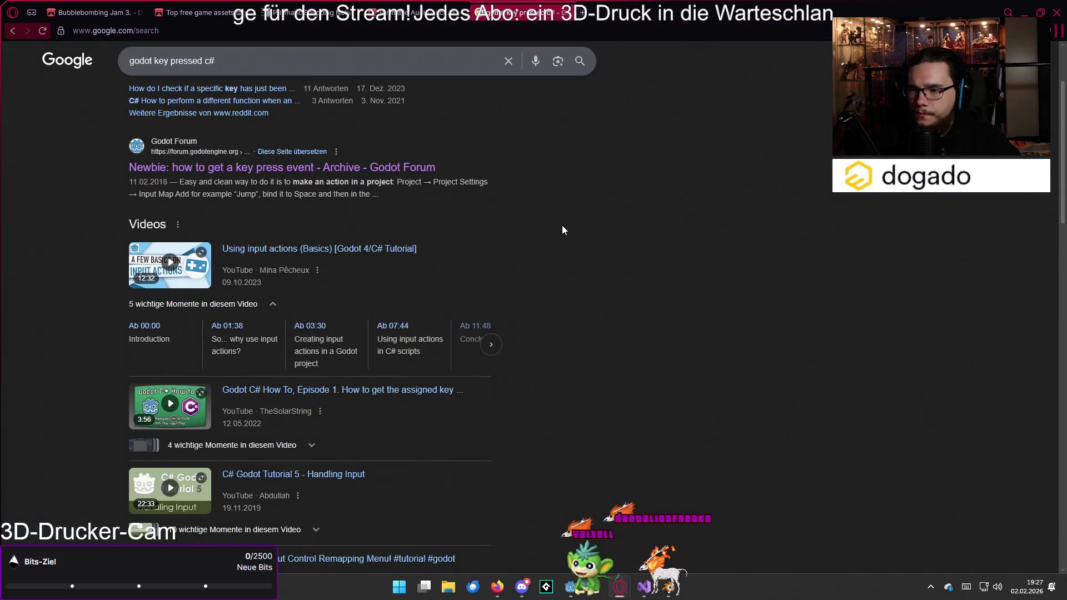